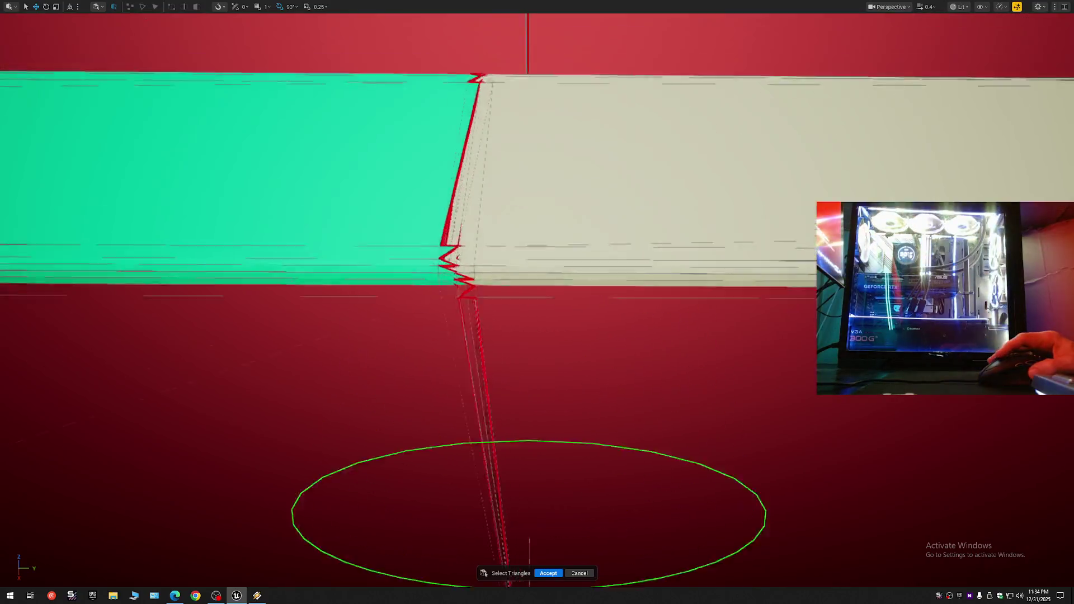
- Frame the coloured floor tiles and deselect the red tile on the top slab
scroll(508, 309, "down", 5)
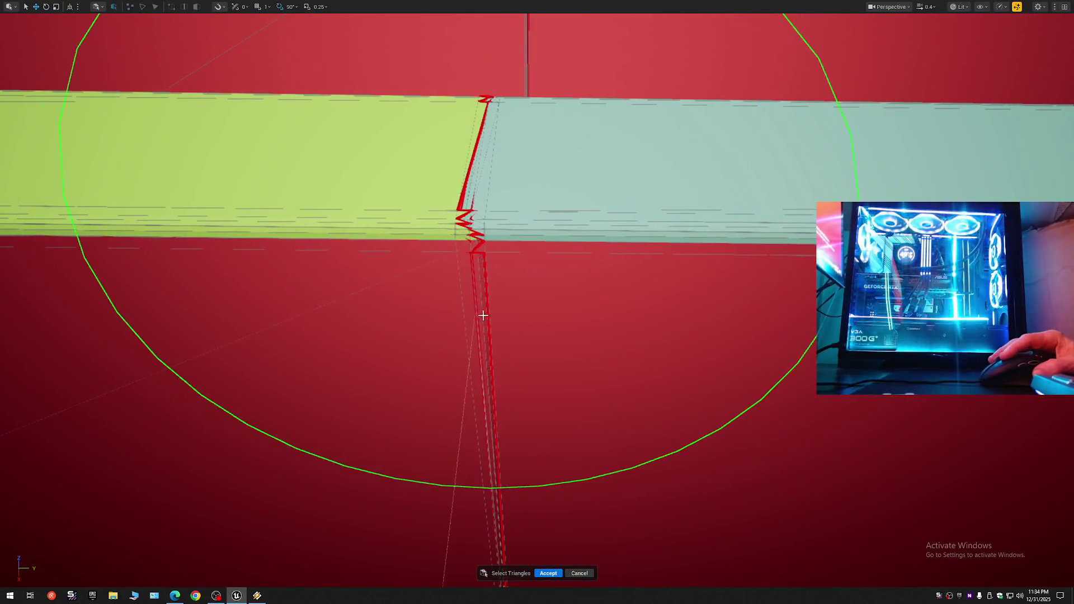
scroll(507, 309, "up", 6)
scroll(537, 280, "up", 3)
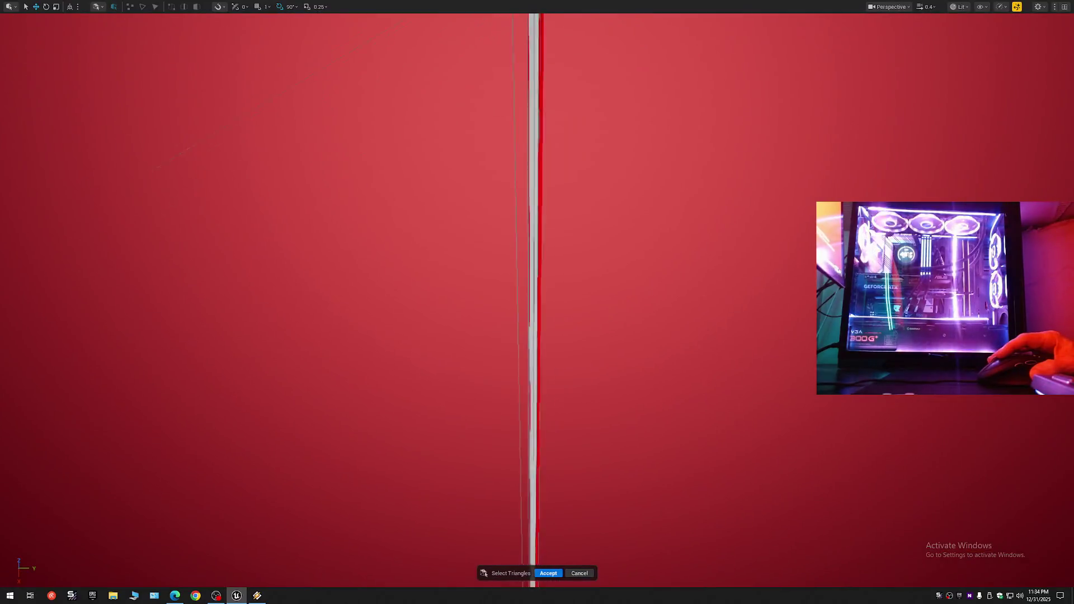
scroll(550, 273, "down", 8)
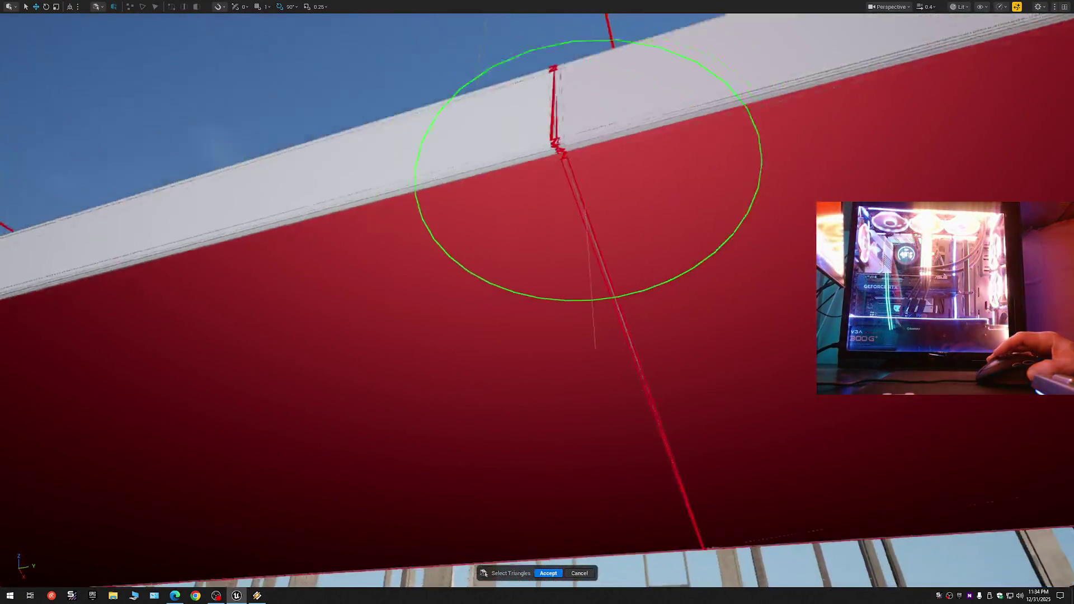
scroll(537, 302, "up", 8)
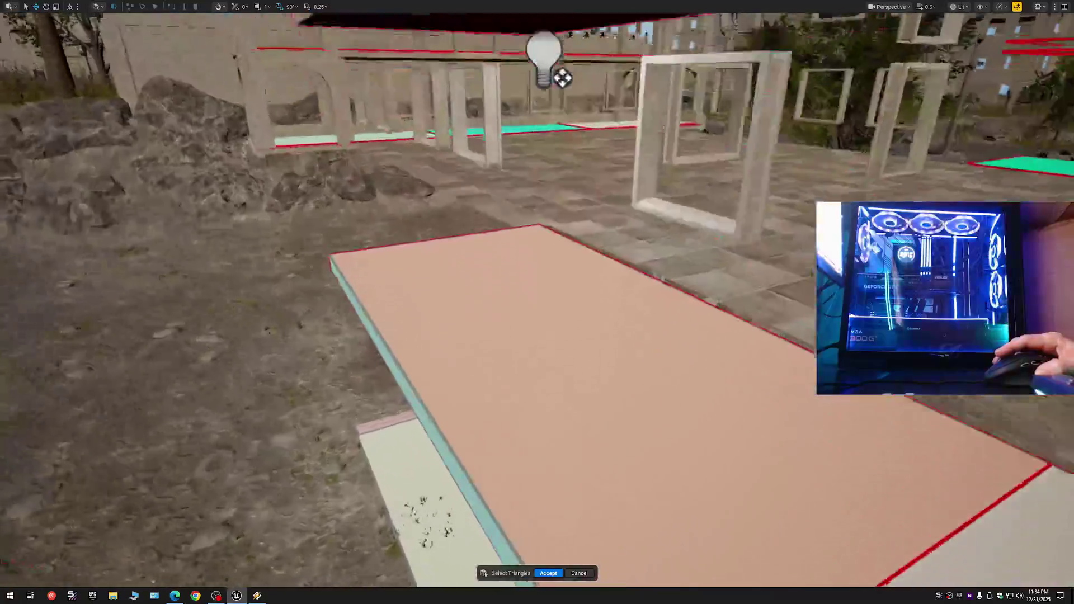
scroll(908, 50, "up", 5)
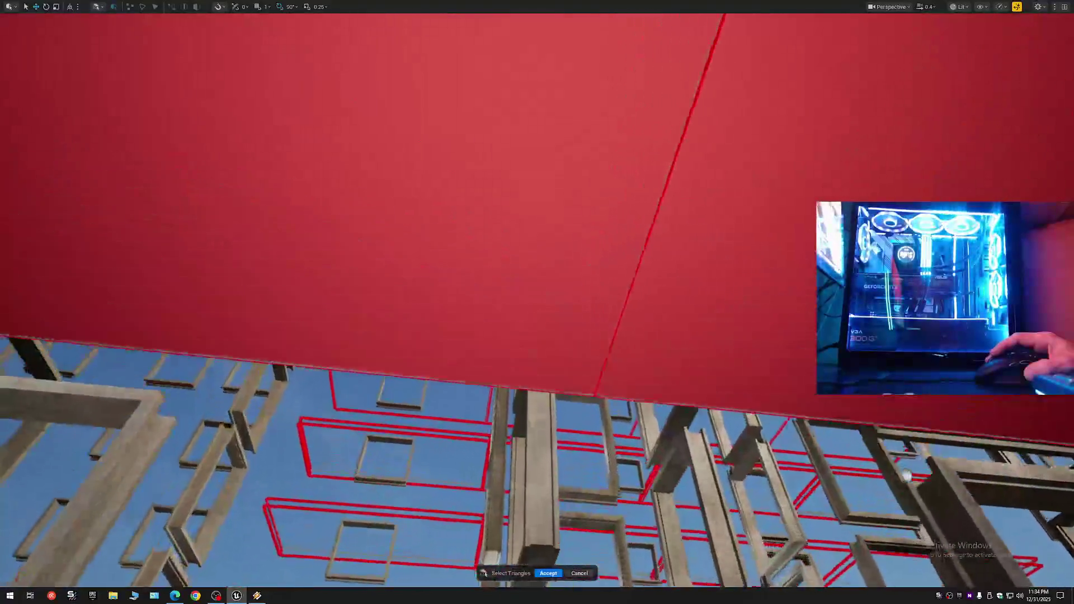
scroll(906, 28, "up", 3)
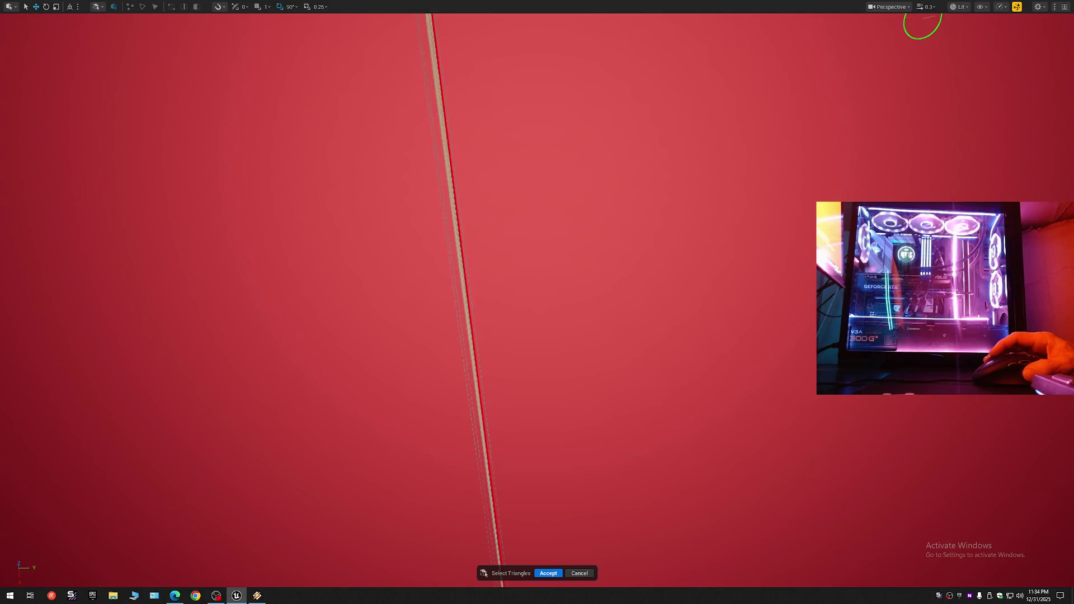
scroll(437, 246, "down", 4)
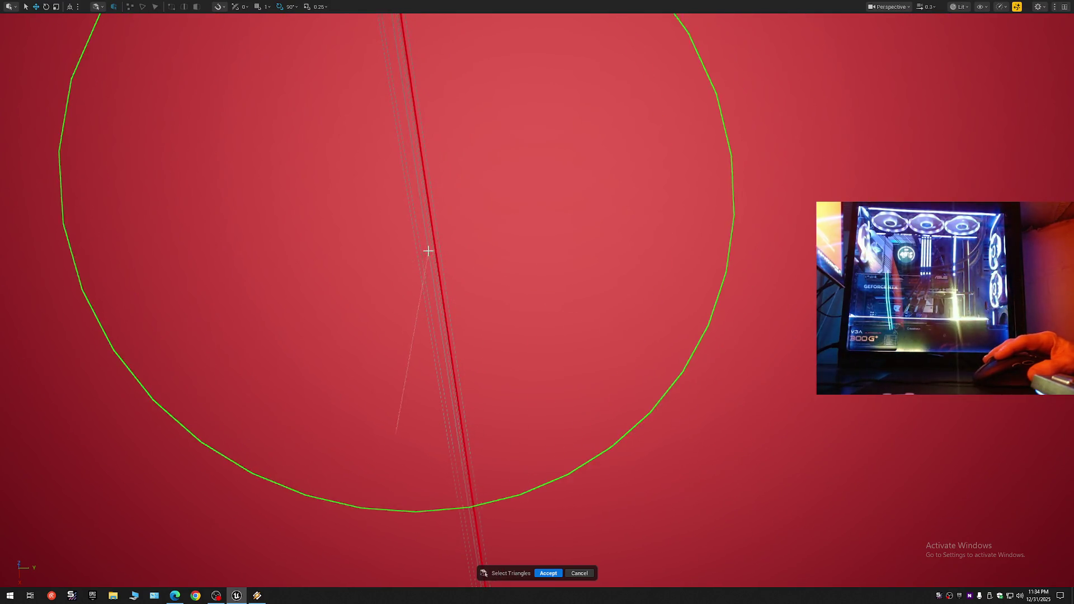
scroll(430, 257, "up", 5)
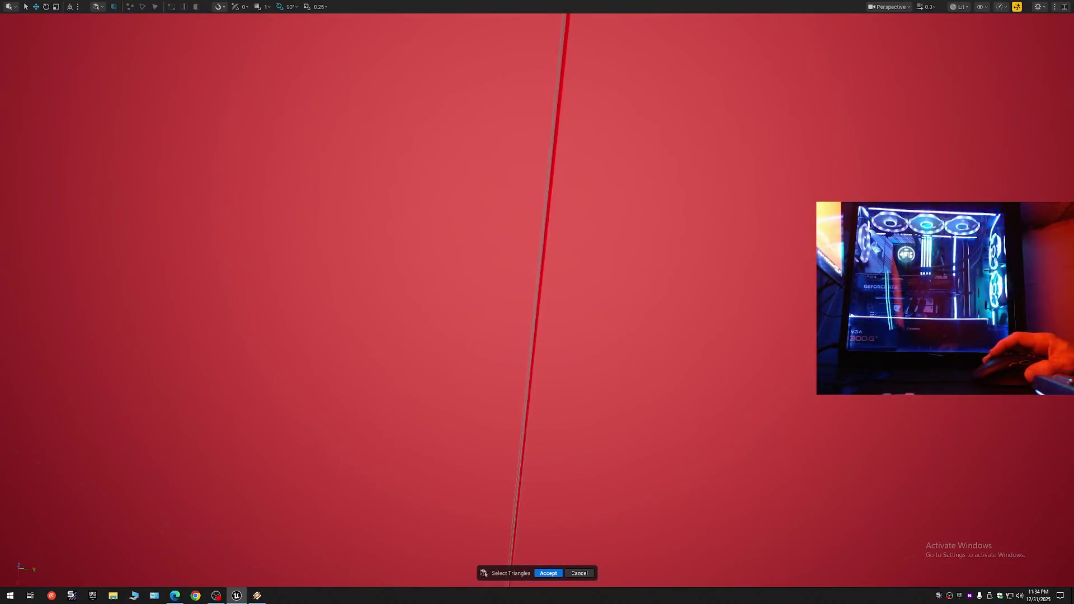
scroll(429, 257, "down", 5)
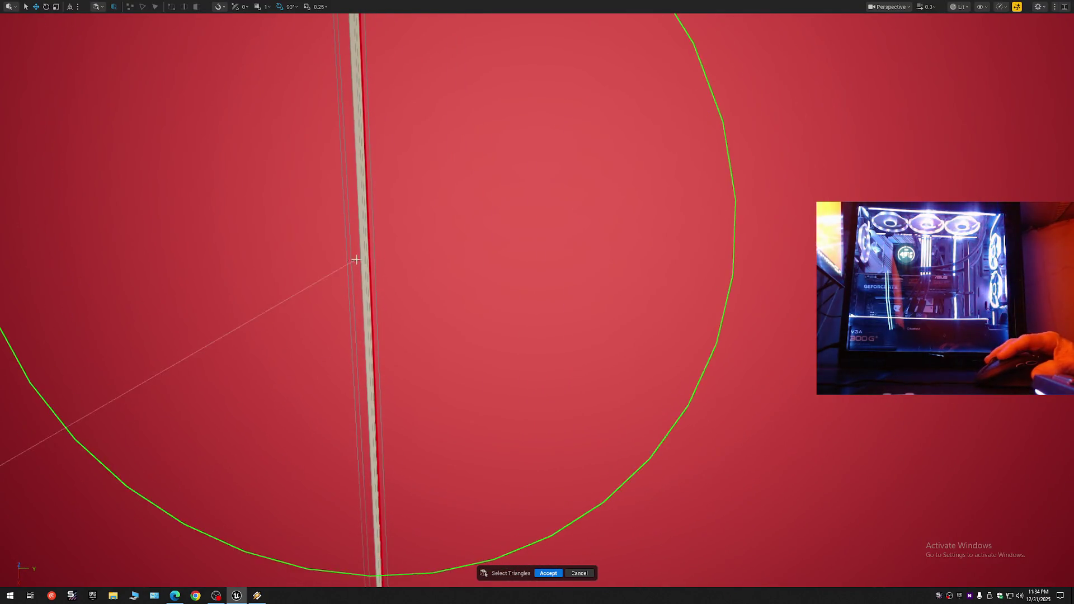
scroll(482, 263, "up", 5)
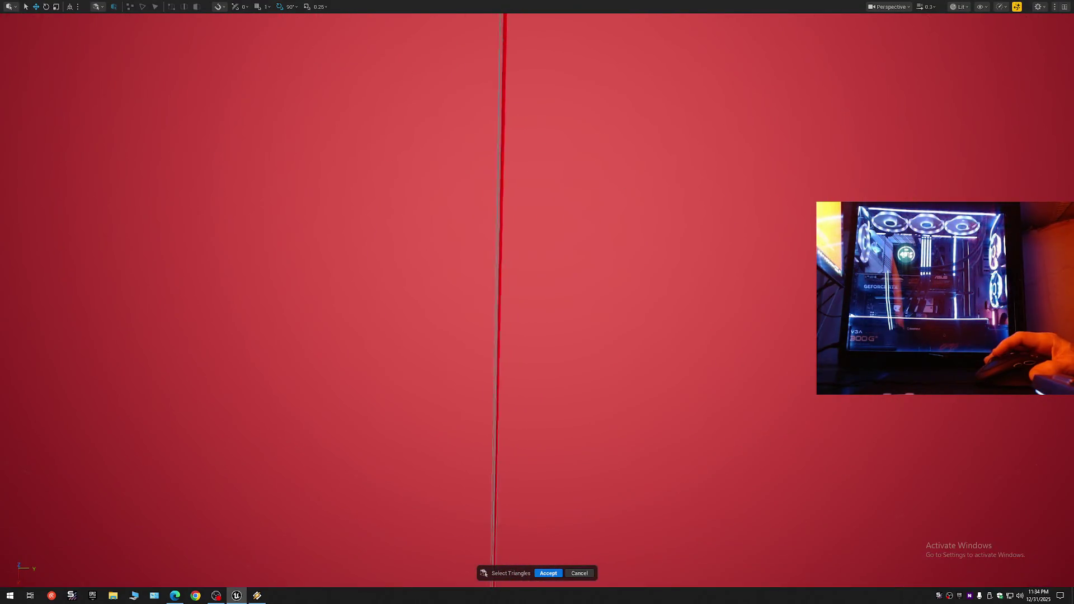
scroll(483, 263, "down", 3)
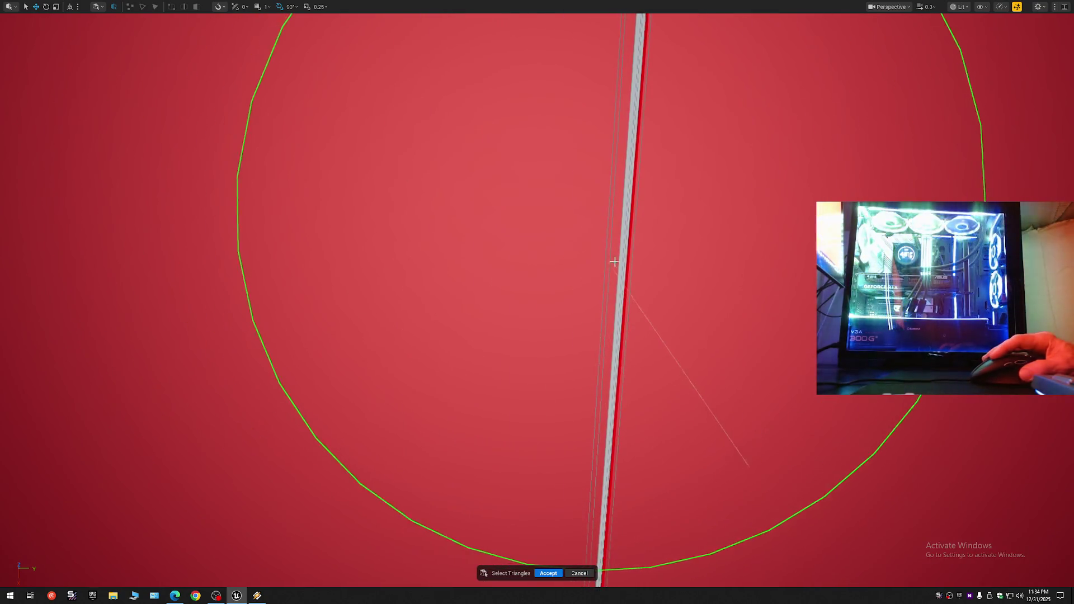
scroll(482, 263, "up", 5)
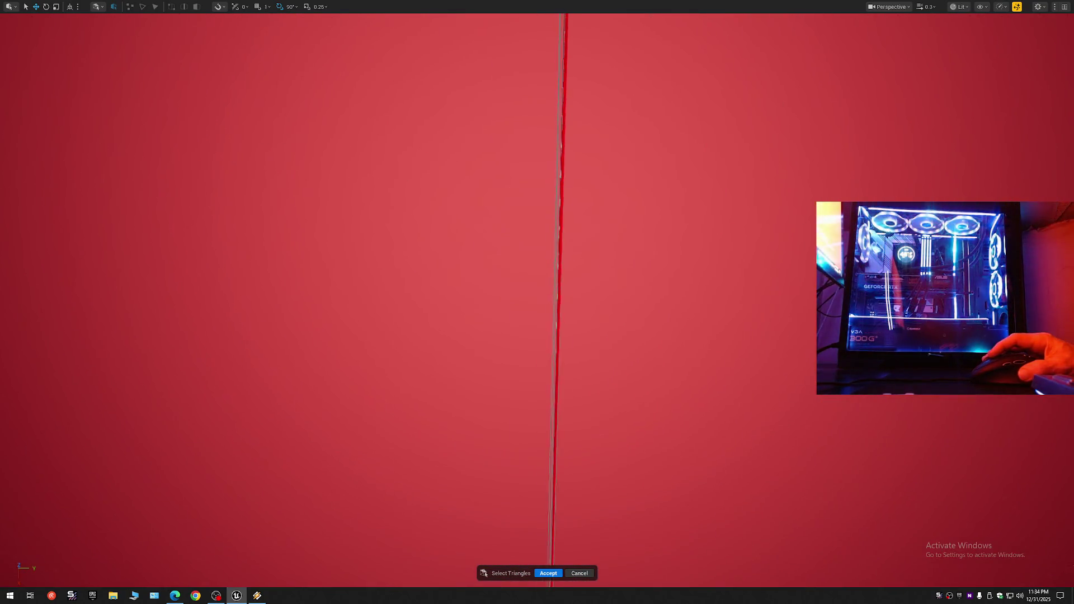
scroll(482, 264, "down", 5)
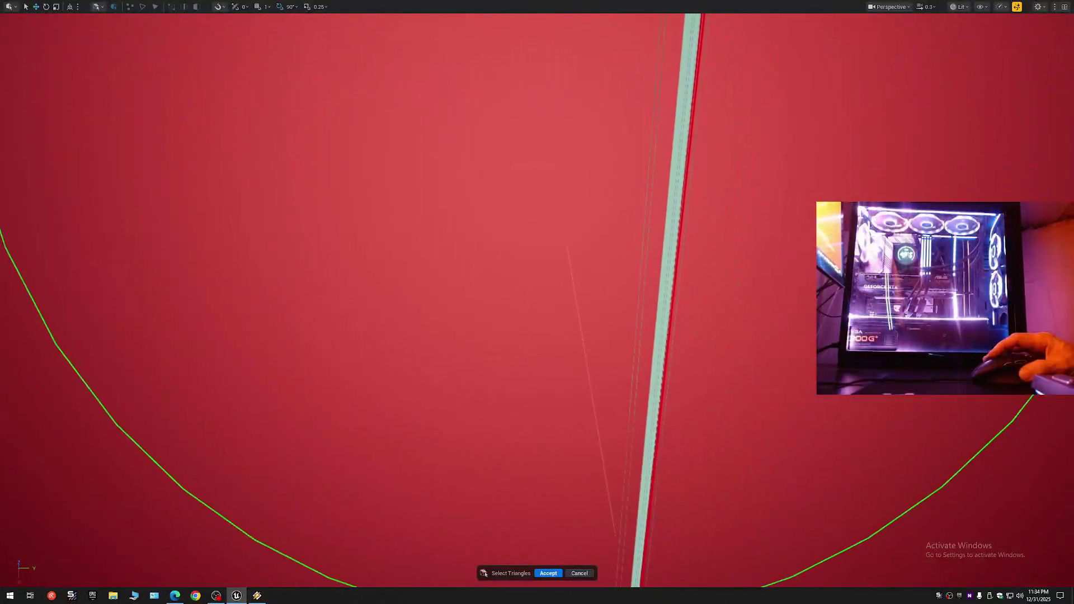
key("f")
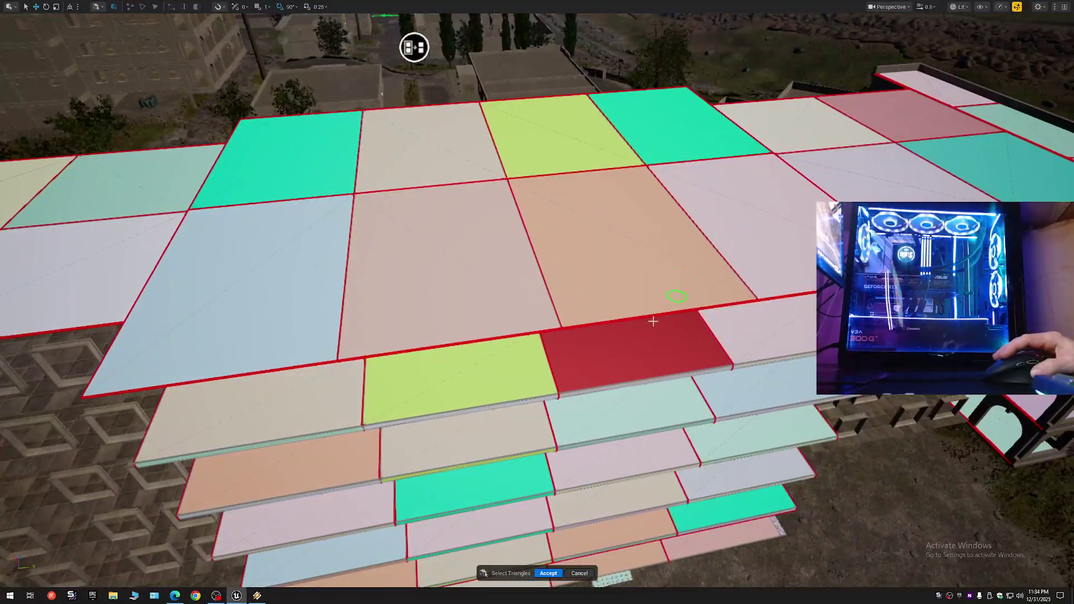
left_click(626, 349, "ctrl")
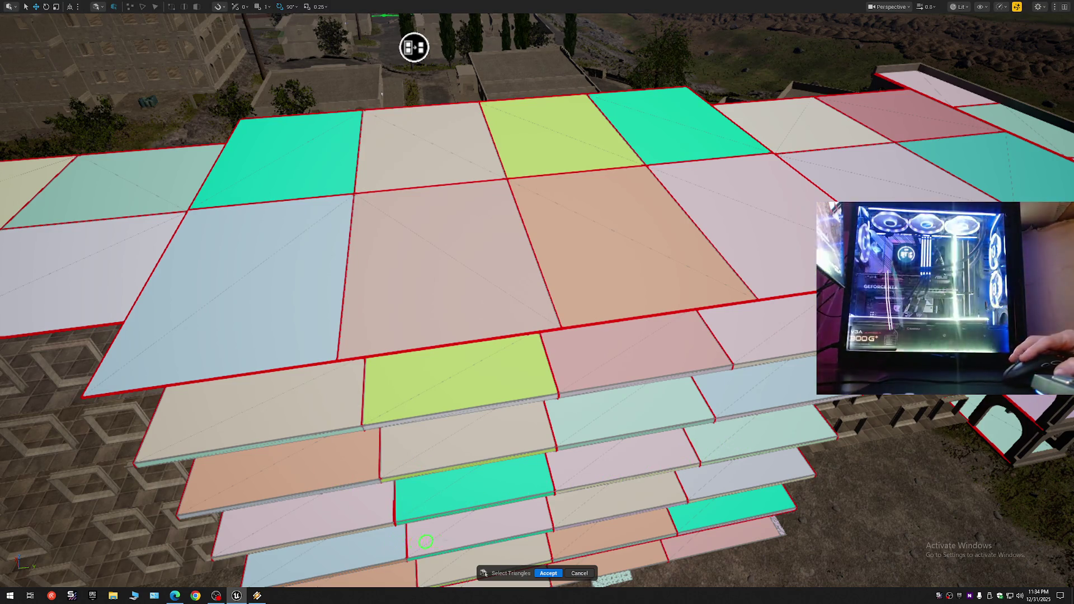
- Pull back to a wide view above the slabs and accept the triangle selection
mouse_move(414, 47)
left_mouse_down()
mouse_move(530, 40)
mouse_move(534, 154)
mouse_move(484, 253)
left_mouse_up()
left_click_drag(627, 377, 673, 475)
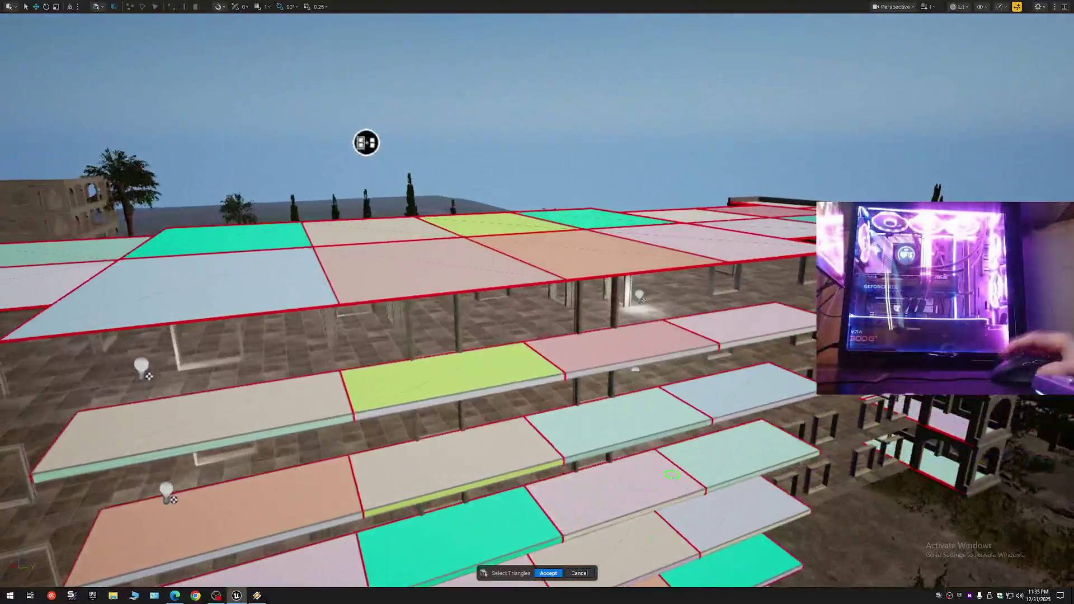
left_click(548, 574)
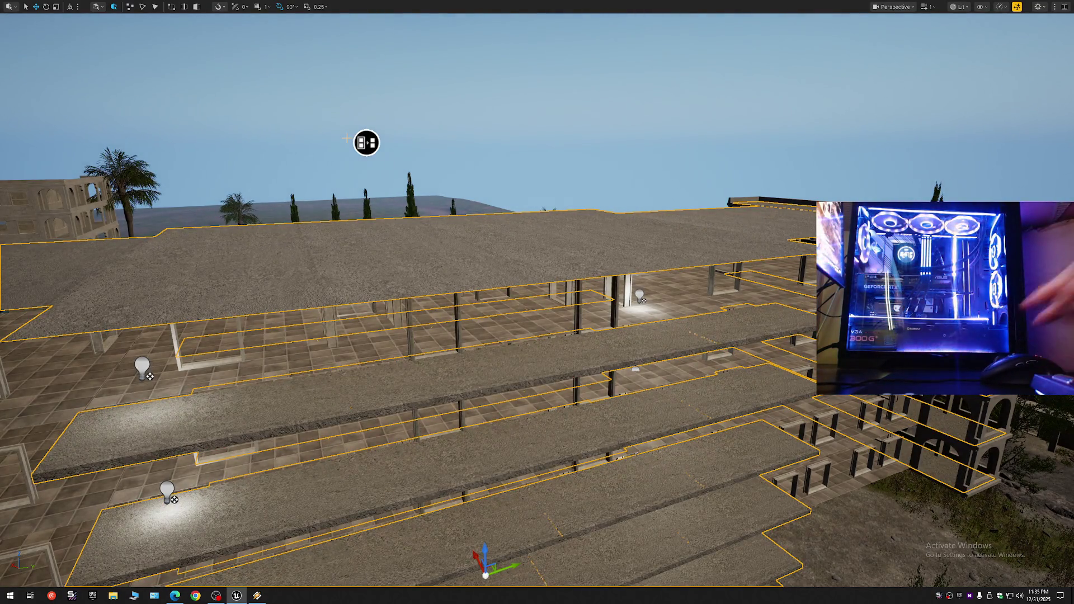
- Leave the full-viewport view, switch to Selection Mode, fold New Building, and fly to ground level
key("F11")
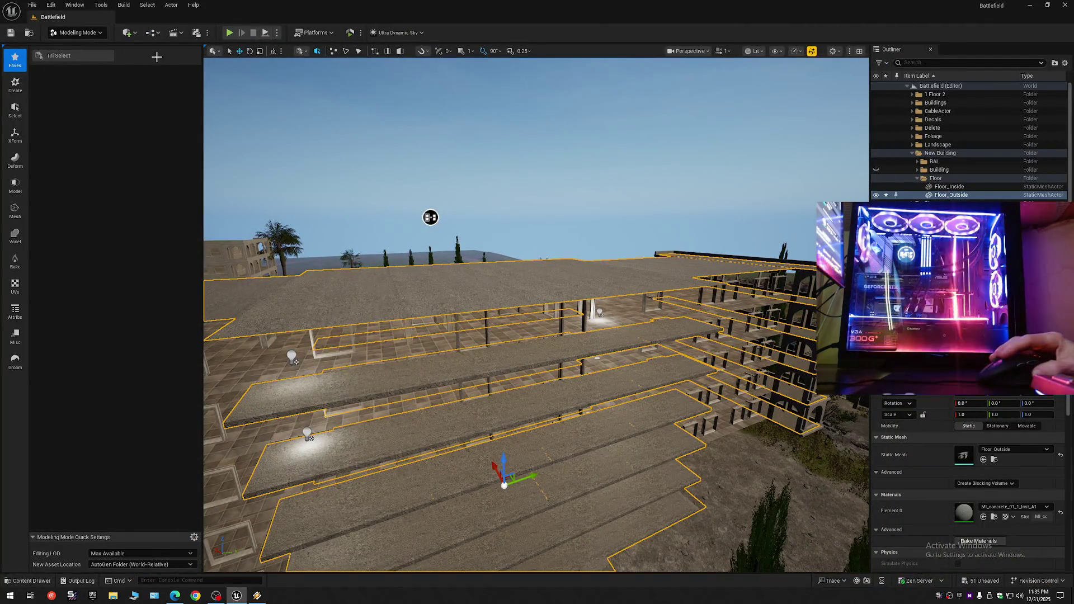
left_click(86, 34)
left_click(82, 48)
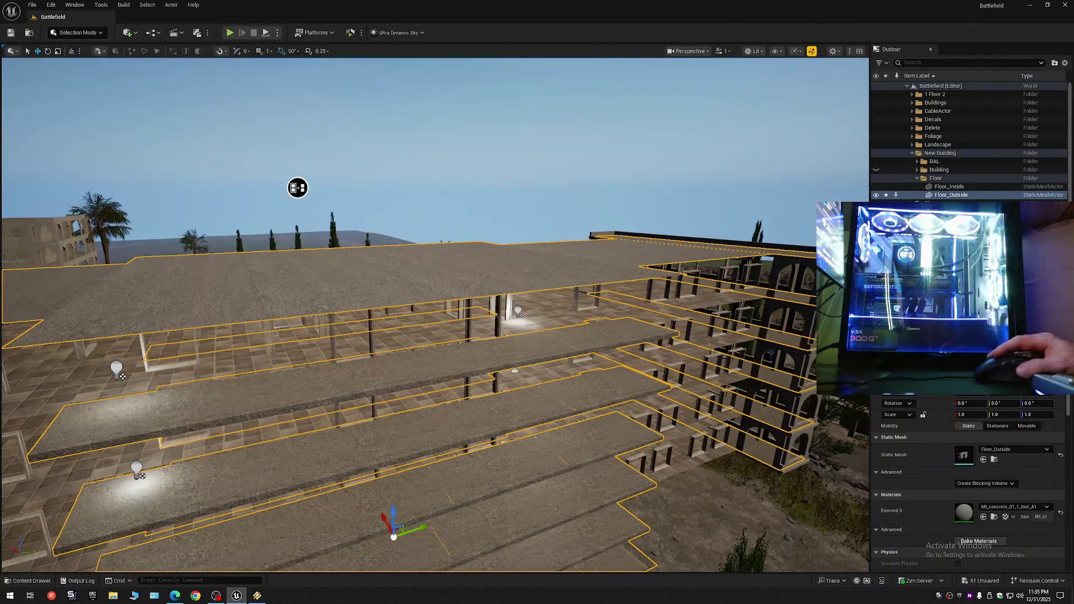
left_click(907, 86)
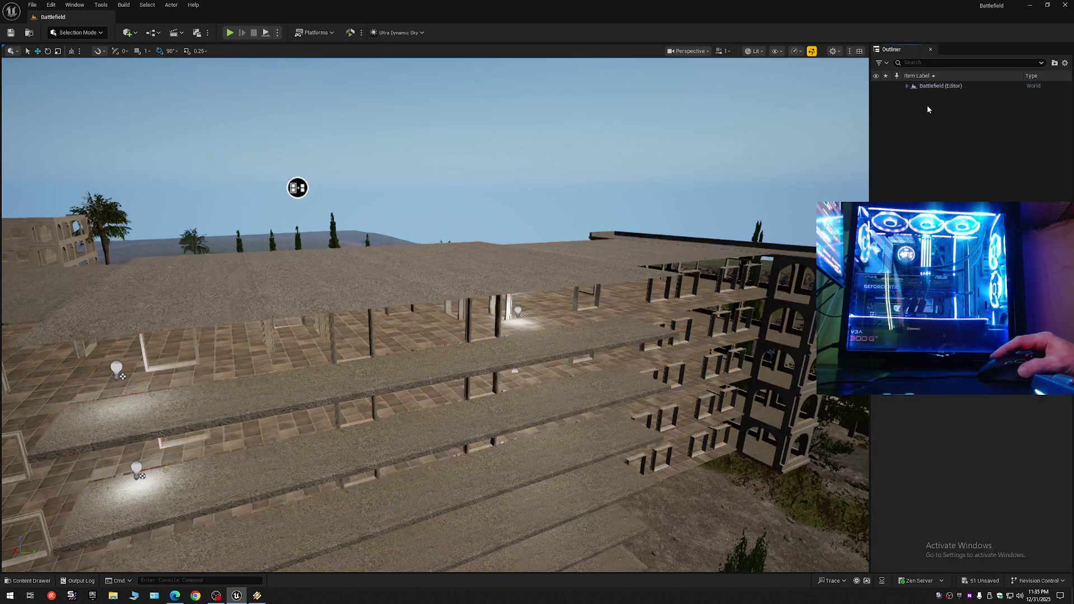
left_click(908, 87)
mouse_move(447, 308)
left_mouse_down()
mouse_move(448, 336)
mouse_move(414, 380)
mouse_move(425, 391)
mouse_move(391, 386)
mouse_move(380, 319)
mouse_move(392, 336)
mouse_move(369, 335)
mouse_move(364, 318)
mouse_move(352, 358)
mouse_move(364, 370)
left_mouse_up()
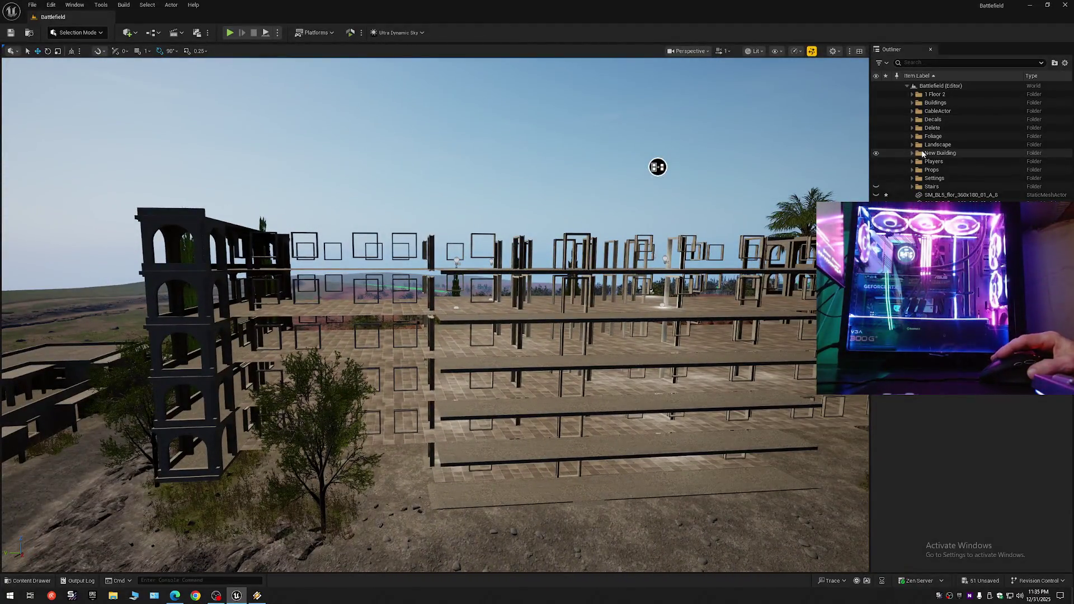
- Hide the Foliage folder, collapse the Outliner to Battlefield's folders, and fly toward the building's side
left_click(876, 137)
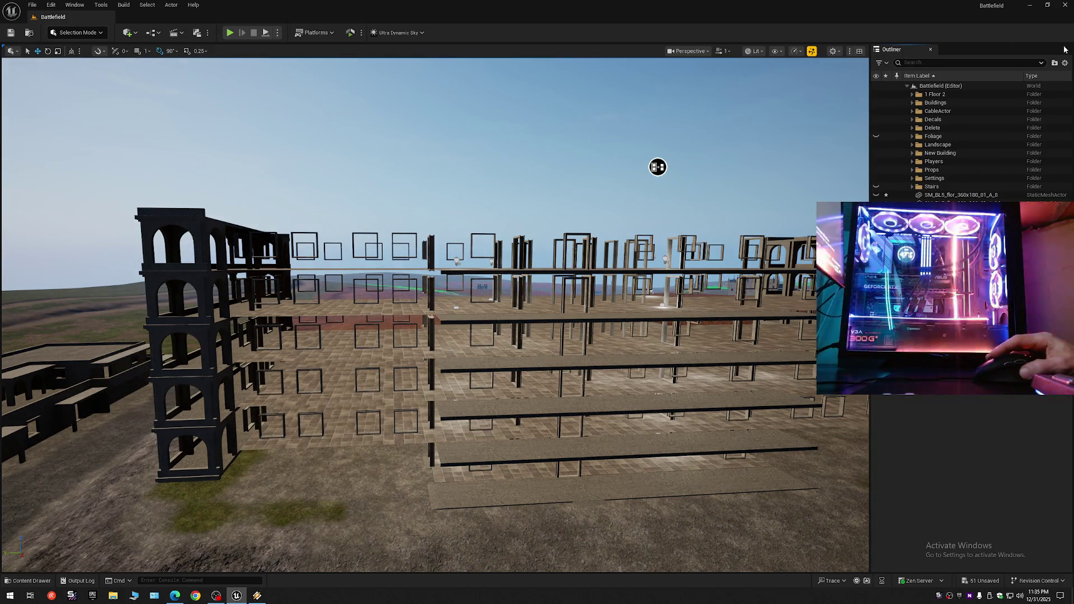
left_click(1064, 62)
left_click(982, 106)
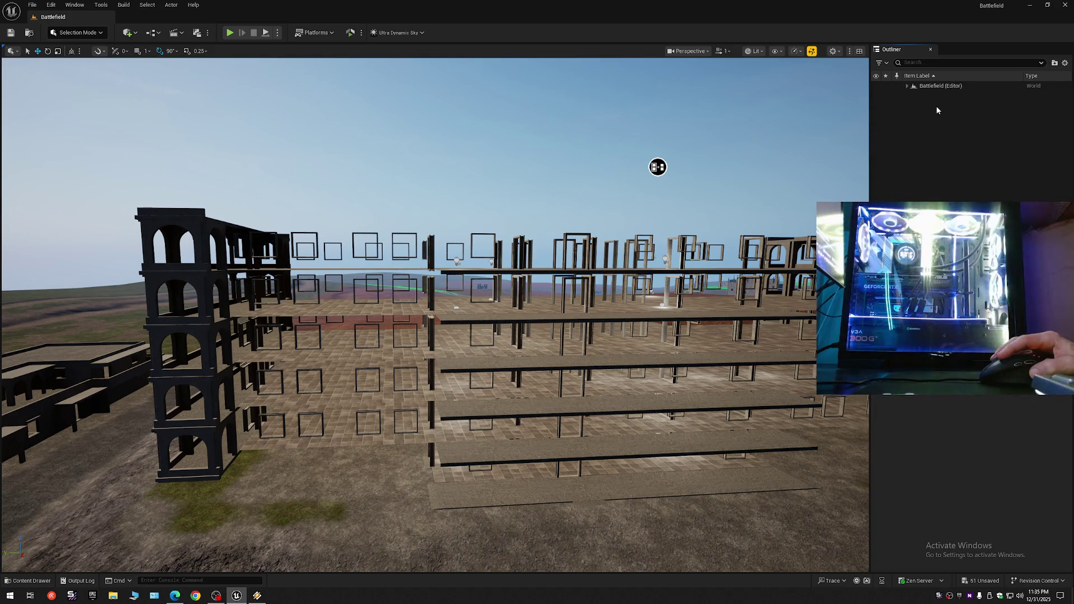
left_click(907, 86)
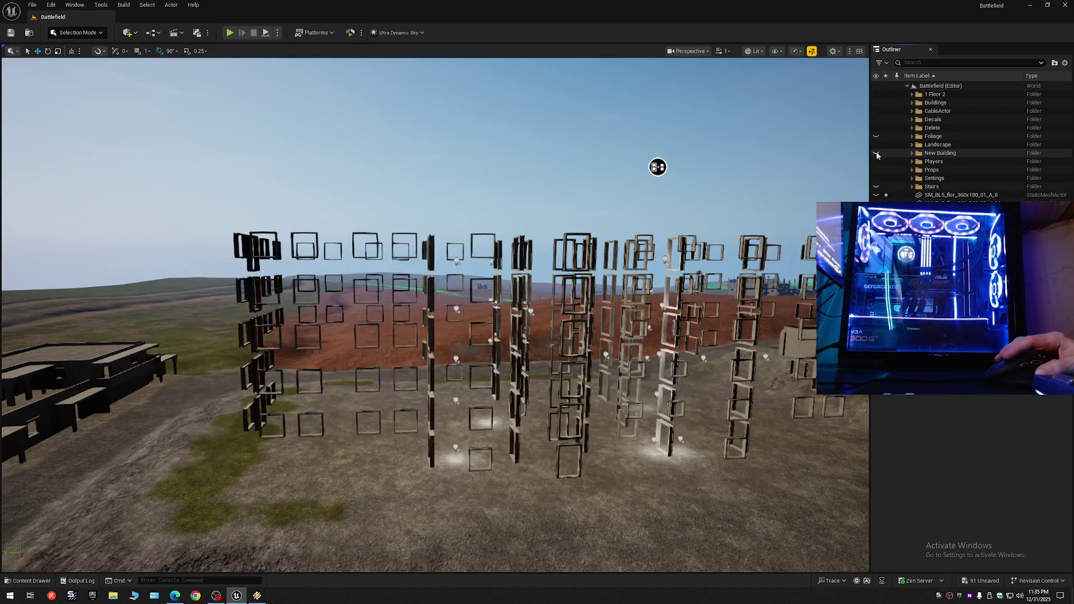
key("w")
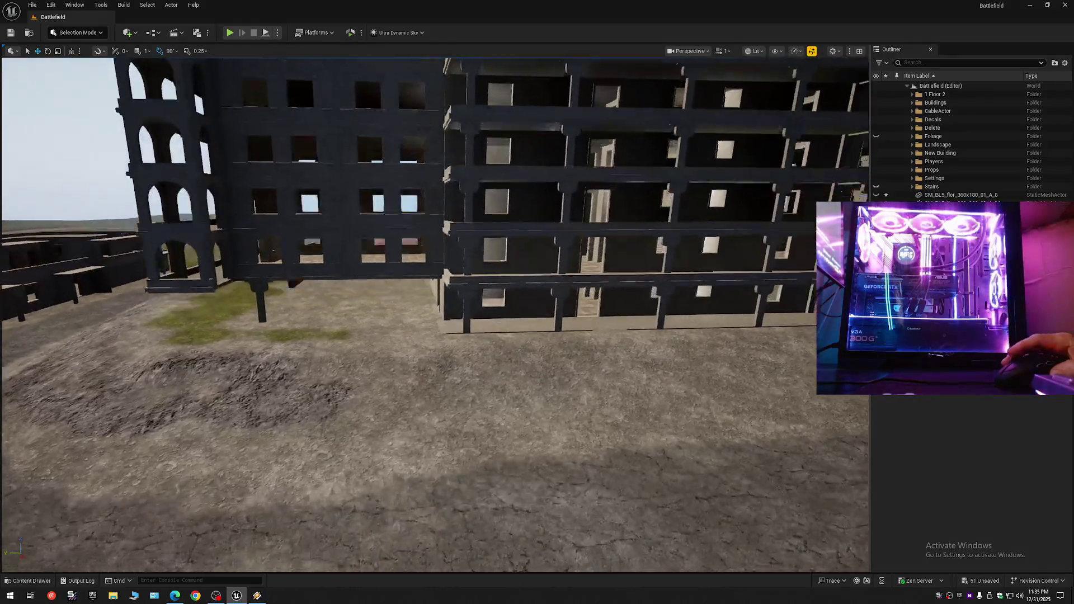
scroll(657, 167, "down", 1)
scroll(434, 313, "down", 1)
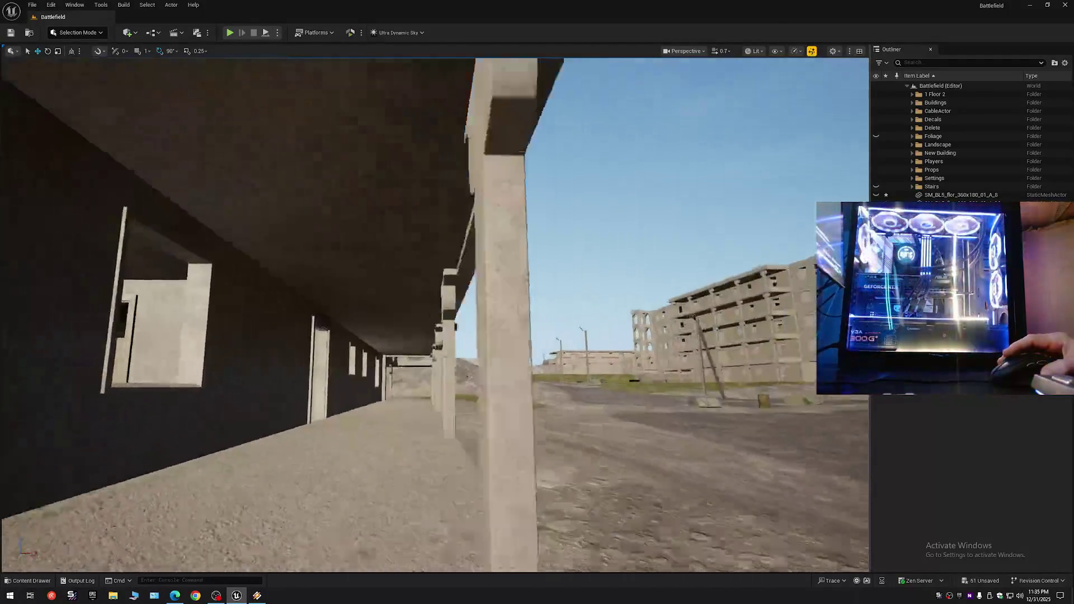
scroll(435, 313, "down", 1)
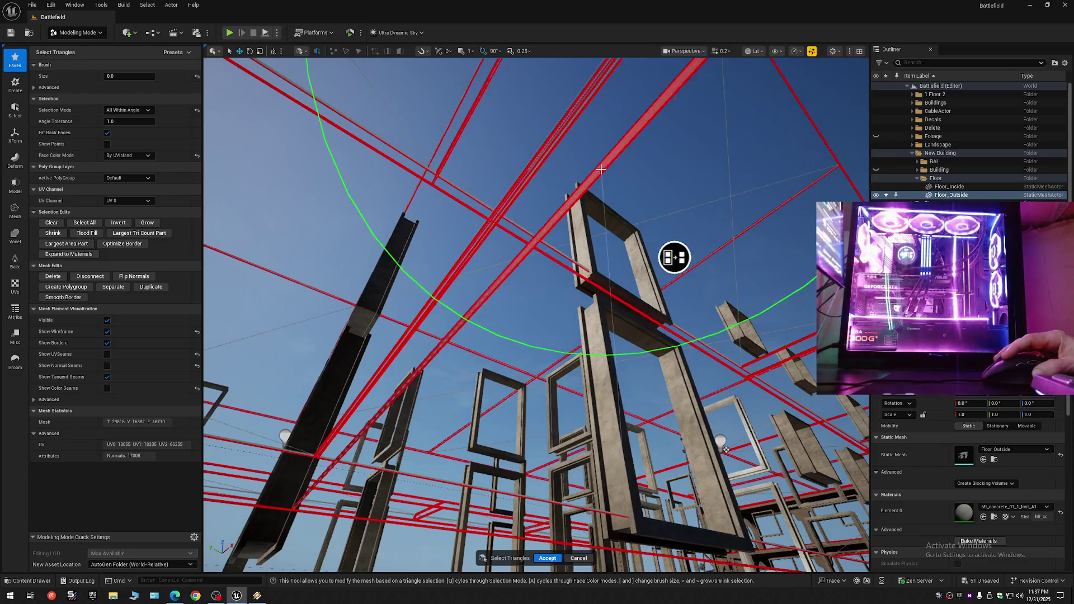
- Swing the view down to the Floor_Outside slab and paint-select its triangles while flying forward
scroll(536, 314, "up", 2)
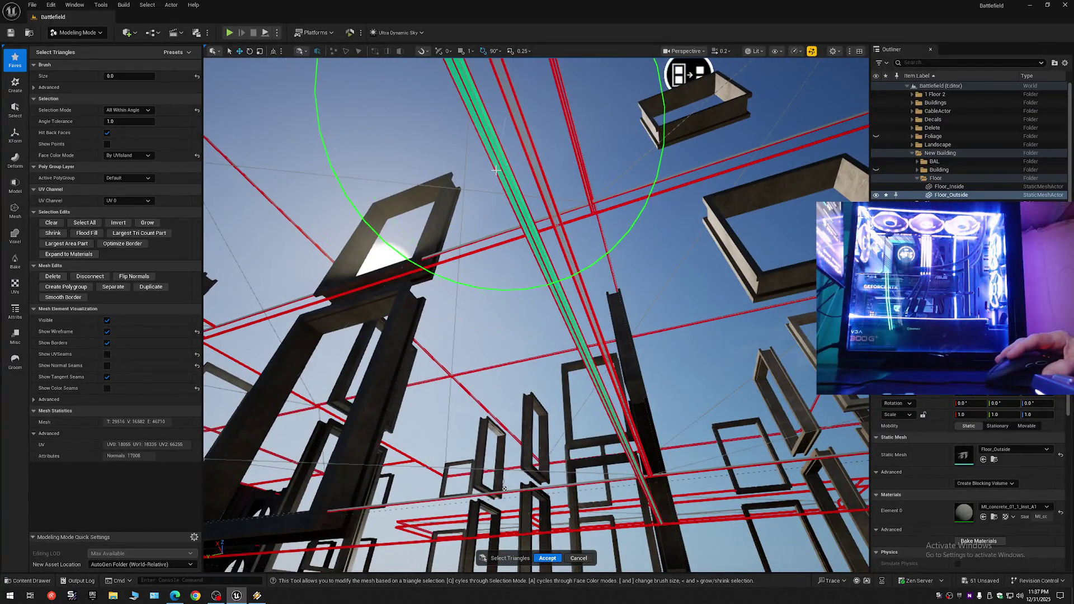
scroll(505, 163, "up", 2)
scroll(536, 314, "down", 2)
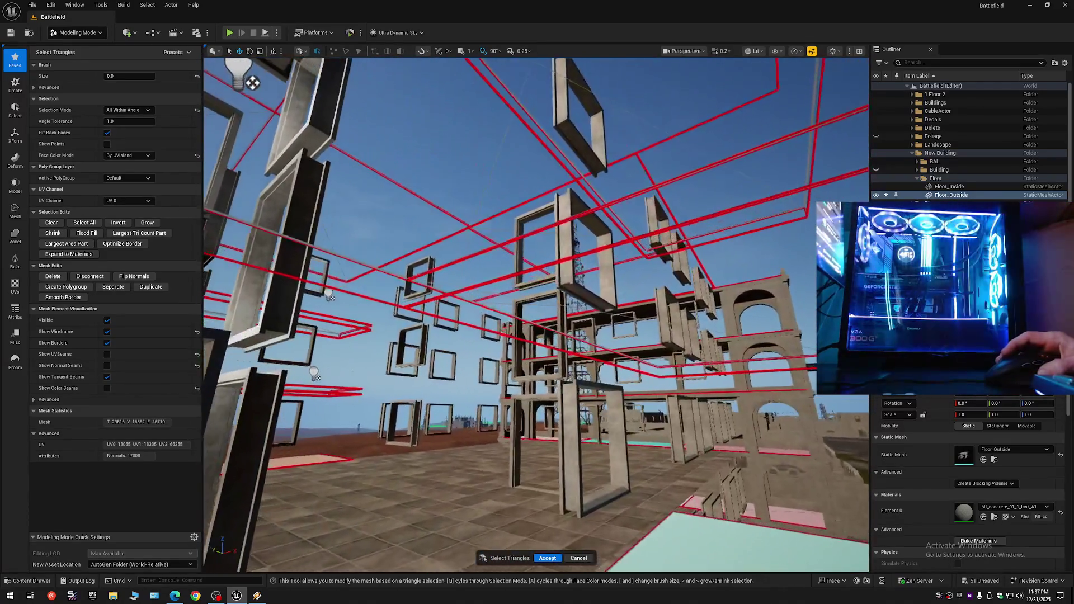
left_click_drag(536, 314, 536, 252)
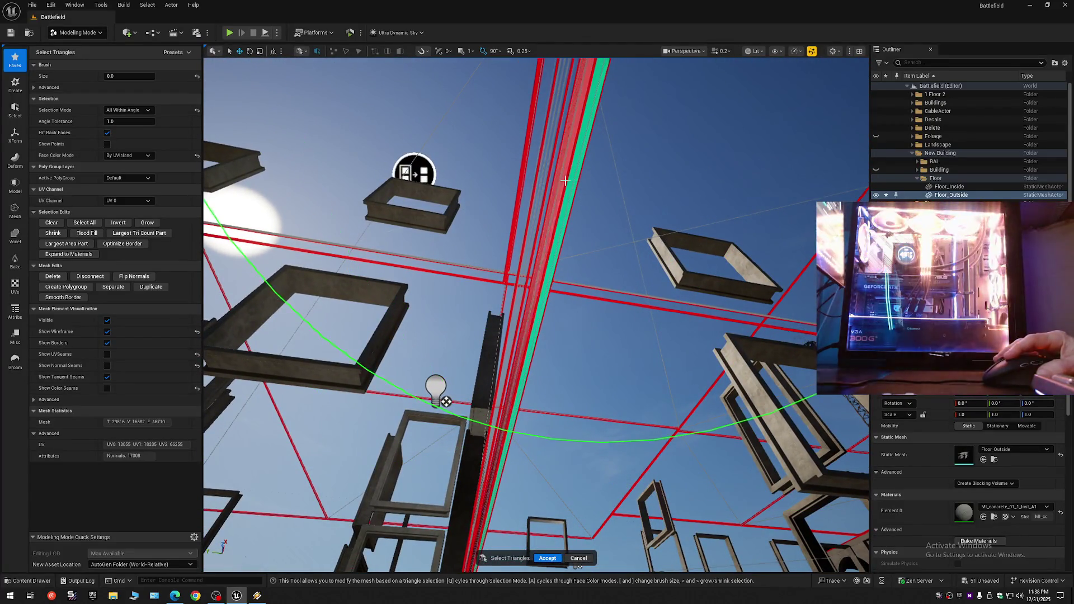
scroll(574, 215, "up", 1)
mouse_move(574, 182)
left_mouse_down()
mouse_move(568, 257)
mouse_move(379, 184)
mouse_move(443, 317)
mouse_move(611, 77)
mouse_move(620, 134)
mouse_move(649, 168)
mouse_move(715, 65)
mouse_move(666, 225)
left_mouse_up()
scroll(379, 184, "down", 1)
scroll(612, 76, "up", 2)
scroll(649, 167, "down", 2)
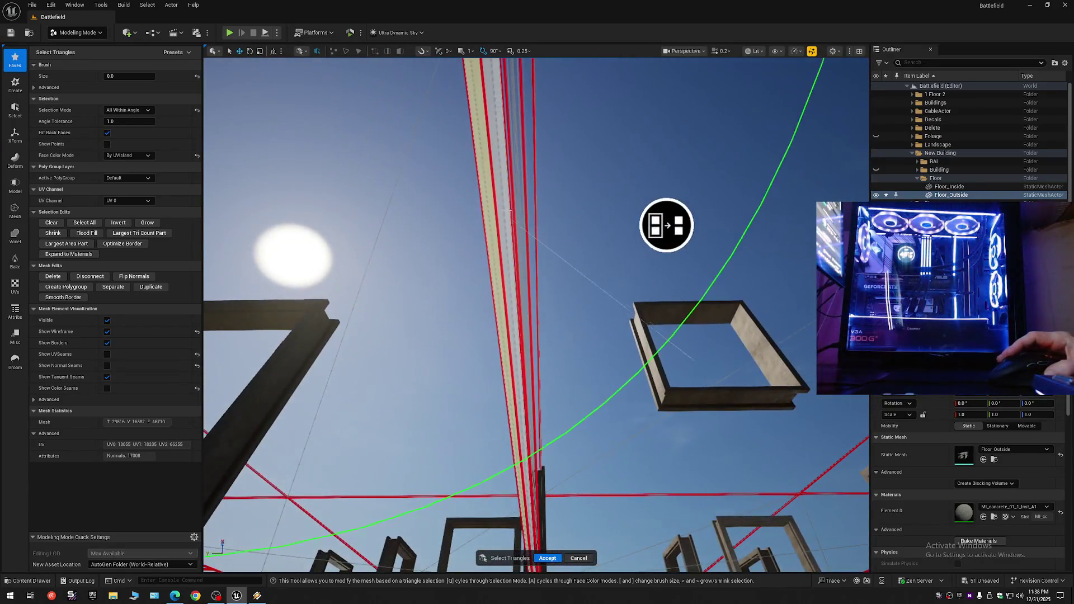
scroll(528, 208, "up", 2)
mouse_move(483, 184)
left_mouse_down()
mouse_move(662, 281)
mouse_move(537, 392)
mouse_move(290, 493)
left_mouse_up()
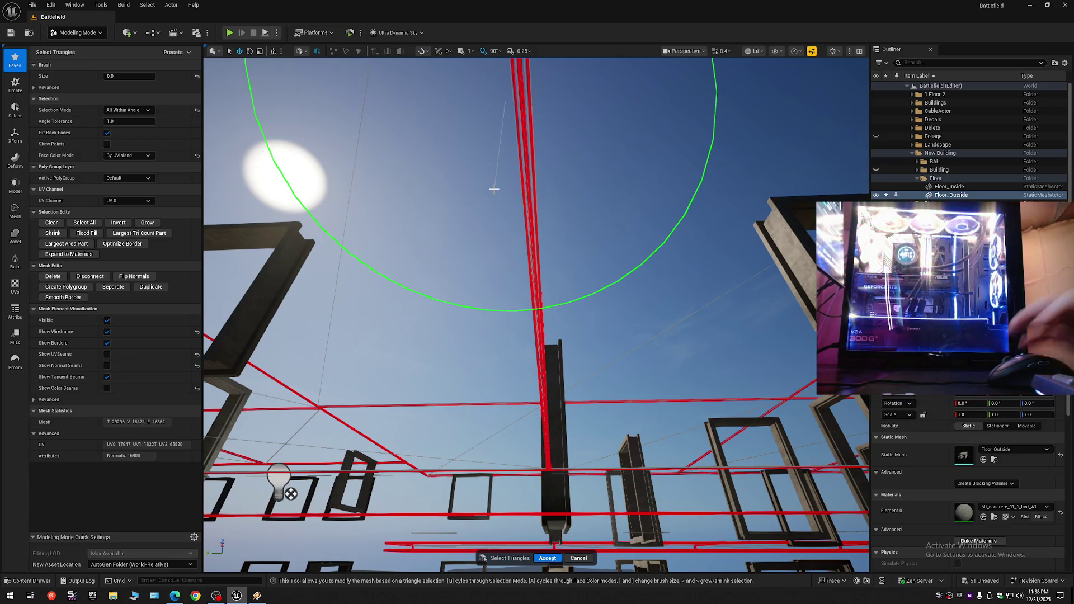
mouse_move(494, 189)
left_mouse_down()
mouse_move(561, 195)
mouse_move(664, 142)
mouse_move(489, 125)
mouse_move(503, 134)
left_mouse_up()
mouse_move(322, 227)
left_mouse_down()
mouse_move(736, 222)
mouse_move(525, 75)
mouse_move(783, 175)
mouse_move(297, 158)
mouse_move(380, 307)
mouse_move(348, 277)
mouse_move(347, 235)
left_mouse_up()
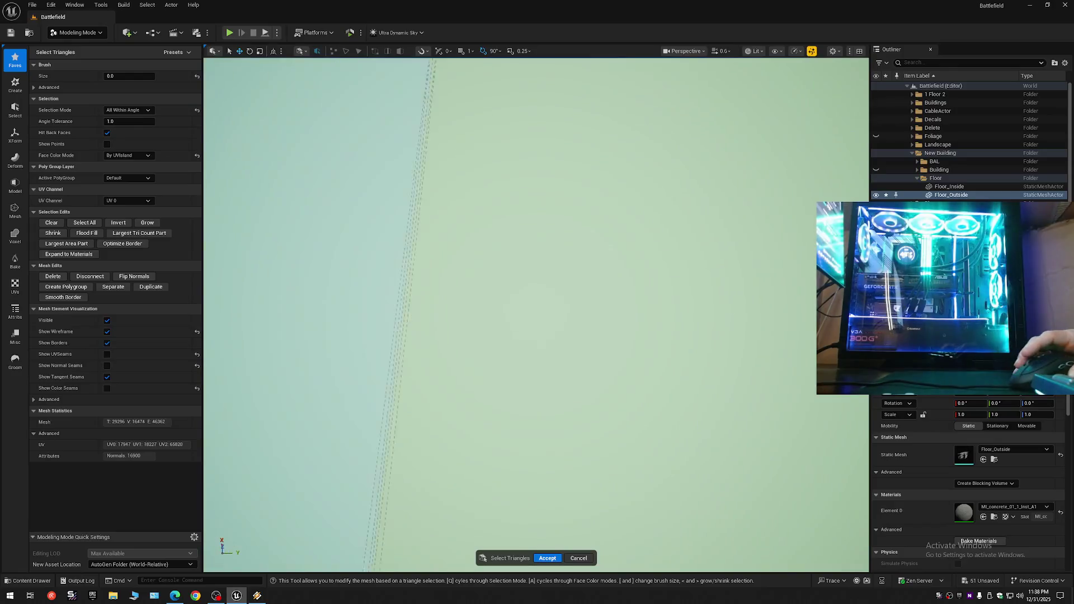
- Paint more Floor_Outside triangles along the slab and an upright strip, bringing the count to 29246
mouse_move(433, 250)
left_mouse_down()
mouse_move(614, 191)
mouse_move(614, 212)
mouse_move(671, 207)
mouse_move(693, 168)
mouse_move(660, 146)
mouse_move(644, 191)
left_mouse_up()
scroll(649, 179, "up", 1)
left_click_drag(761, 212, 664, 387)
scroll(664, 387, "down", 1)
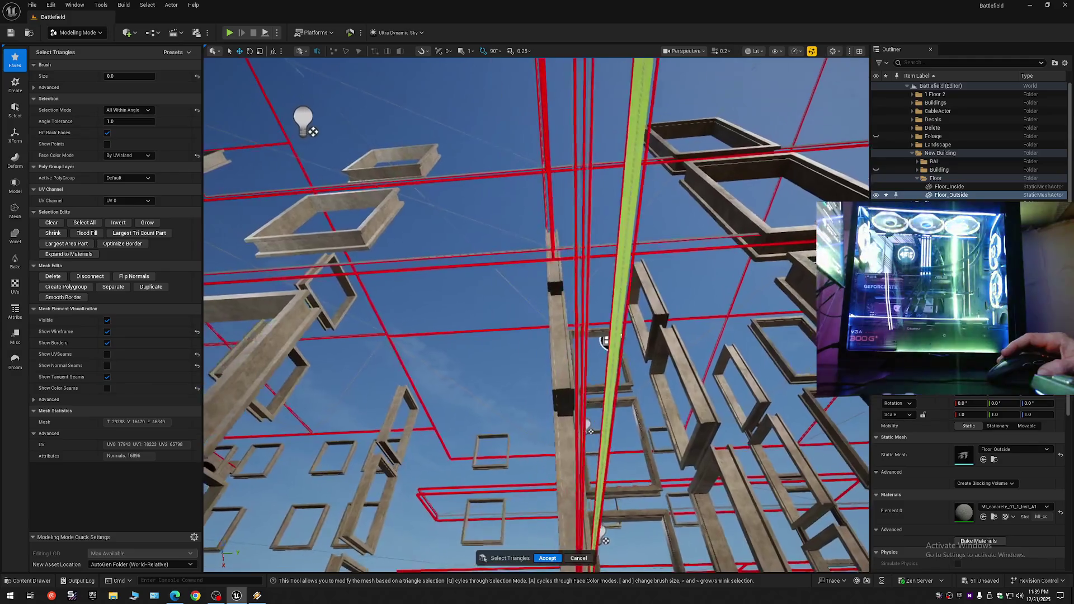
left_click_drag(627, 189, 588, 241)
- Paint floor slab triangles on the storeys while moving through the gaps in the frames
mouse_move(631, 322)
left_mouse_down()
mouse_move(638, 425)
mouse_move(639, 396)
mouse_move(590, 389)
mouse_move(539, 261)
mouse_move(620, 274)
mouse_move(720, 353)
mouse_move(813, 386)
mouse_move(777, 430)
left_mouse_up()
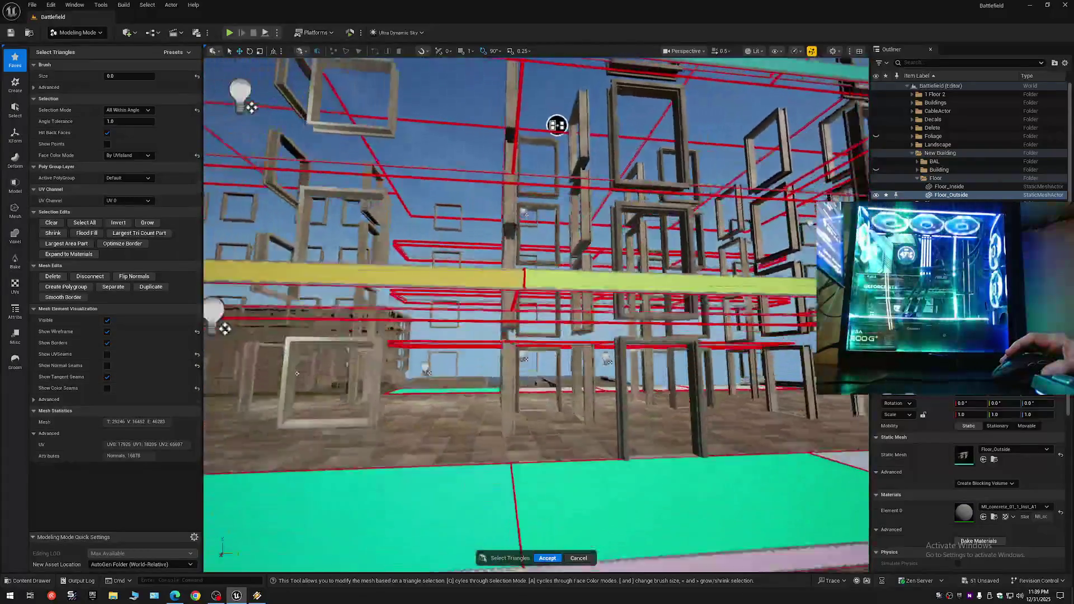
key("s")
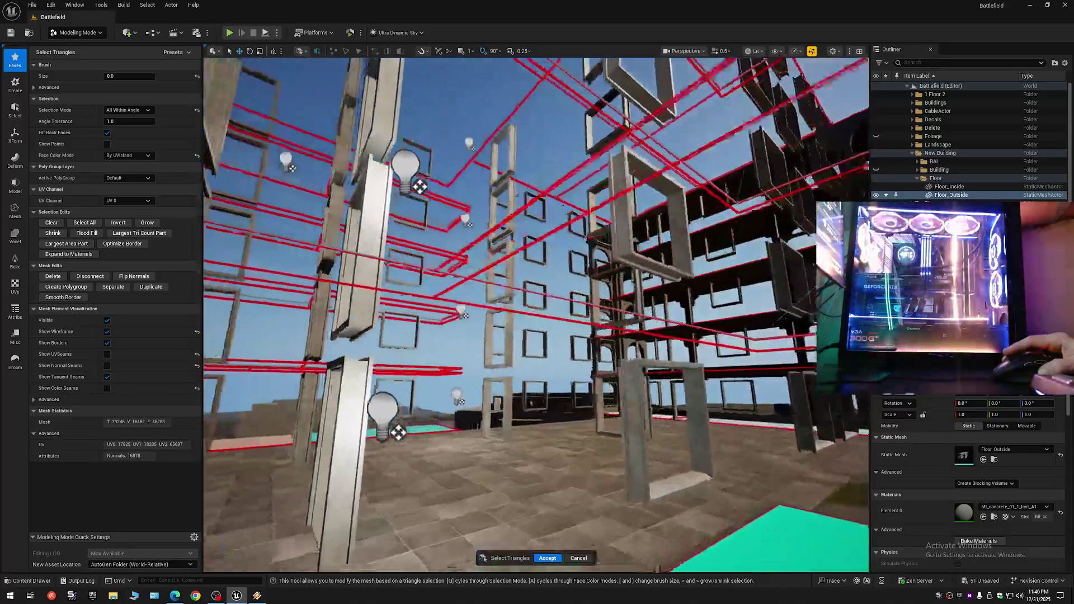
mouse_move(536, 335)
left_mouse_down()
mouse_move(536, 246)
mouse_move(513, 229)
left_mouse_up()
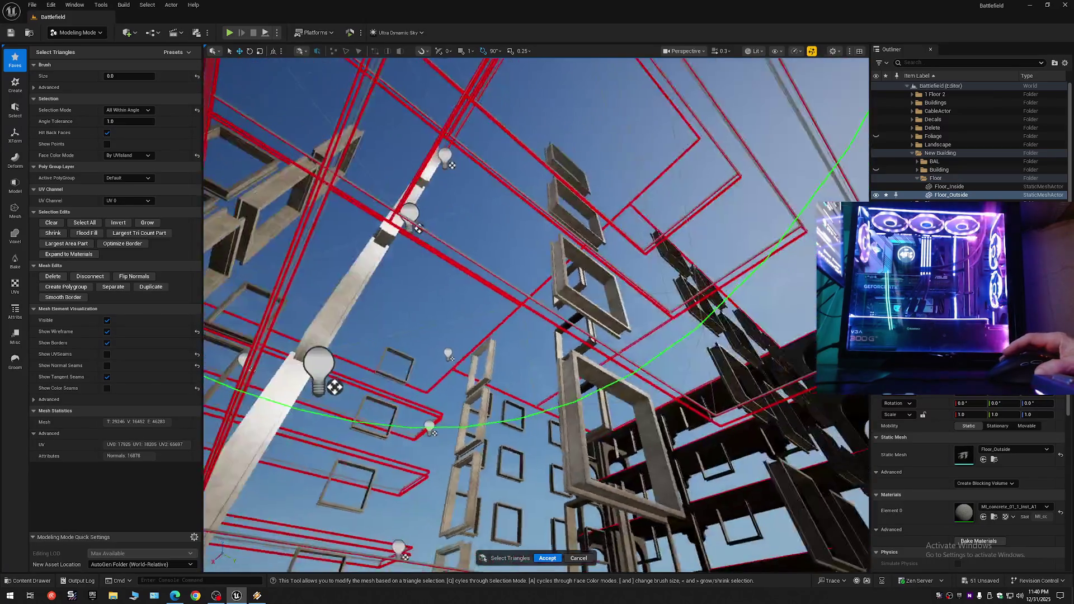
mouse_move(536, 313)
left_mouse_down()
mouse_move(536, 358)
mouse_move(529, 280)
left_mouse_up()
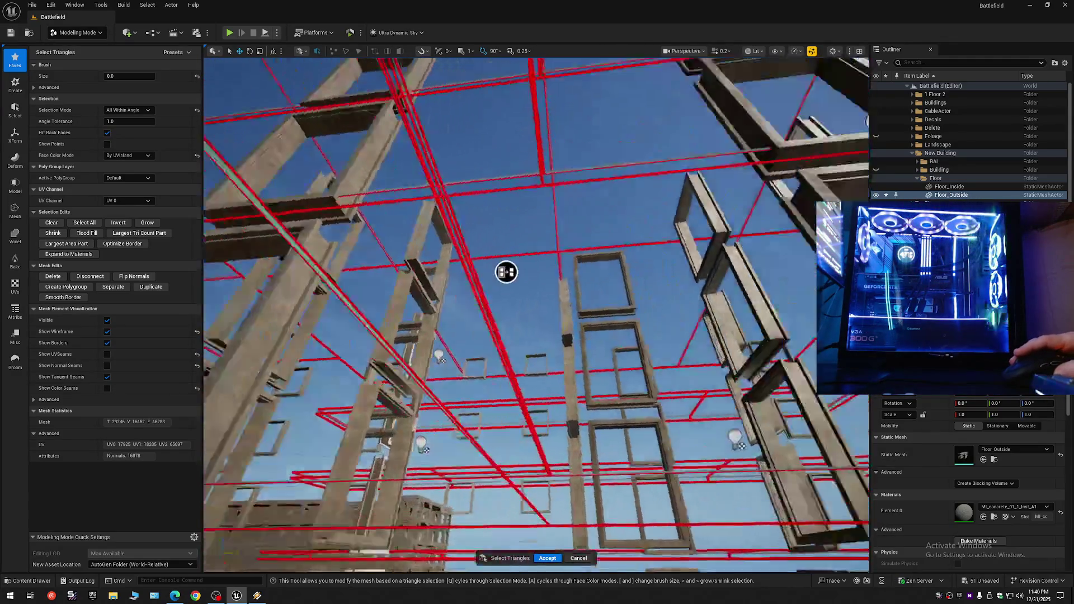
scroll(442, 319, "down", 1)
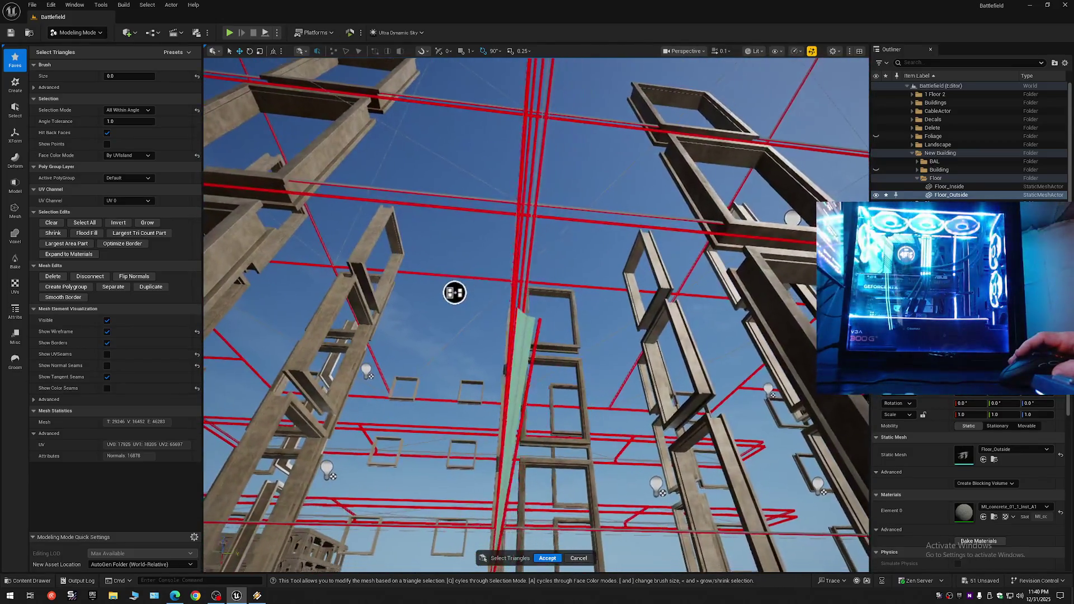
scroll(454, 294, "down", 1)
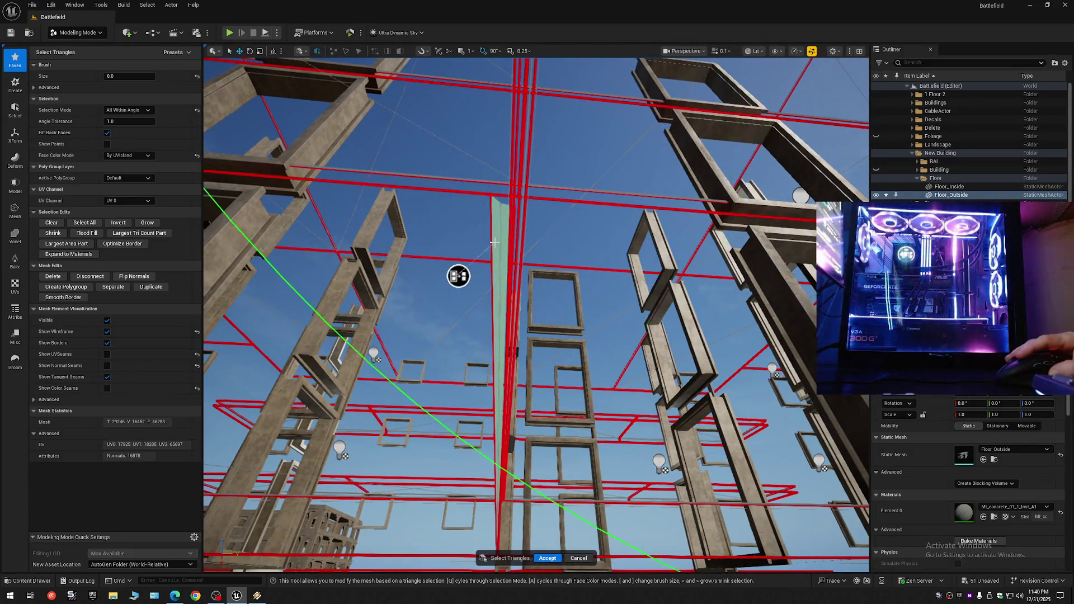
scroll(501, 245, "up", 2)
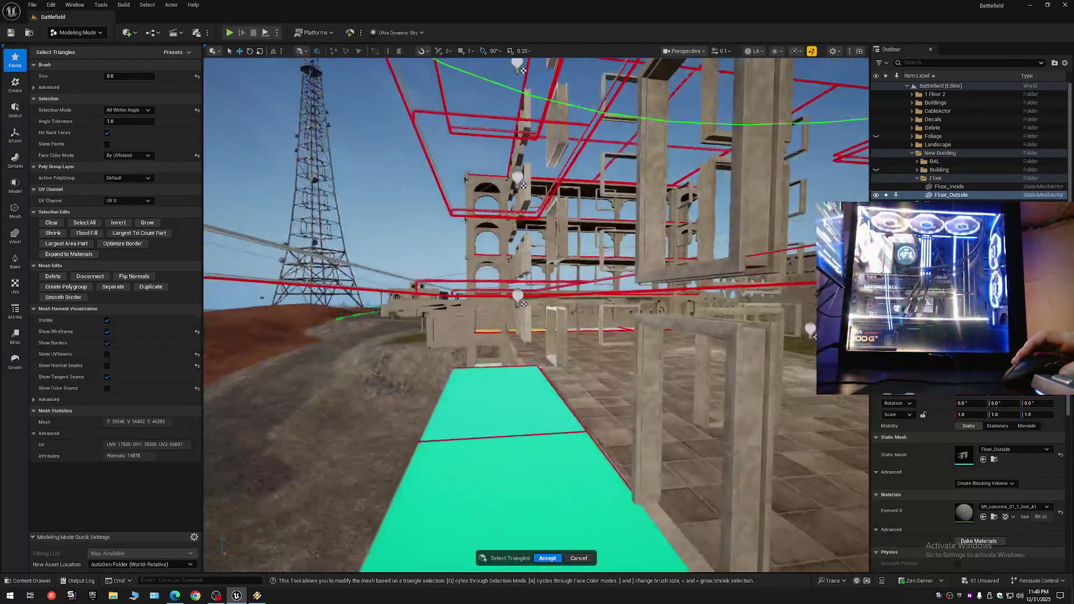
scroll(536, 314, "up", 1)
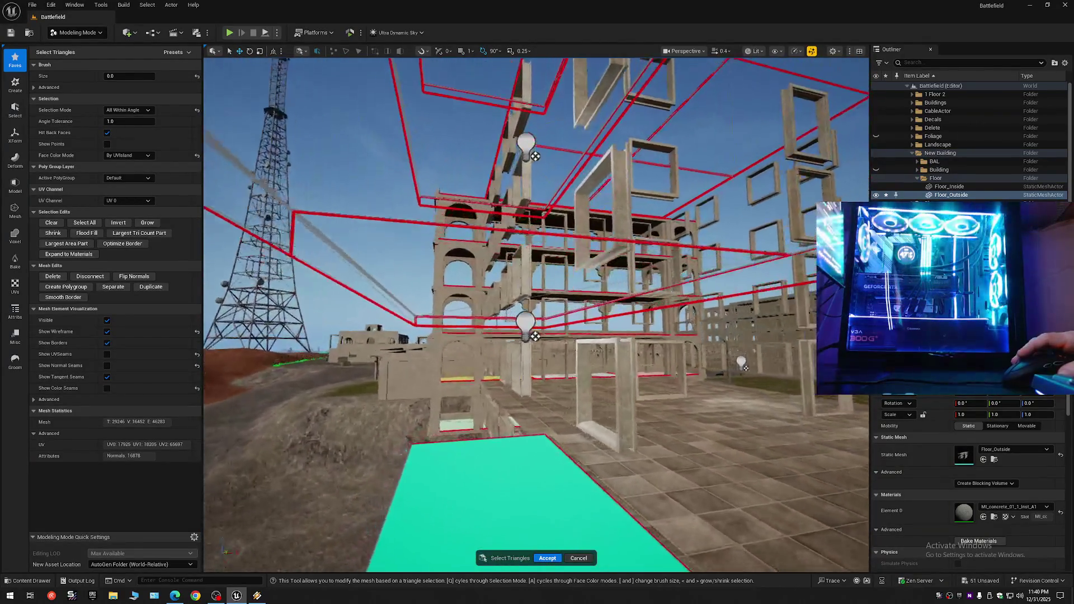
scroll(537, 313, "up", 1)
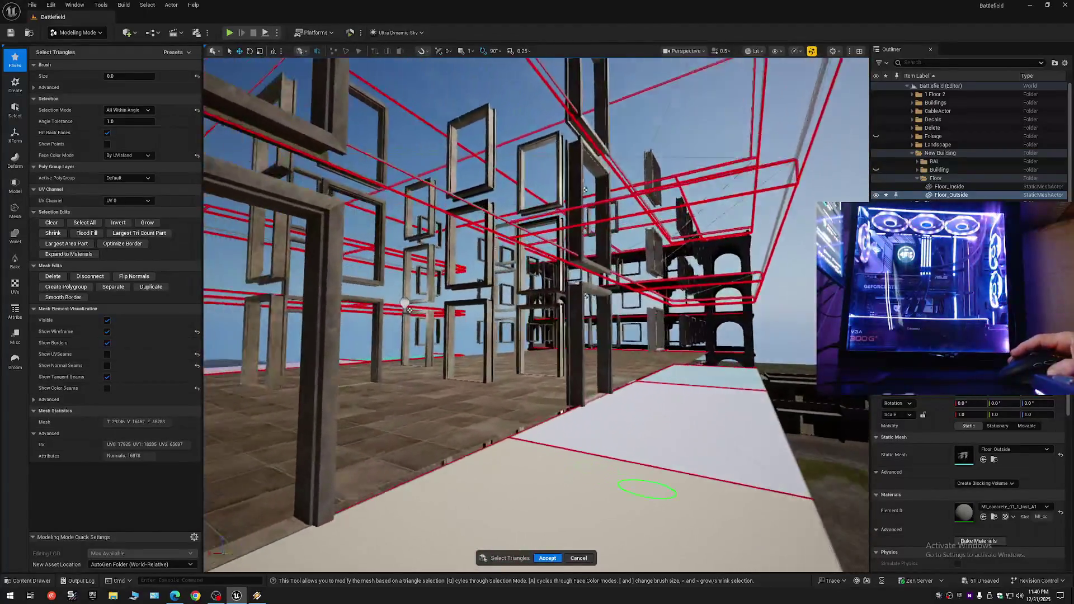
scroll(409, 310, "down", 3)
mouse_move(507, 425)
left_mouse_down()
mouse_move(441, 434)
mouse_move(416, 358)
left_mouse_up()
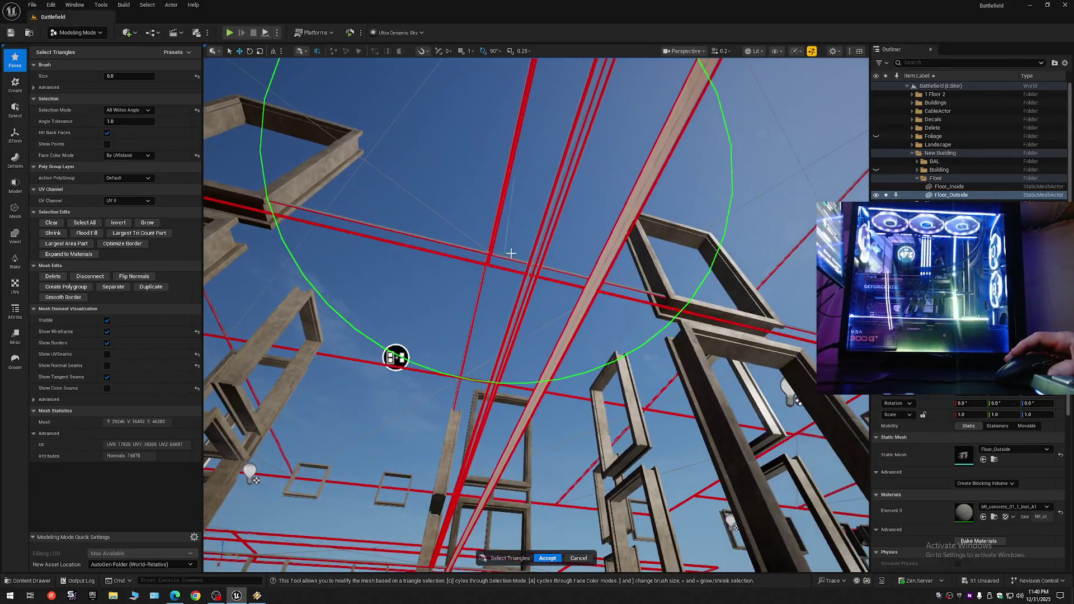
scroll(625, 241, "up", 1)
mouse_move(624, 241)
left_mouse_down()
mouse_move(604, 263)
mouse_move(593, 251)
mouse_move(610, 202)
mouse_move(604, 235)
left_mouse_up()
scroll(609, 209, "down", 2)
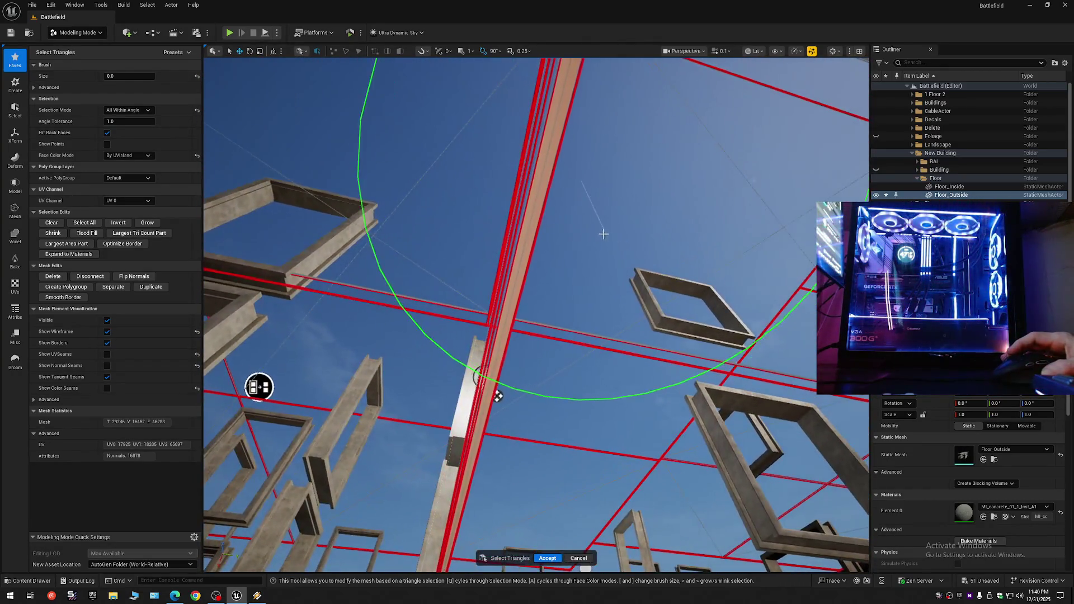
- Circle the tall wireframe pillar, painting the remaining landing slab triangles on the upper floors
mouse_move(498, 395)
left_mouse_down()
mouse_move(518, 436)
mouse_move(523, 493)
left_mouse_up()
scroll(506, 414, "up", 2)
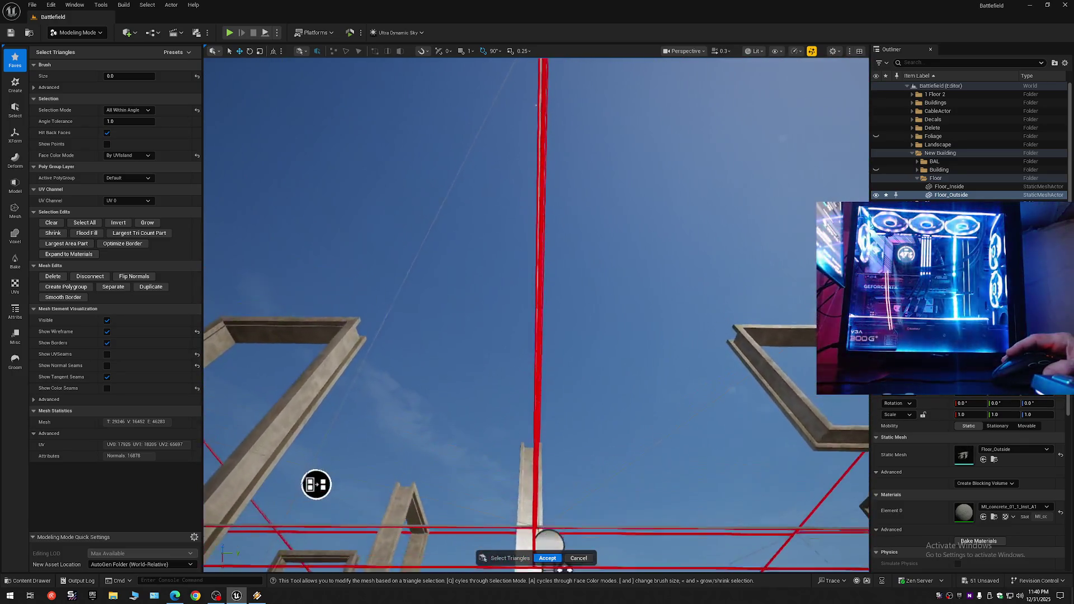
mouse_move(303, 471)
left_mouse_down()
mouse_move(271, 394)
mouse_move(772, 182)
mouse_move(699, 252)
left_mouse_up()
scroll(772, 182, "up", 2)
mouse_move(504, 437)
left_mouse_down()
mouse_move(484, 439)
mouse_move(456, 417)
mouse_move(446, 465)
mouse_move(335, 425)
mouse_move(314, 398)
mouse_move(313, 348)
mouse_move(685, 244)
mouse_move(451, 300)
mouse_move(439, 263)
mouse_move(457, 222)
left_mouse_up()
scroll(484, 439, "down", 4)
scroll(314, 348, "up", 4)
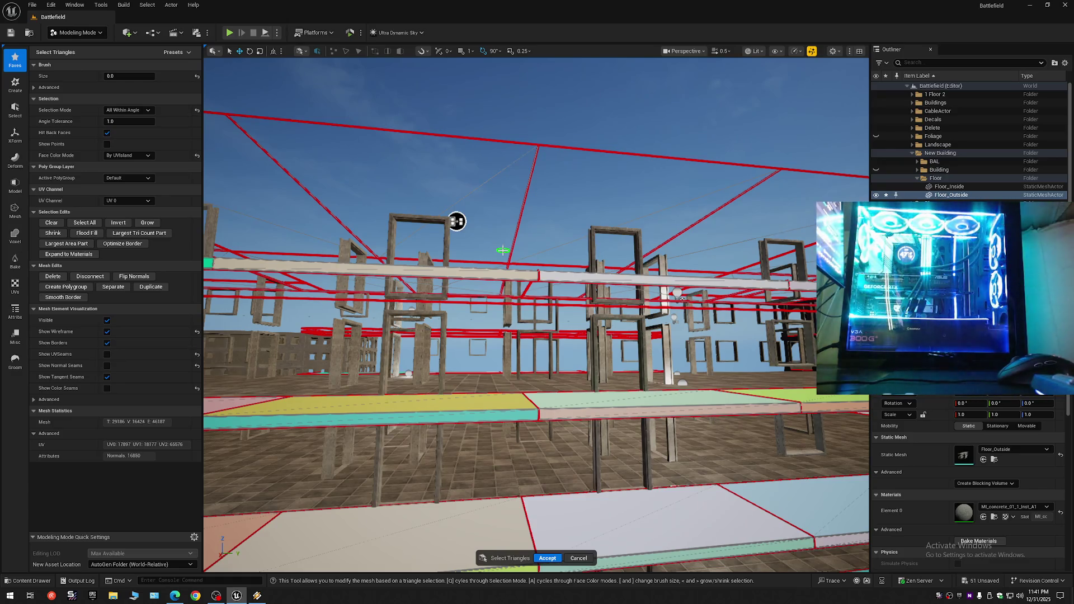
mouse_move(457, 221)
left_mouse_down()
mouse_move(697, 103)
mouse_move(746, 103)
mouse_move(787, 64)
mouse_move(647, 108)
mouse_move(419, 95)
mouse_move(431, 108)
mouse_move(440, 92)
left_mouse_up()
scroll(439, 92, "down", 2)
- Pull back to a wide view of all floor slabs and accept the triangle selection
left_click_drag(569, 158, 570, 157)
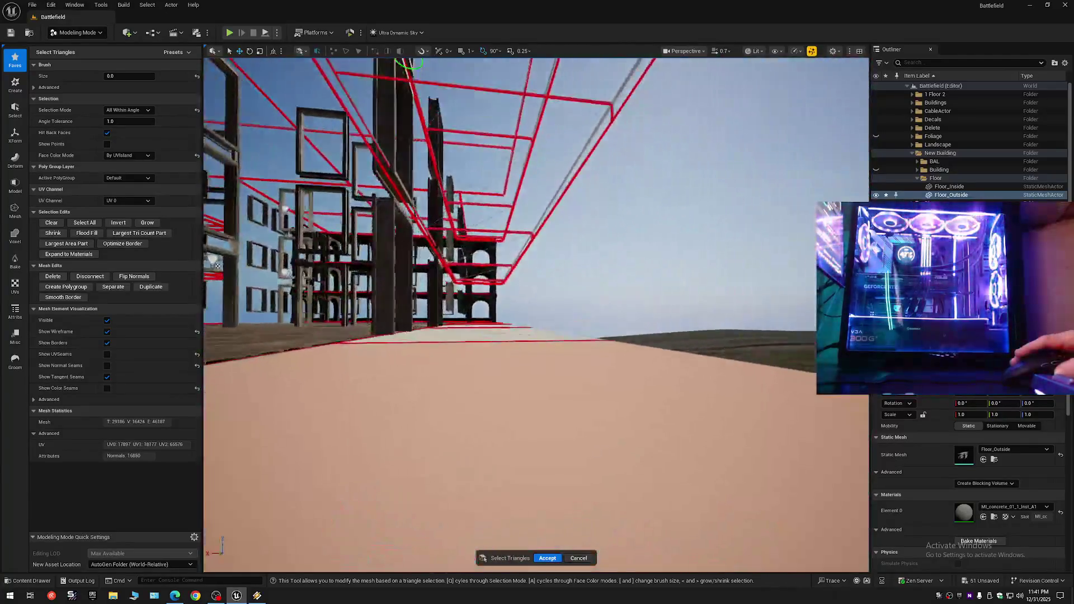
left_click_drag(536, 313, 661, 150)
left_click_drag(419, 367, 420, 367)
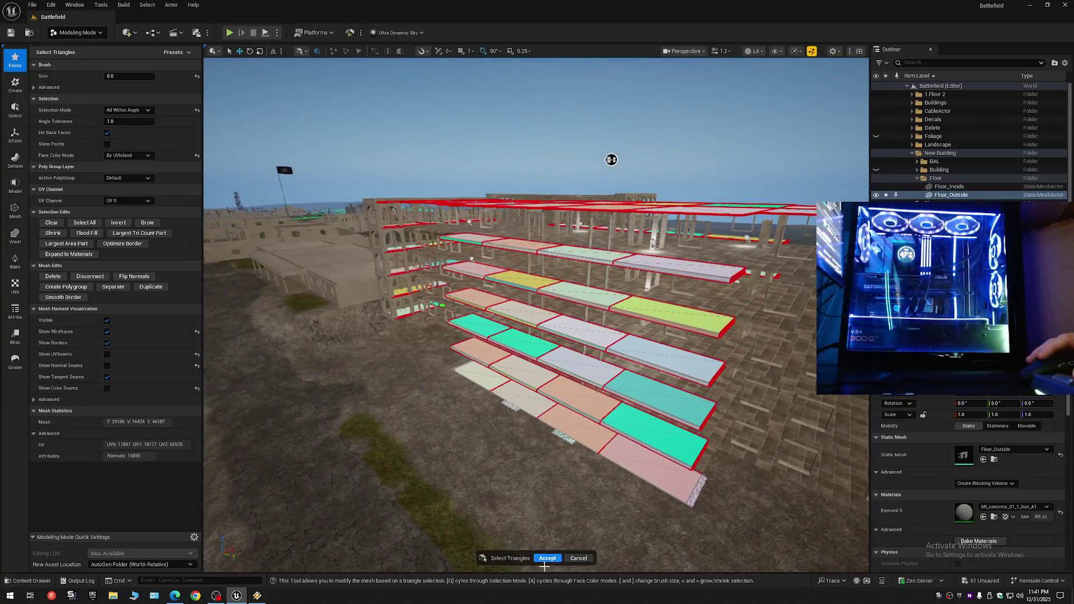
left_click(257, 596)
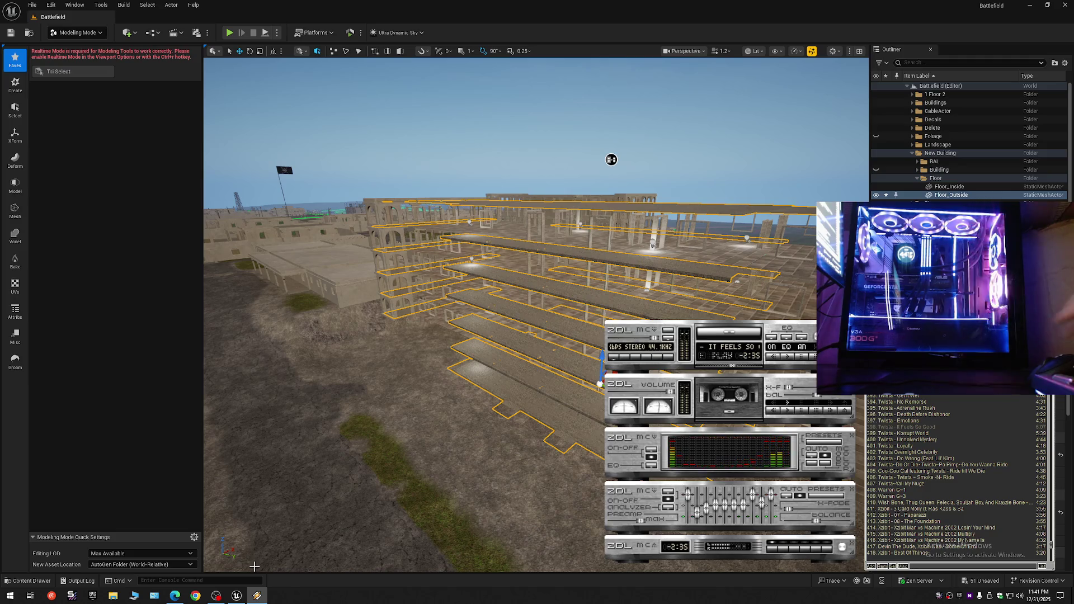
- Dismiss the music player and switch from Modeling Mode to Selection Mode
left_click(233, 596)
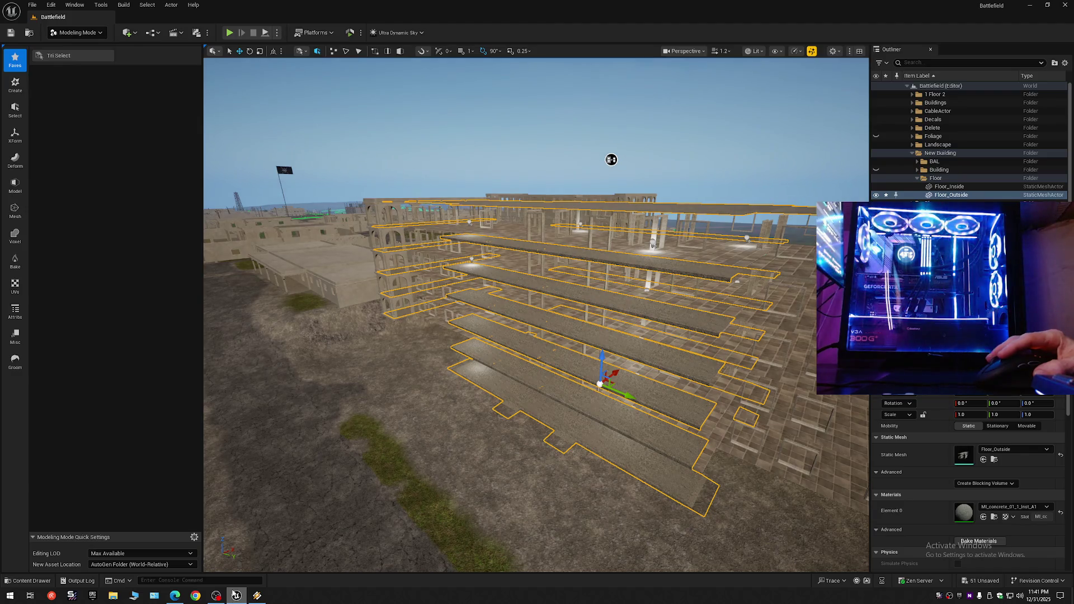
left_click(76, 32)
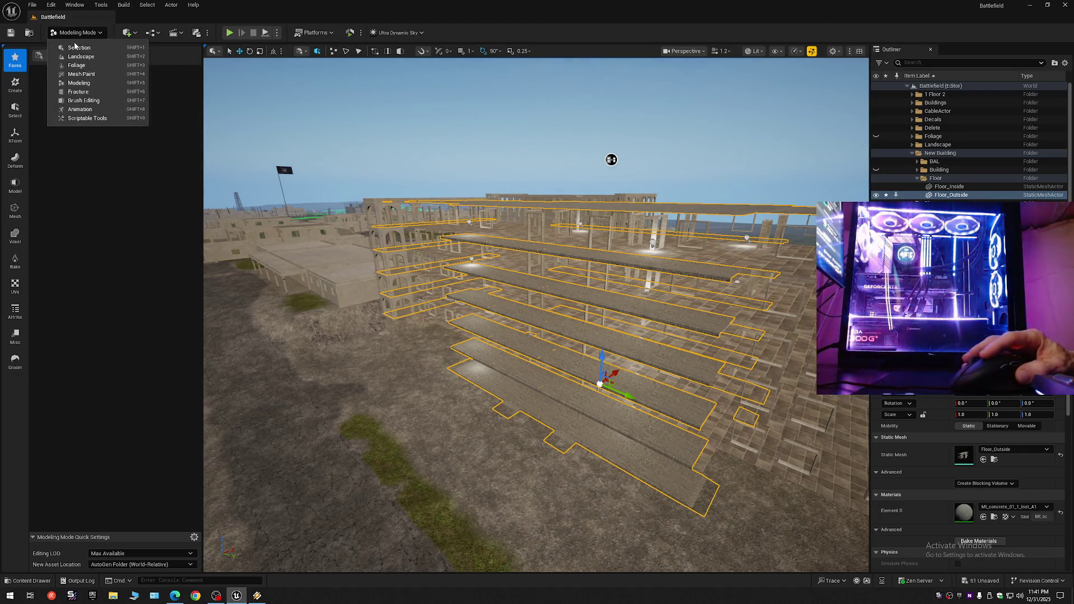
left_click(75, 47)
- Collapse the Outliner to the Battlefield folders and fly into the multi-floor building
left_click(1065, 63)
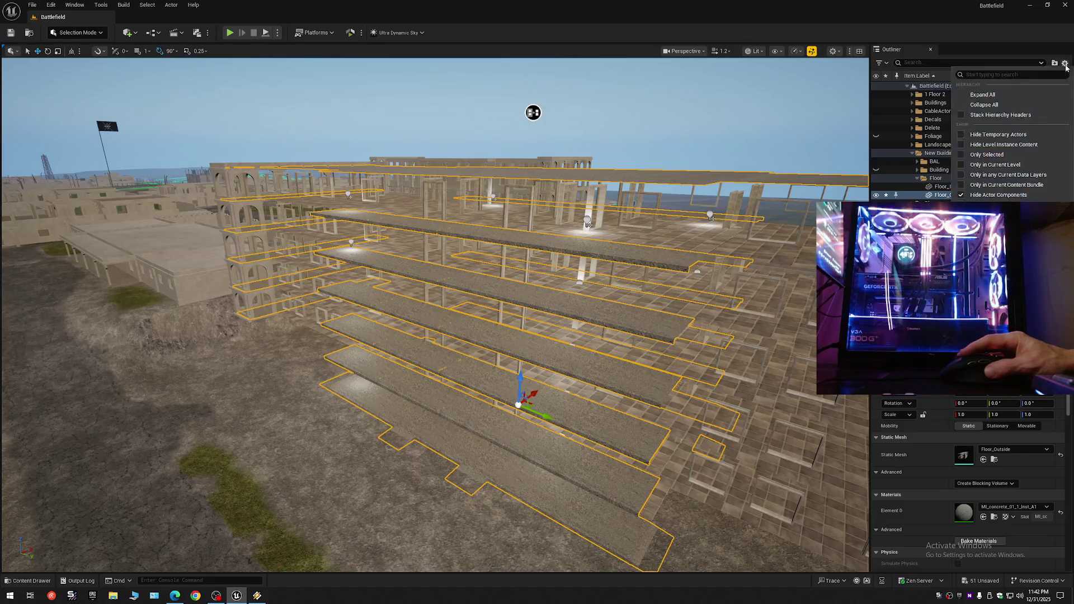
left_click(984, 105)
left_click(907, 86)
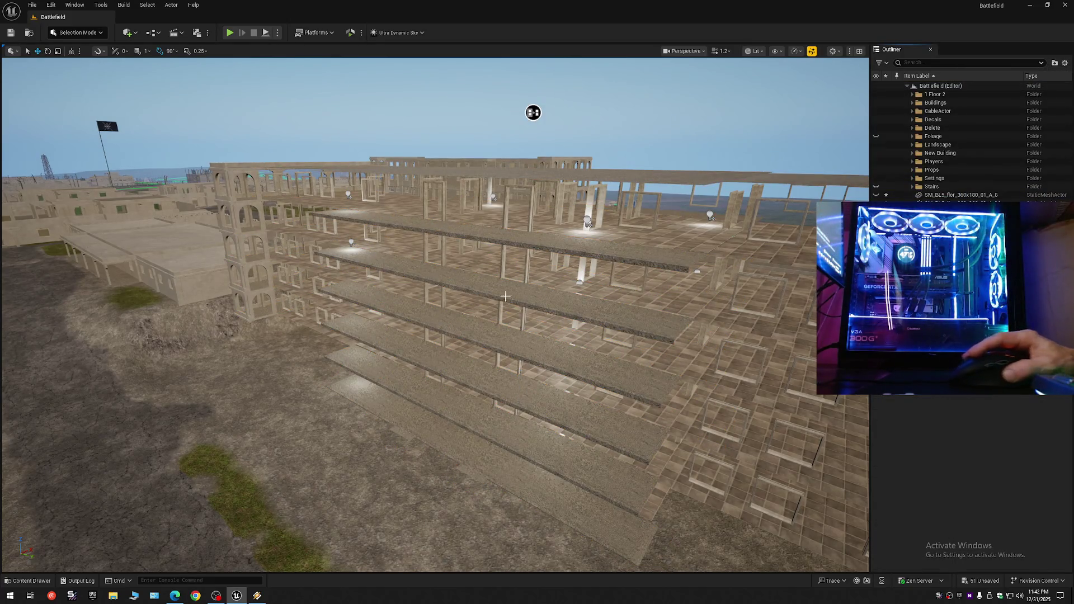
mouse_move(533, 112)
left_mouse_down()
mouse_move(241, 112)
mouse_move(335, 95)
mouse_move(515, 89)
mouse_move(455, 88)
mouse_move(408, 163)
mouse_move(377, 180)
mouse_move(445, 127)
mouse_move(355, 175)
mouse_move(433, 213)
mouse_move(553, 190)
mouse_move(580, 211)
mouse_move(547, 175)
mouse_move(480, 168)
mouse_move(415, 96)
mouse_move(409, 155)
mouse_move(377, 220)
mouse_move(388, 203)
left_mouse_up()
scroll(302, 112, "down", 2)
scroll(336, 95, "up", 2)
scroll(376, 179, "up", 2)
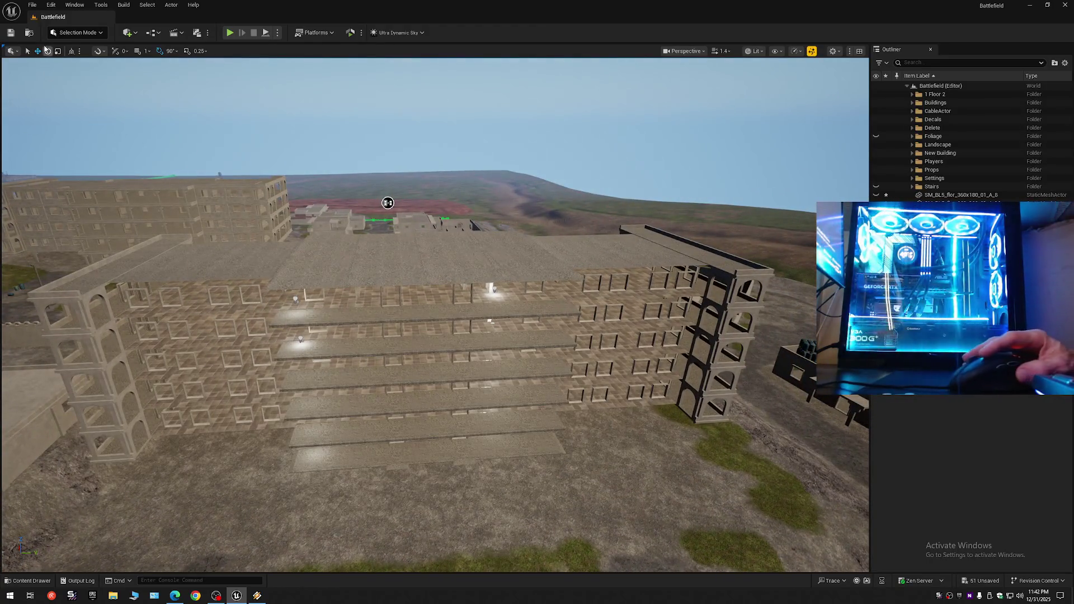
- Save the current level and all remaining unsaved assets
left_click(13, 34)
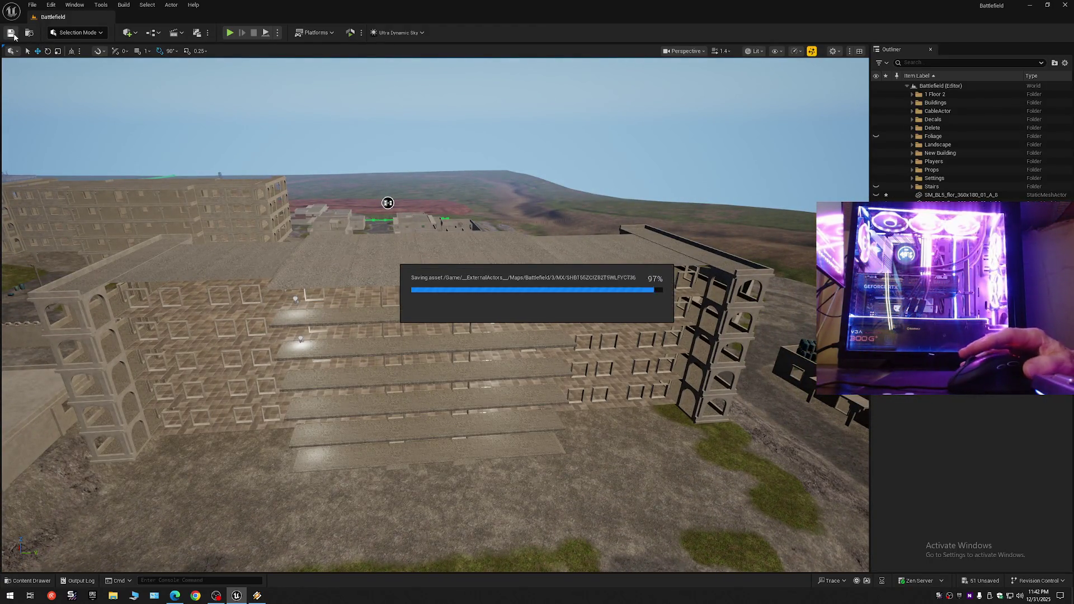
left_click(32, 5)
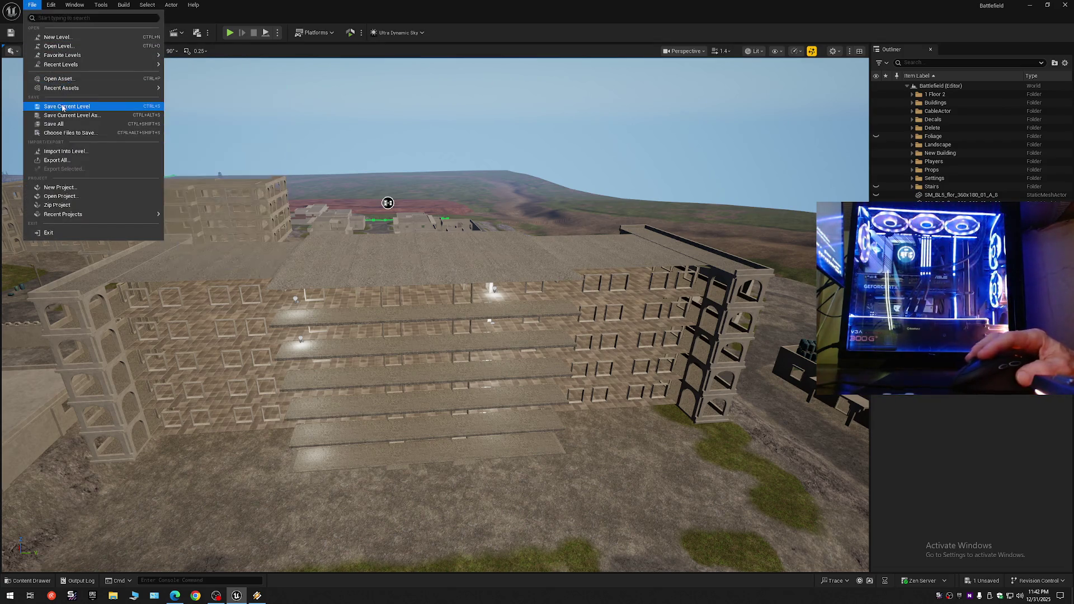
left_click(61, 106)
left_click(33, 5)
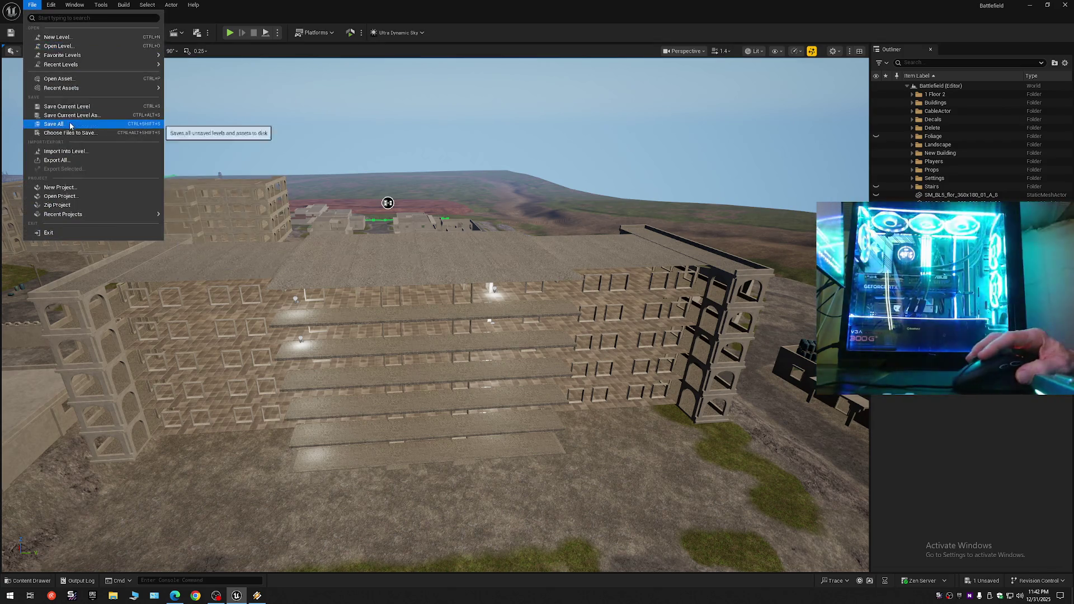
left_click(59, 124)
- Save the level as Battlefield, confirming the overwrite of the existing map
left_click(32, 4)
left_click(79, 110)
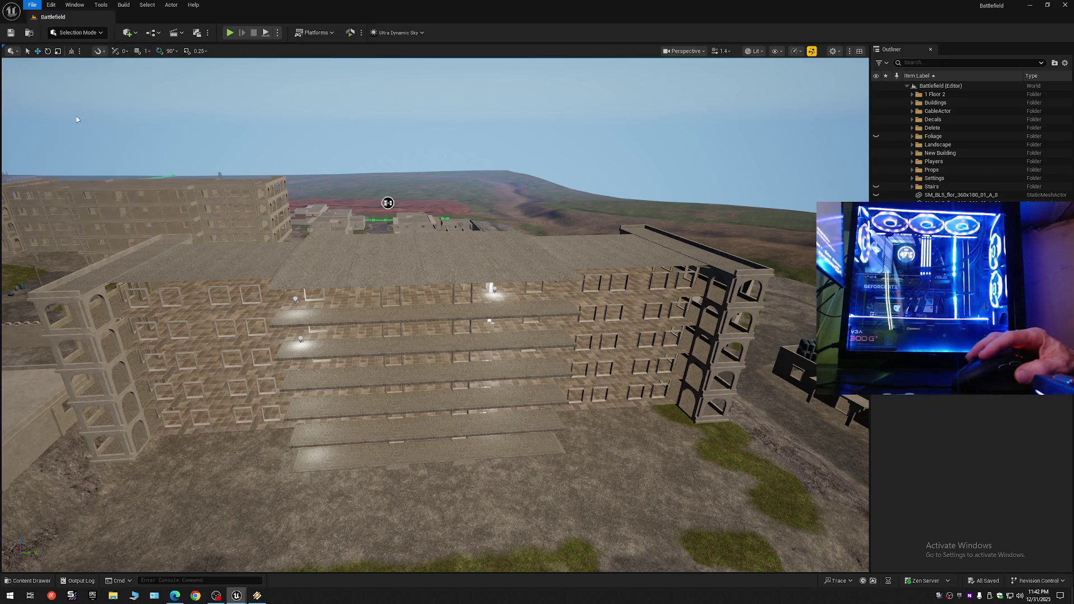
double_click(492, 210)
left_click(562, 311)
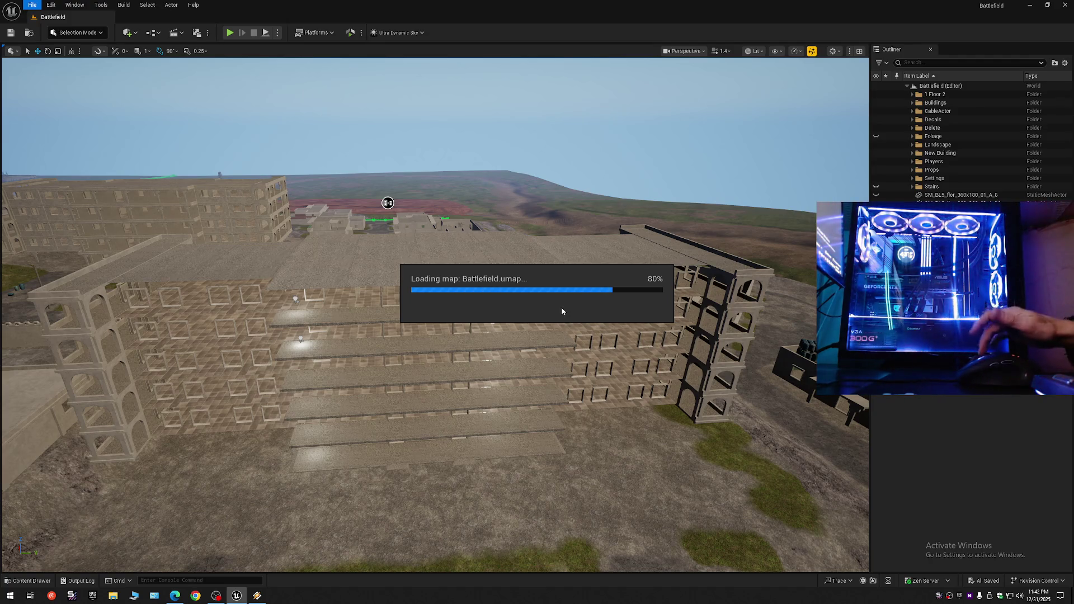
left_click(258, 594)
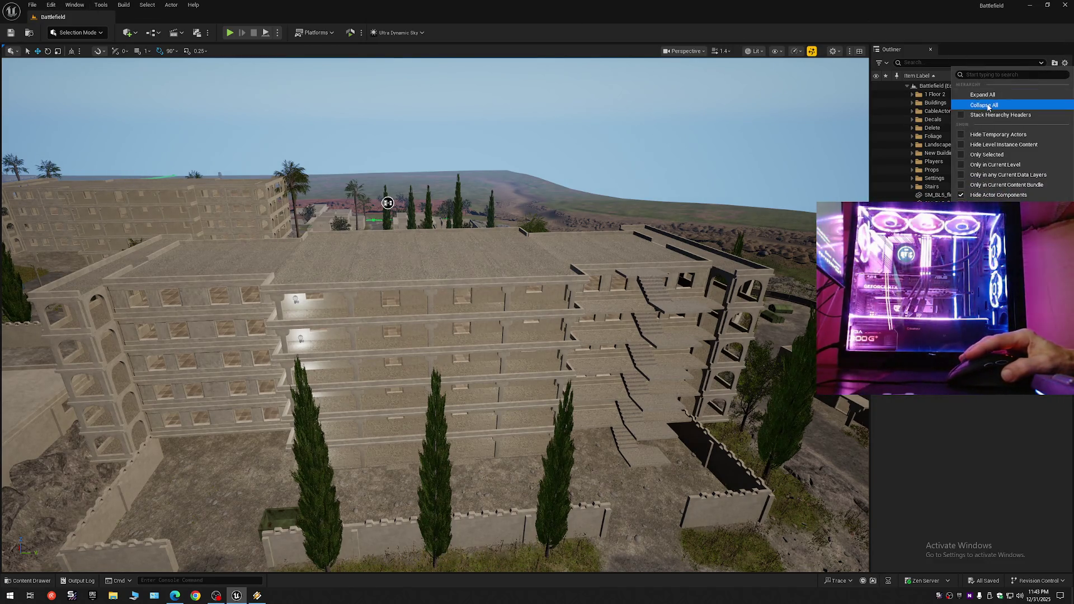
- Collapse the Outliner to Battlefield (Editor), fly to the corridor facade, and select the top-floor point light
left_click(906, 86)
left_click(906, 85)
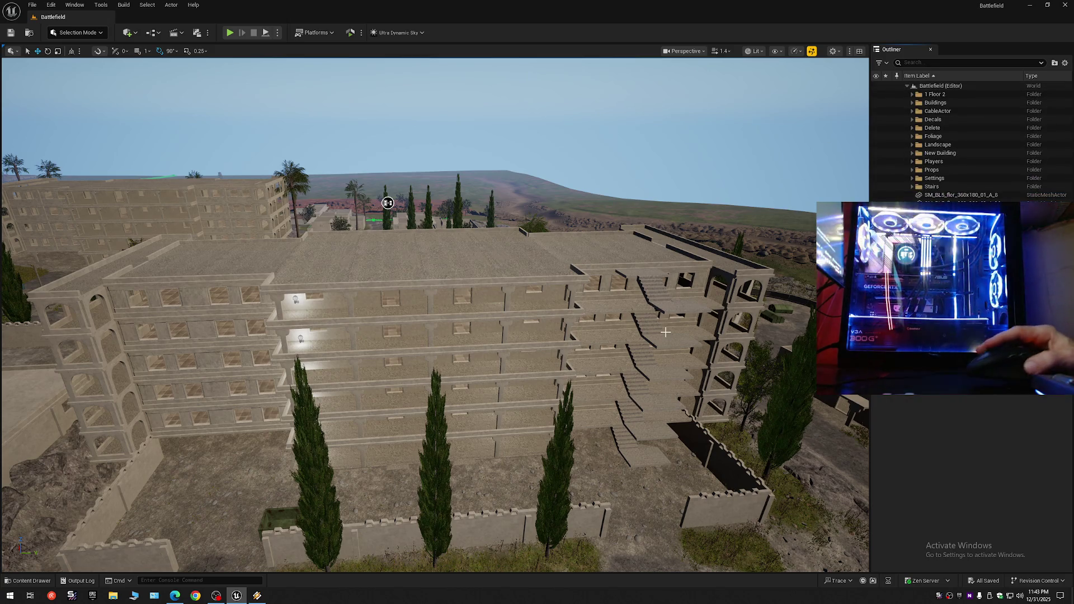
mouse_move(388, 202)
left_mouse_down()
mouse_move(179, 127)
mouse_move(391, 149)
mouse_move(500, 249)
mouse_move(455, 230)
mouse_move(504, 230)
mouse_move(482, 175)
mouse_move(499, 136)
mouse_move(405, 189)
mouse_move(425, 187)
left_mouse_up()
left_click(310, 249)
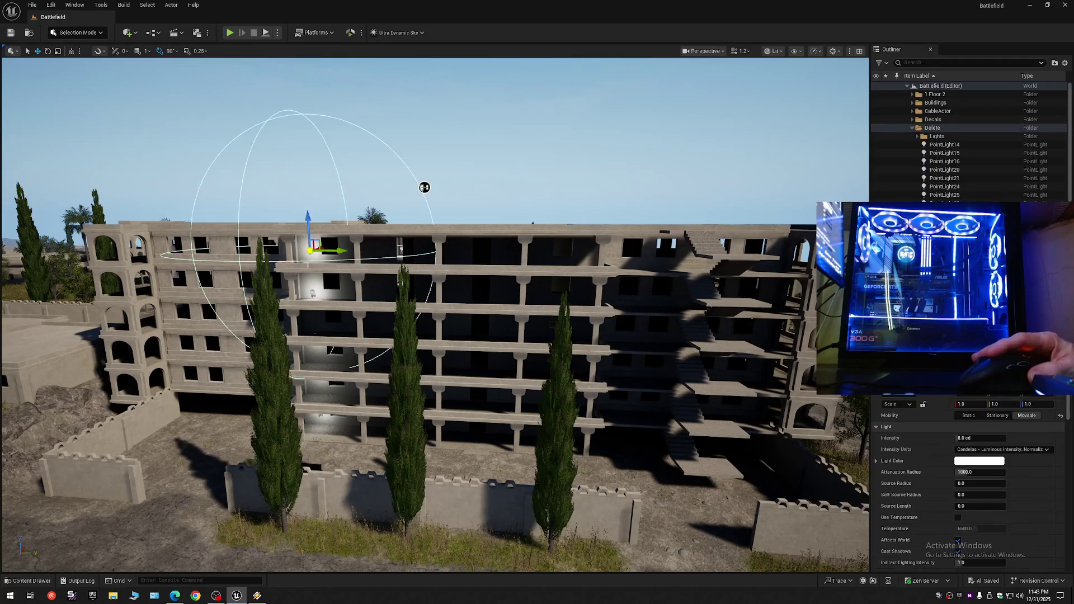
- Lower the two selected point lights along Z, then Alt-drag PointLight33 down to create PointLight42
left_click(312, 292, "ctrl")
mouse_move(310, 267)
left_mouse_down()
mouse_move(378, 295)
mouse_move(586, 298)
left_mouse_up()
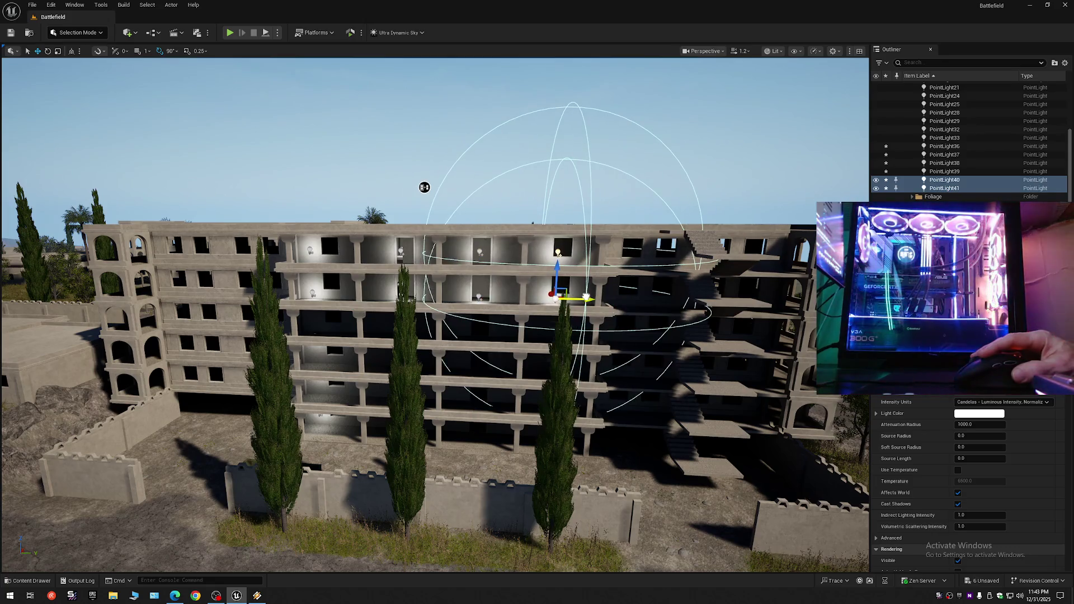
left_click(310, 249)
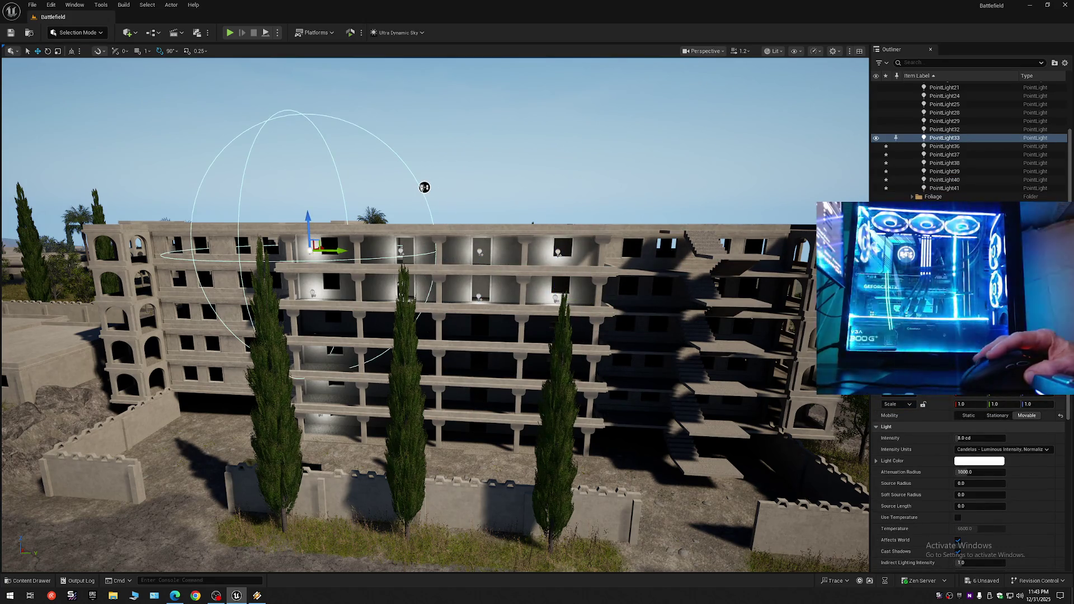
key("Up")
key("Up")
left_click_drag(424, 184, 427, 153)
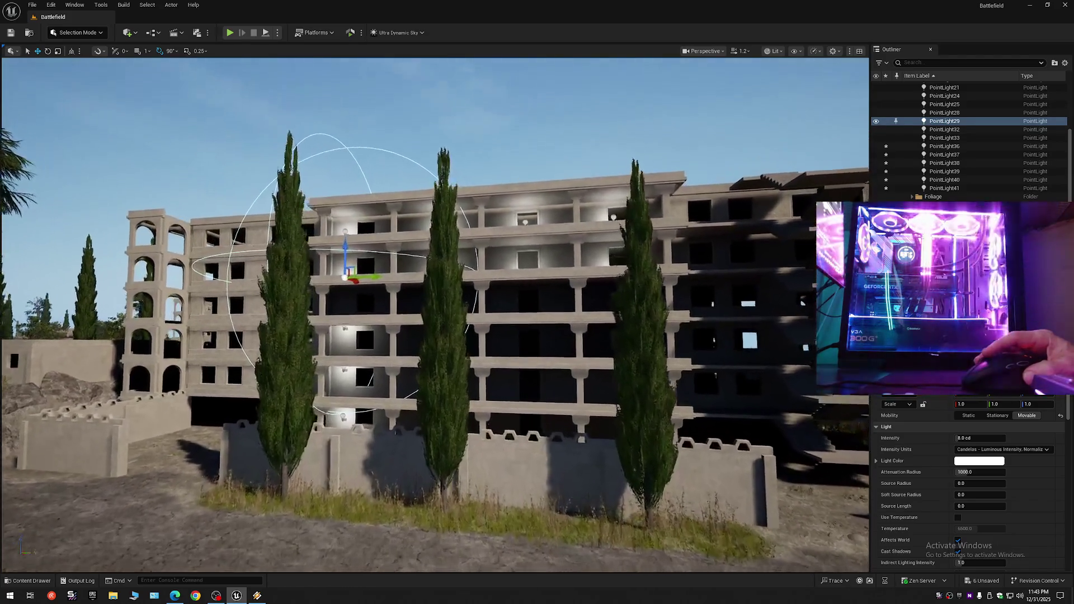
left_click_drag(356, 307, 362, 306)
mouse_move(341, 251)
left_mouse_down("alt")
mouse_move(344, 278)
mouse_move(364, 235)
mouse_move(367, 183)
mouse_move(427, 192)
mouse_move(406, 194)
mouse_move(410, 209)
mouse_move(427, 200)
left_mouse_up("alt")
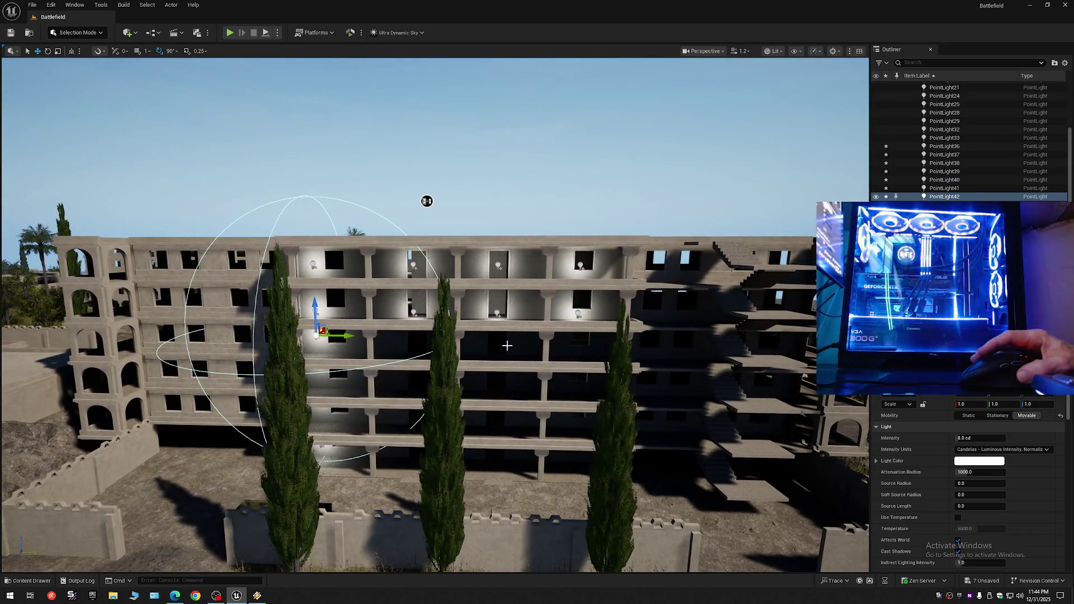
- Select point lights PointLight36 through PointLight41 together in the viewport
left_click(413, 312)
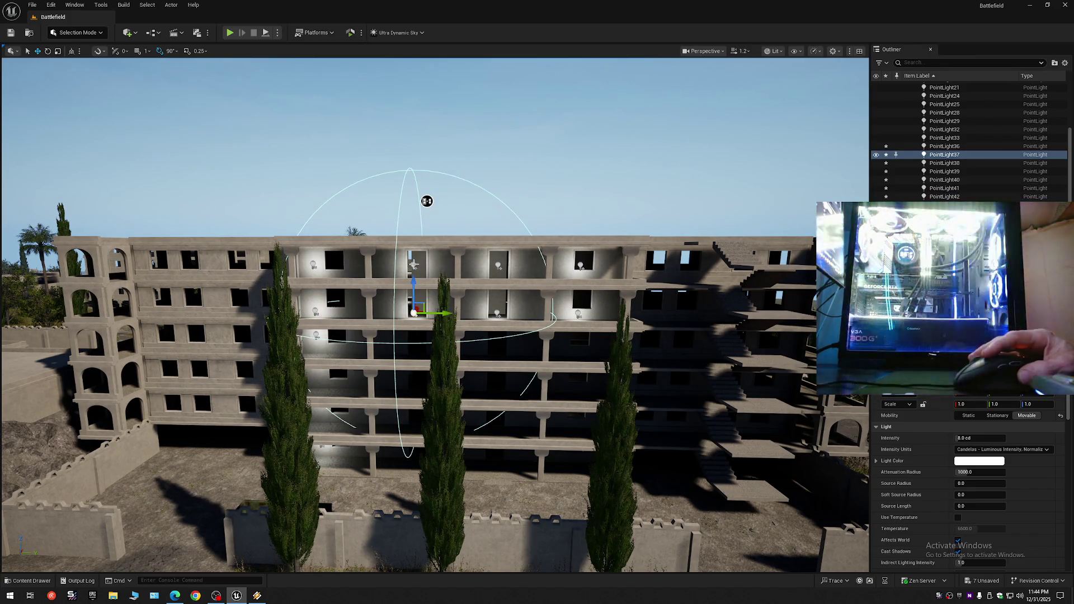
left_click(413, 264, "ctrl")
left_click(498, 266, "ctrl")
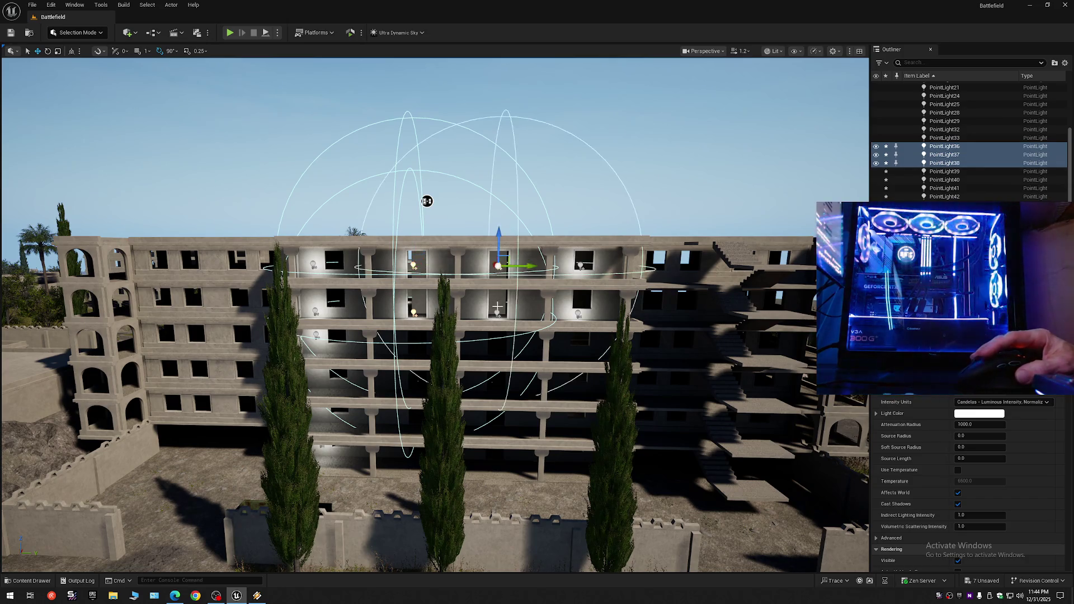
left_click(496, 311, "ctrl")
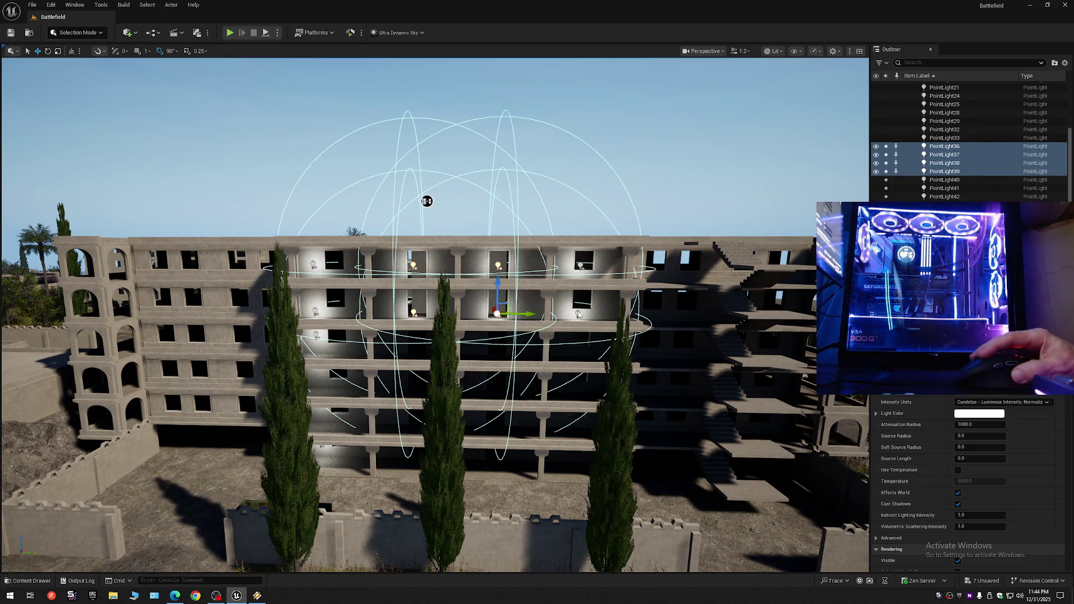
left_click(579, 314, "ctrl")
left_click(581, 264, "ctrl")
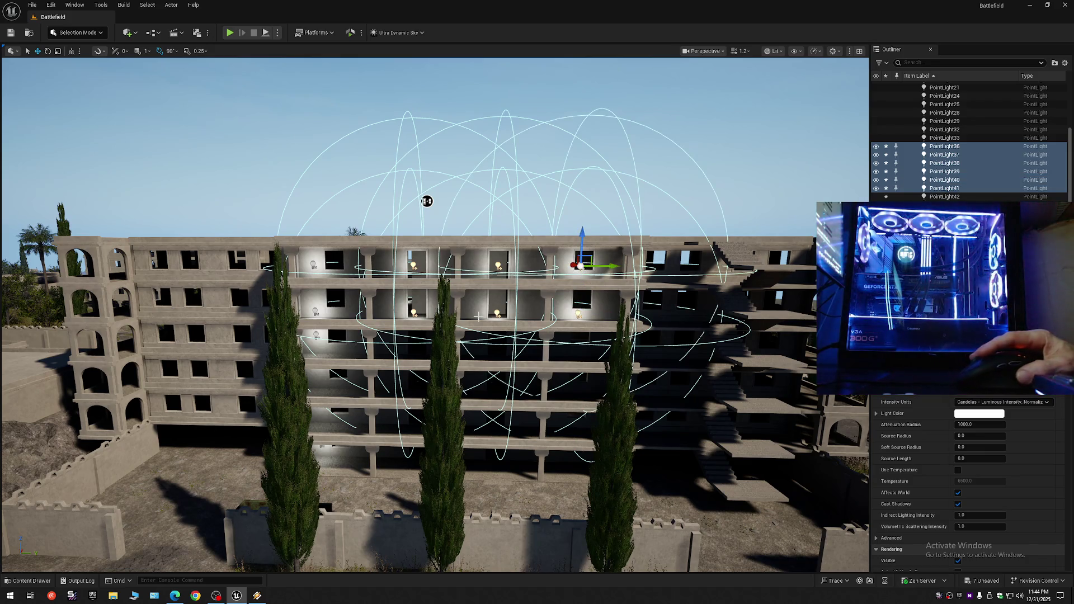
scroll(427, 201, "up", 15)
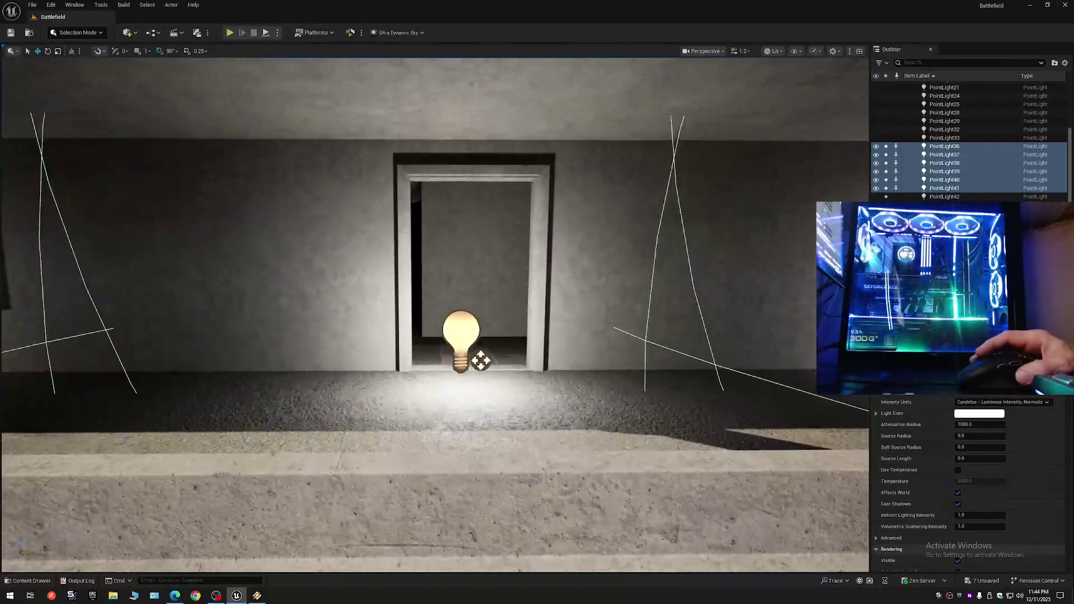
scroll(480, 361, "down", 15)
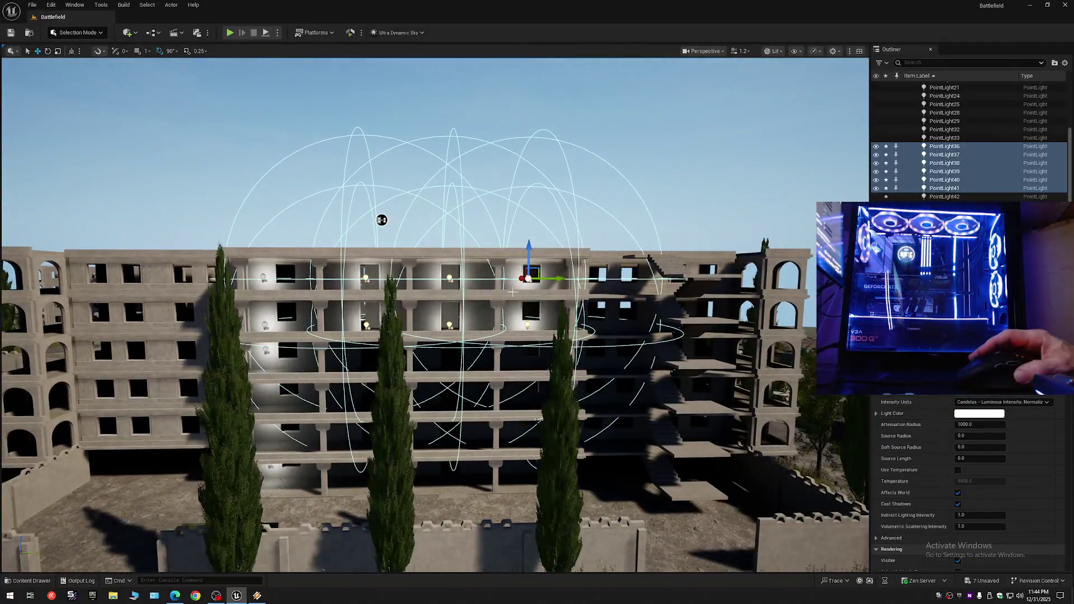
- Copy the six selected point lights down two floors of the facade
left_click_drag(528, 253, 530, 328)
scroll(494, 347, "up", 5)
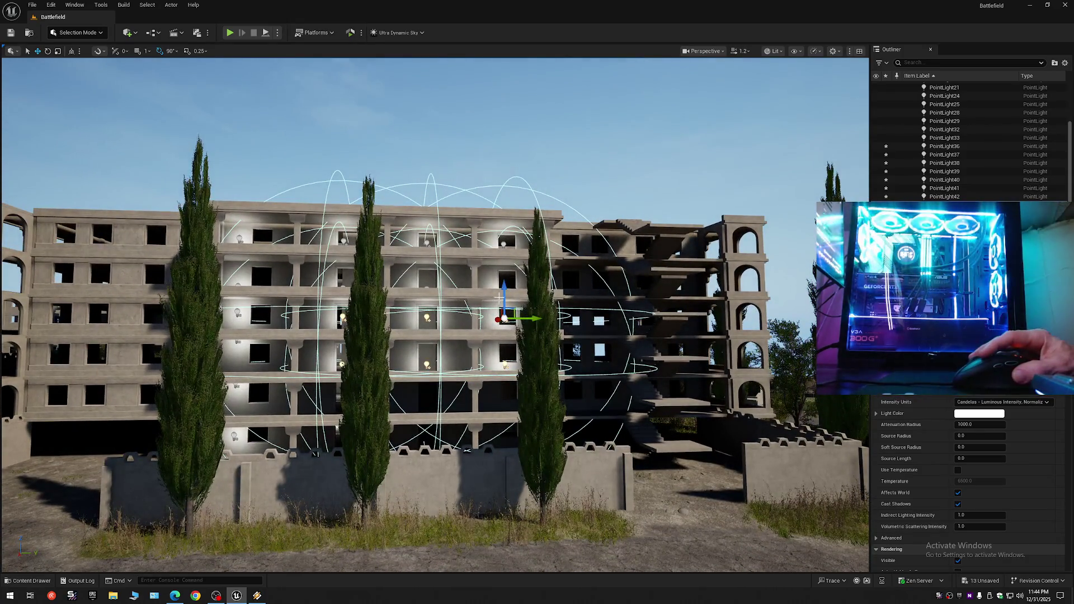
left_click_drag(505, 292, 511, 363)
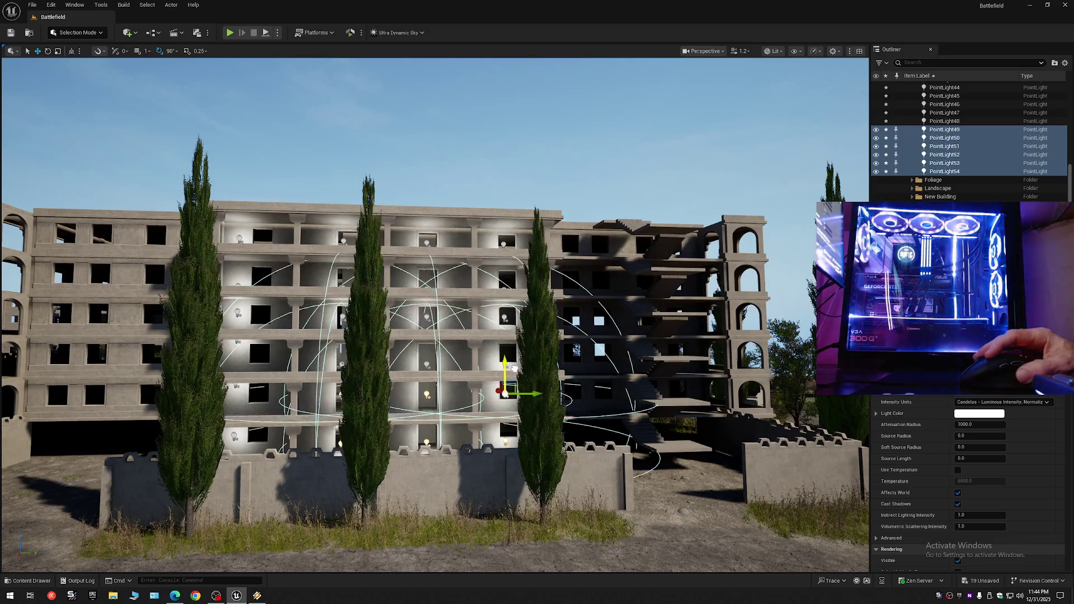
scroll(488, 372, "up", 10)
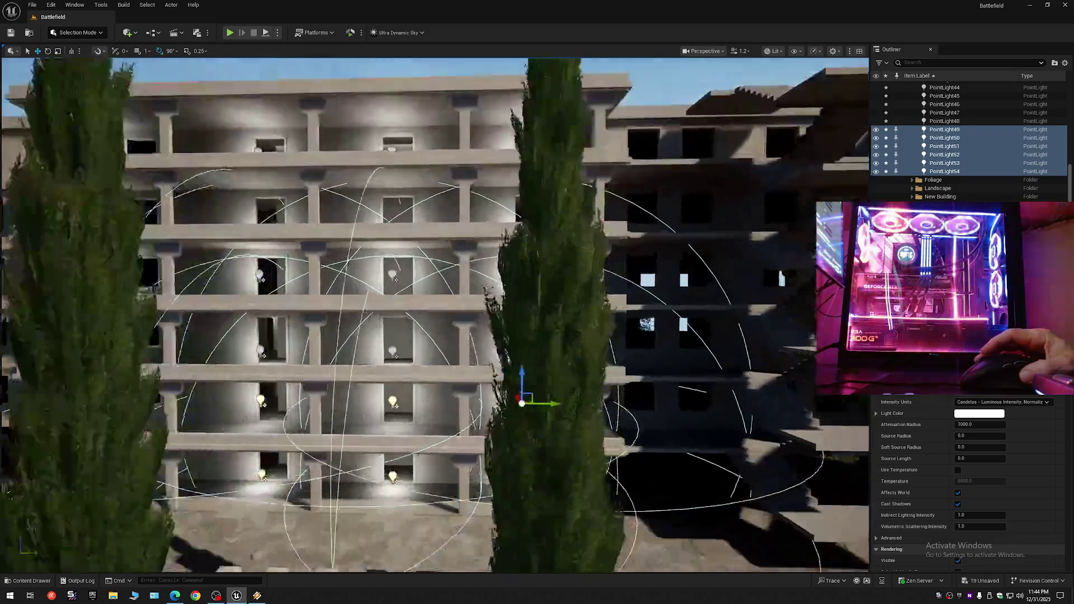
scroll(435, 315, "down", 10)
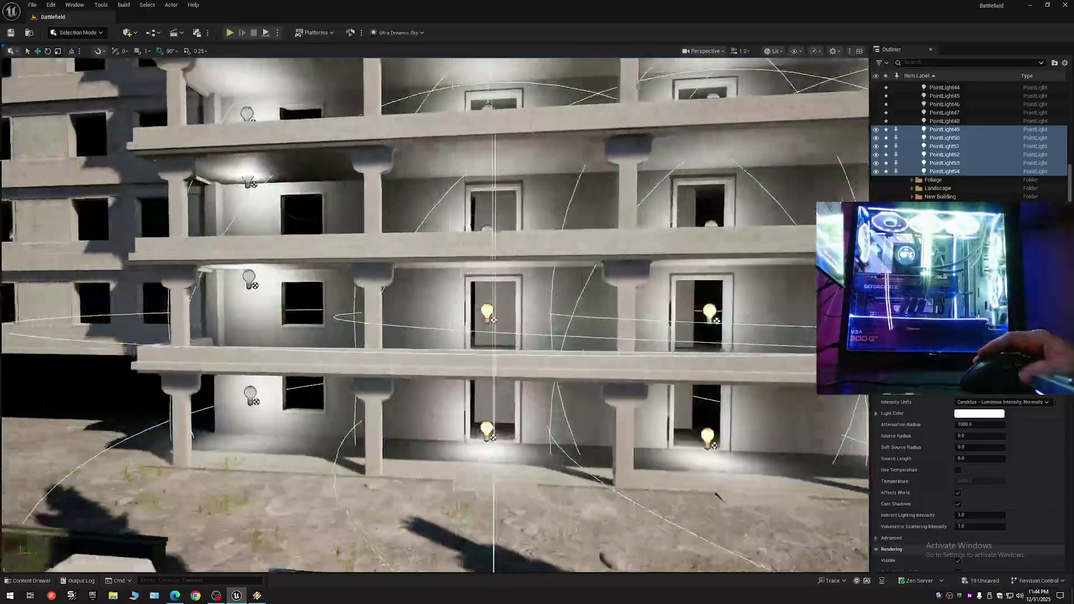
- Select point lights PointLight44 through PointLight54 and frame them in view
key("d")
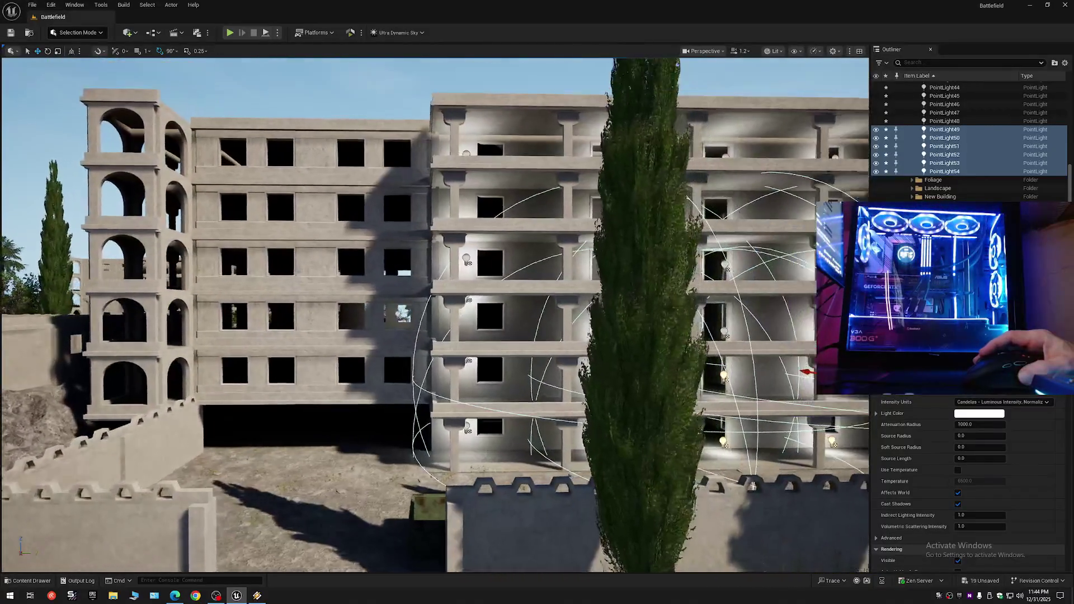
key("w")
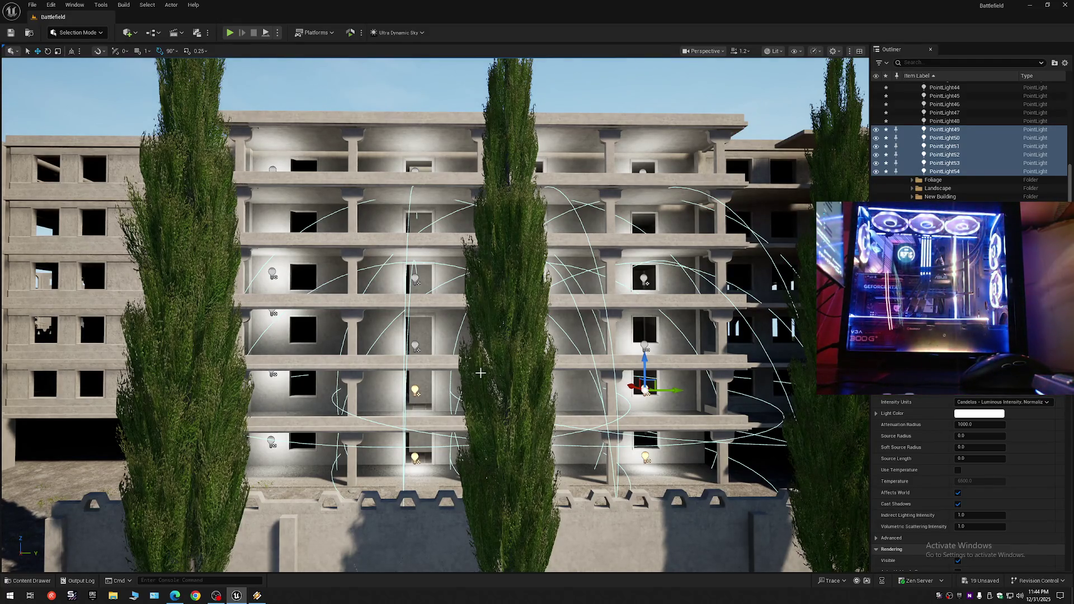
left_click(954, 172)
left_click(959, 90, "shift")
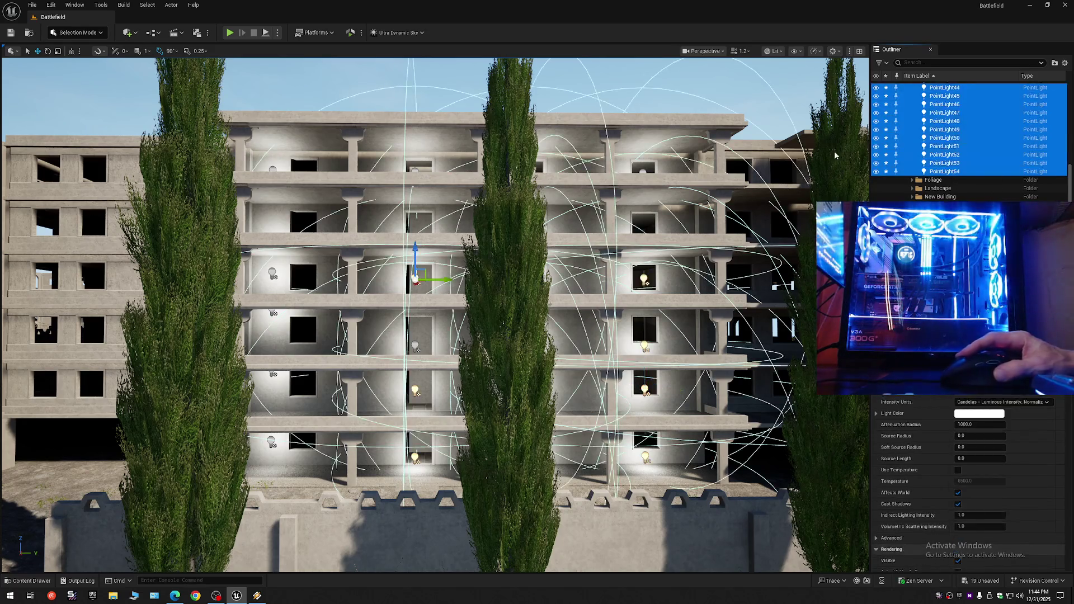
key("s")
scroll(435, 313, "up", 6)
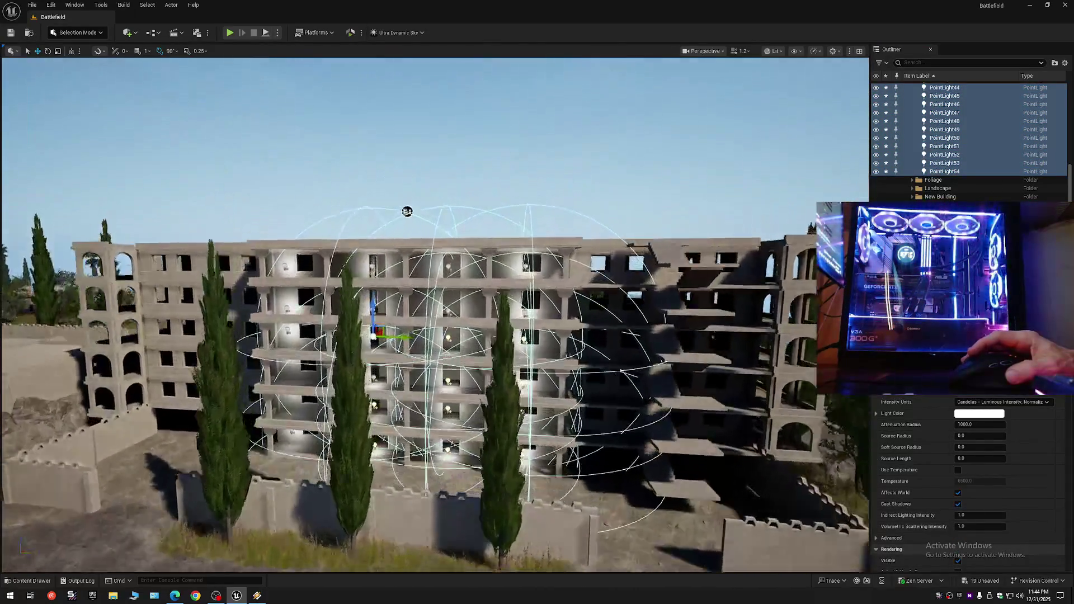
scroll(435, 313, "down", 3)
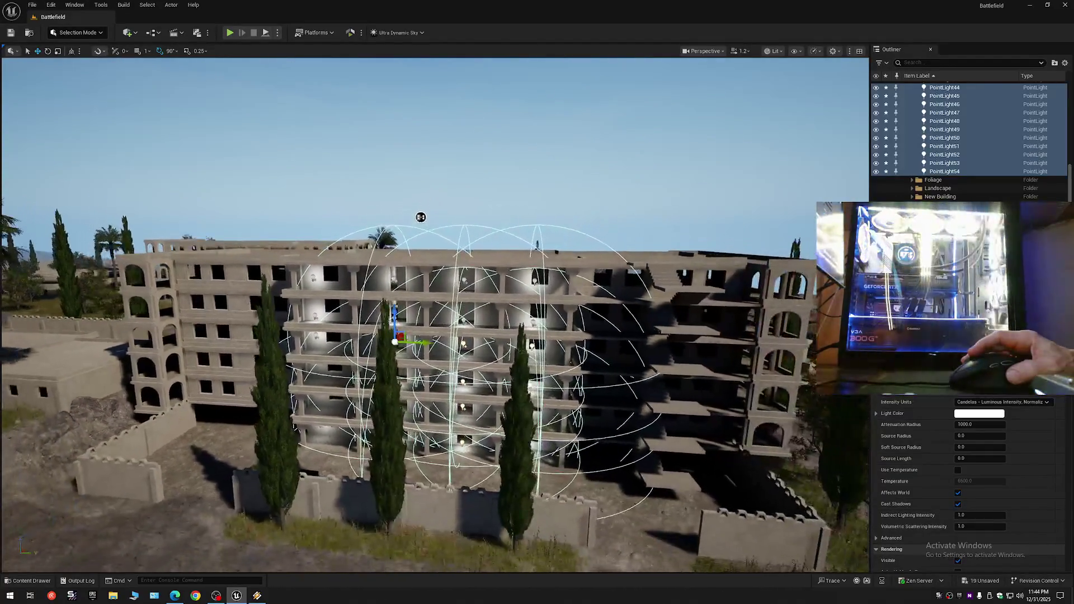
- Collapse the Outliner tree and expand only the Battlefield (Editor) level row
left_click(1055, 63)
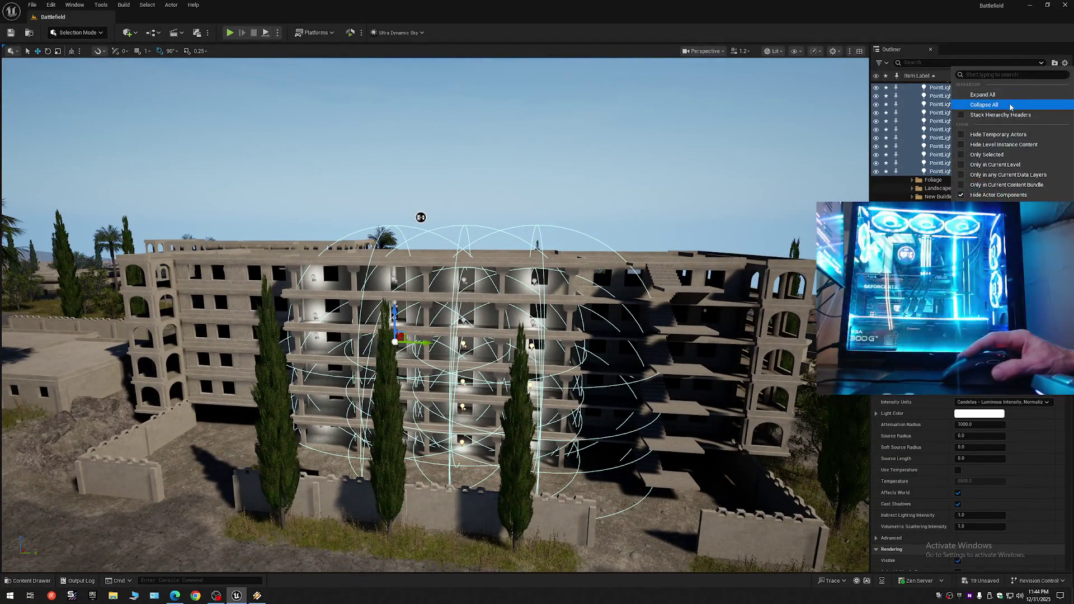
left_click(907, 85)
left_click(907, 85)
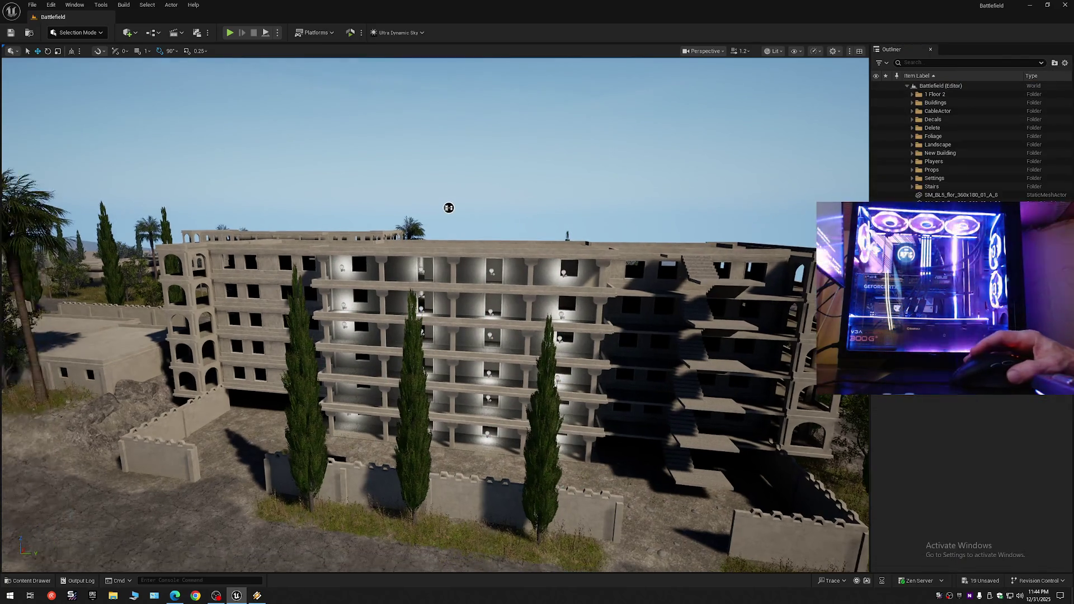
scroll(435, 313, "up", 2)
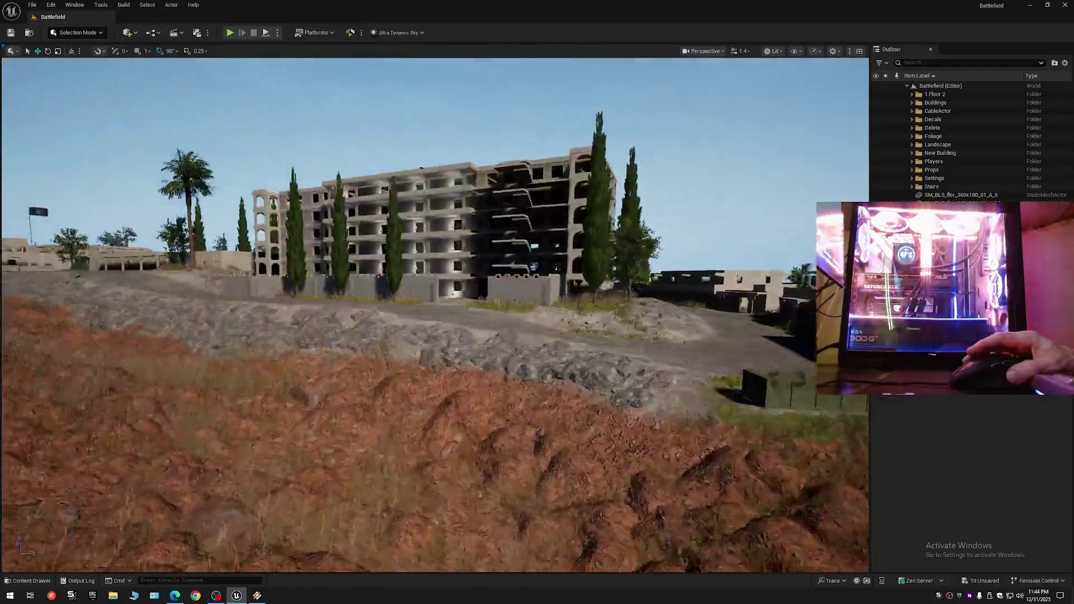
scroll(434, 313, "down", 5)
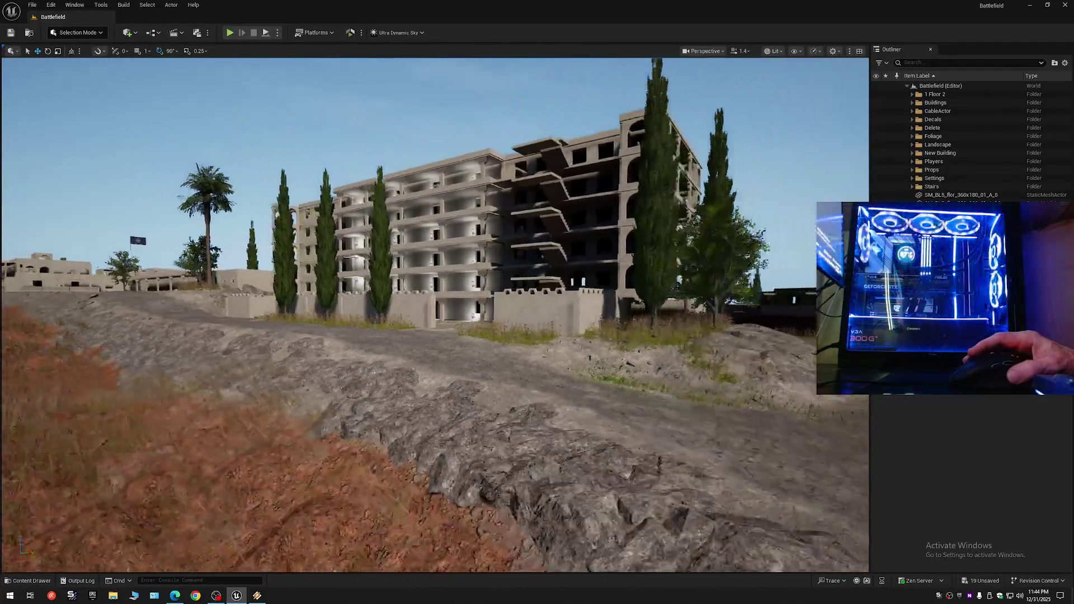
scroll(435, 313, "down", 5)
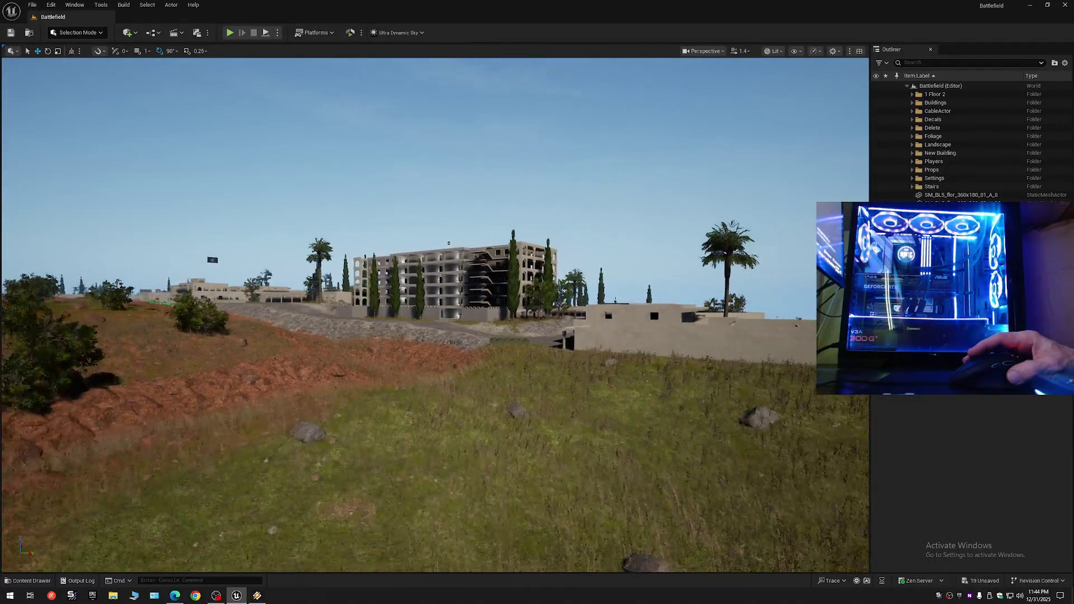
scroll(435, 313, "up", 6)
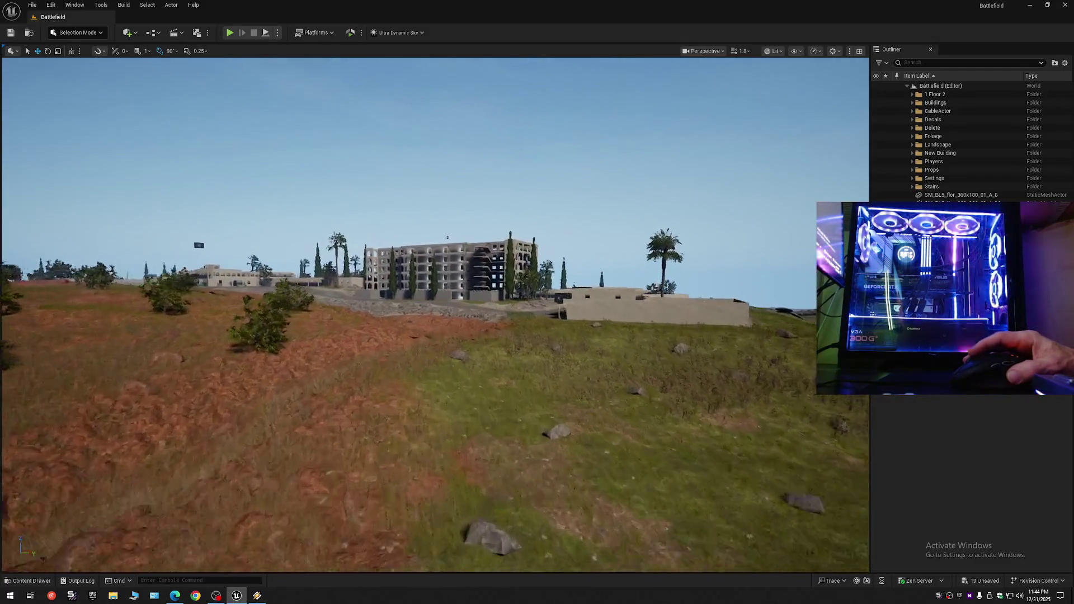
scroll(431, 253, "down", 3)
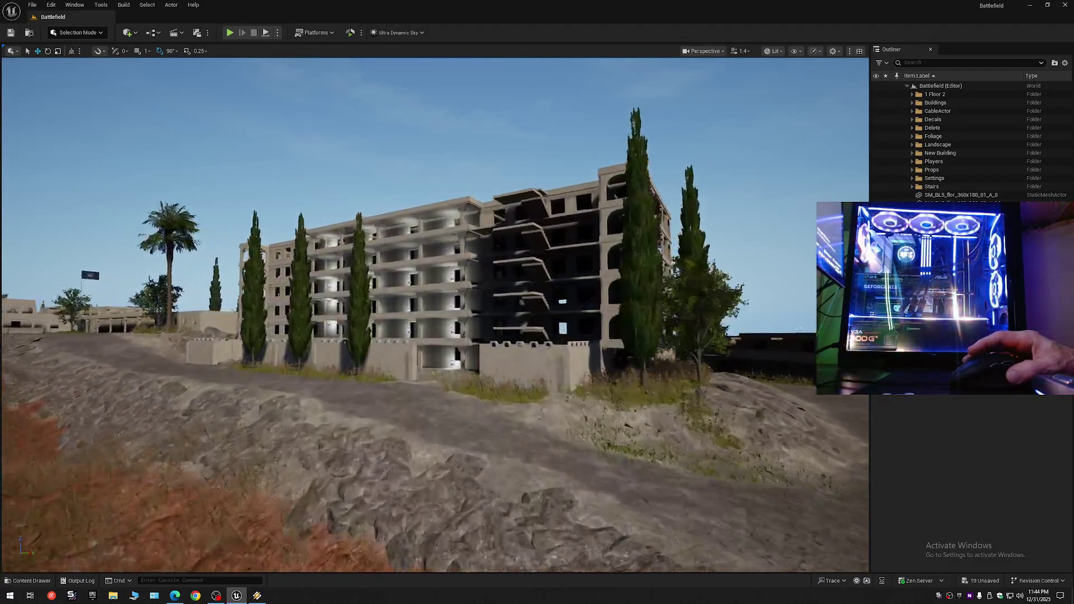
scroll(434, 313, "up", 5)
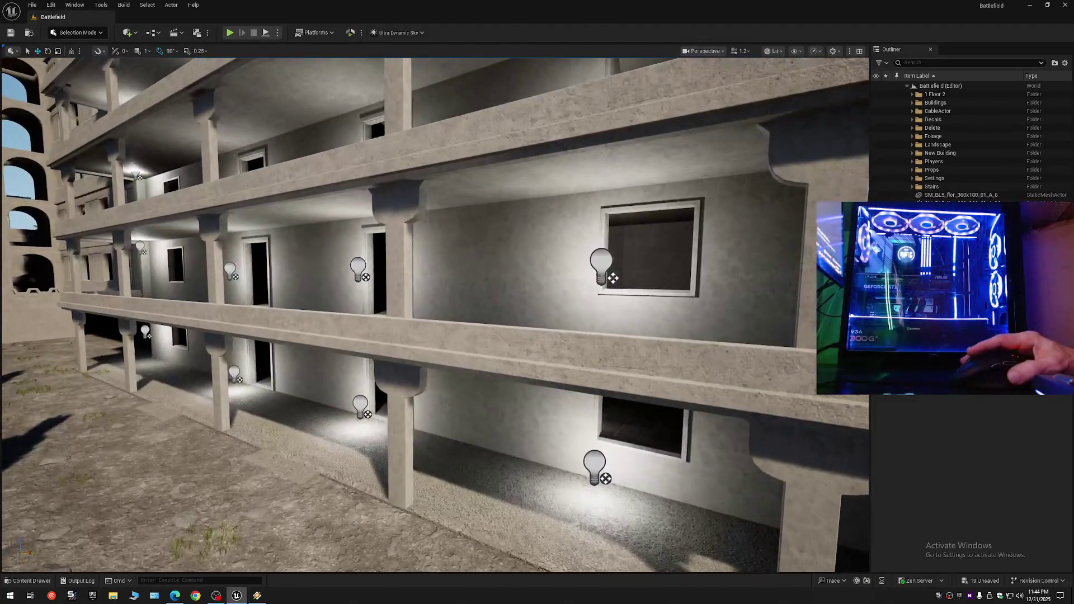
- Move the camera up to face the lit facade and select a lower-floor point light
key("d")
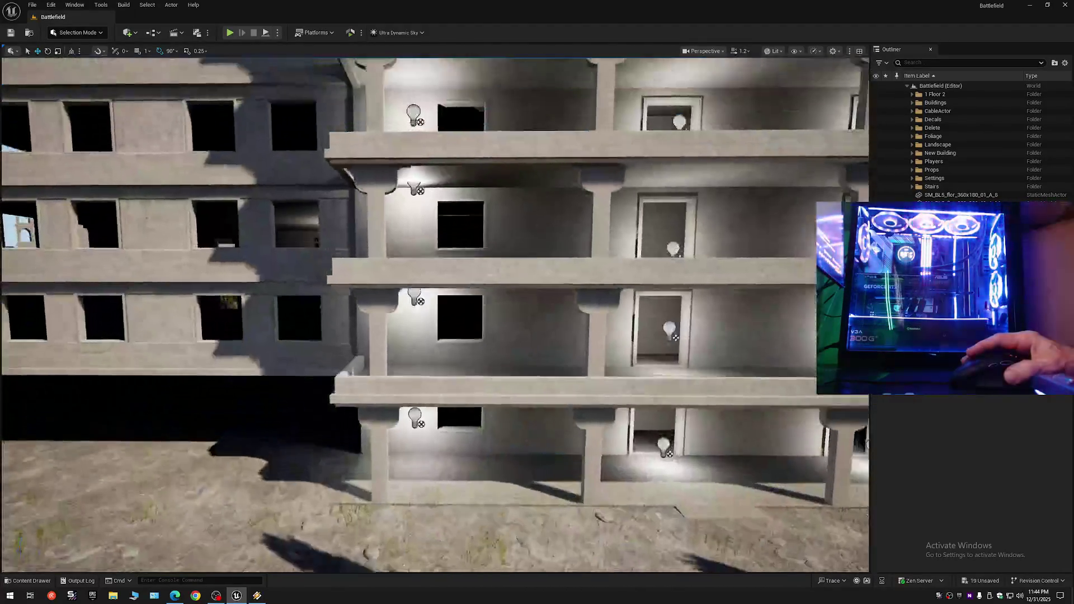
key("e")
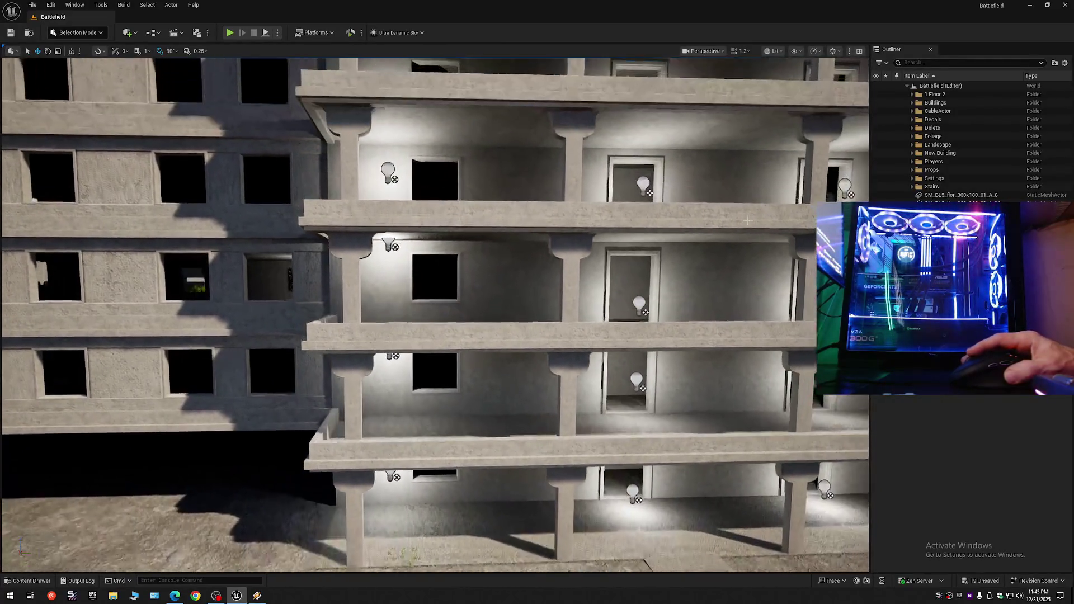
left_click(391, 358)
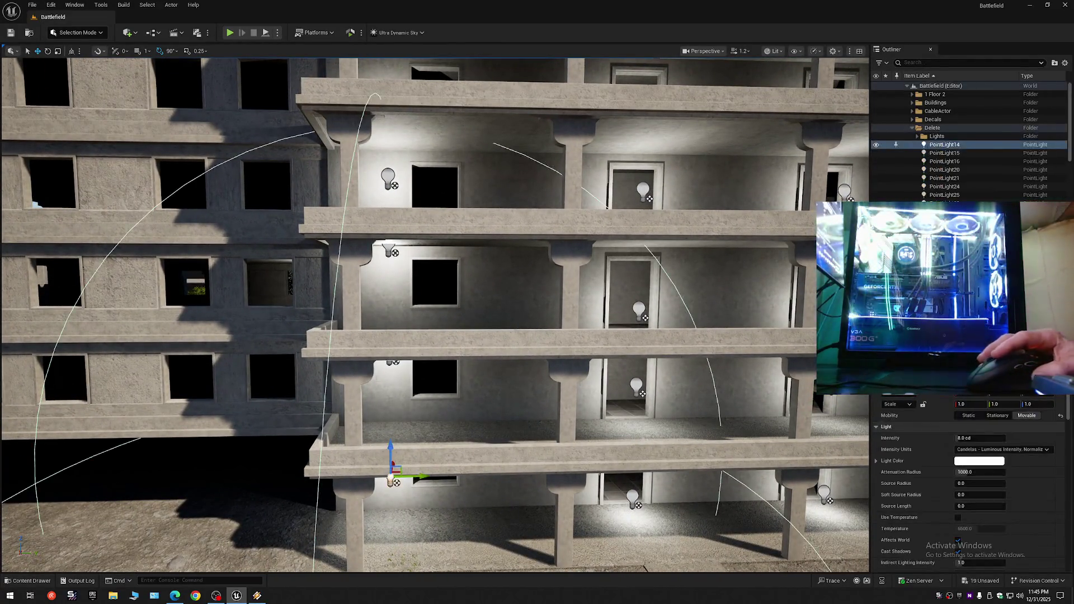
- Lower PointLight25 within its room, one floor down from the upper light
left_click(390, 250)
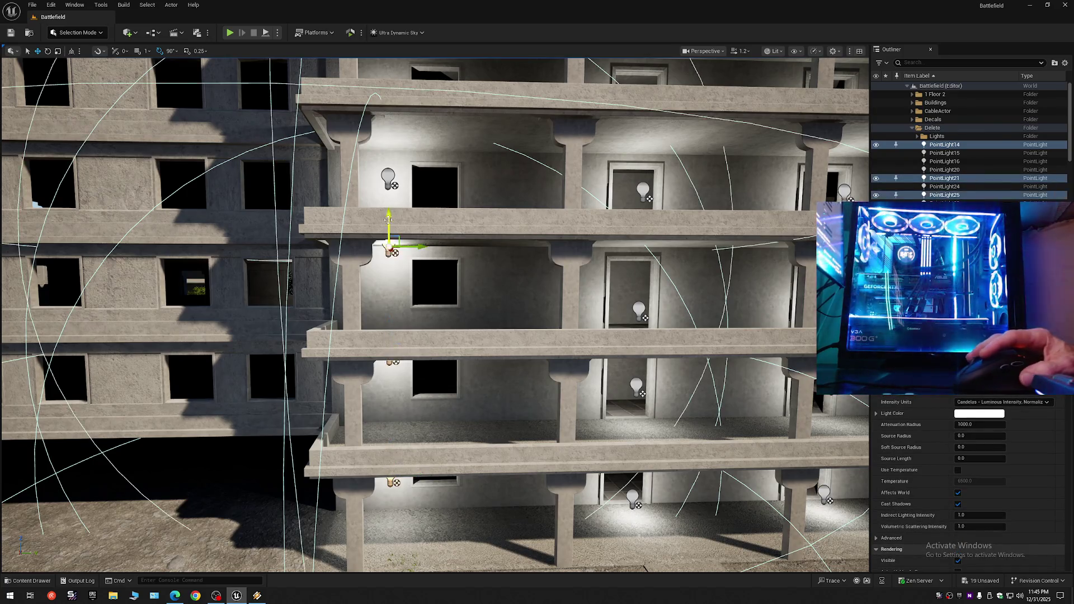
left_click(388, 178)
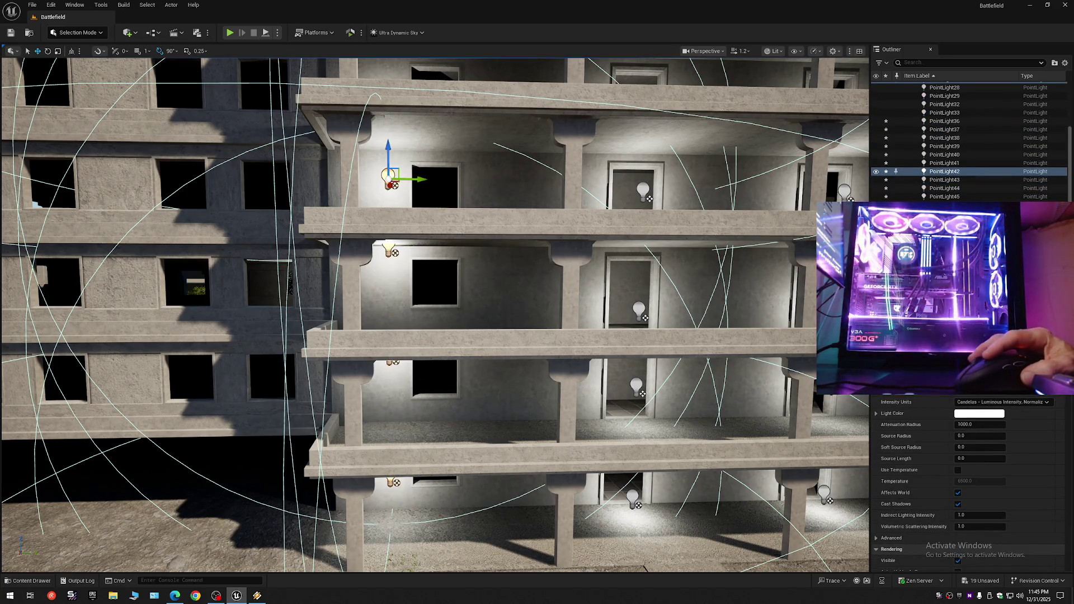
left_click(390, 250)
left_click_drag(390, 241, 390, 277)
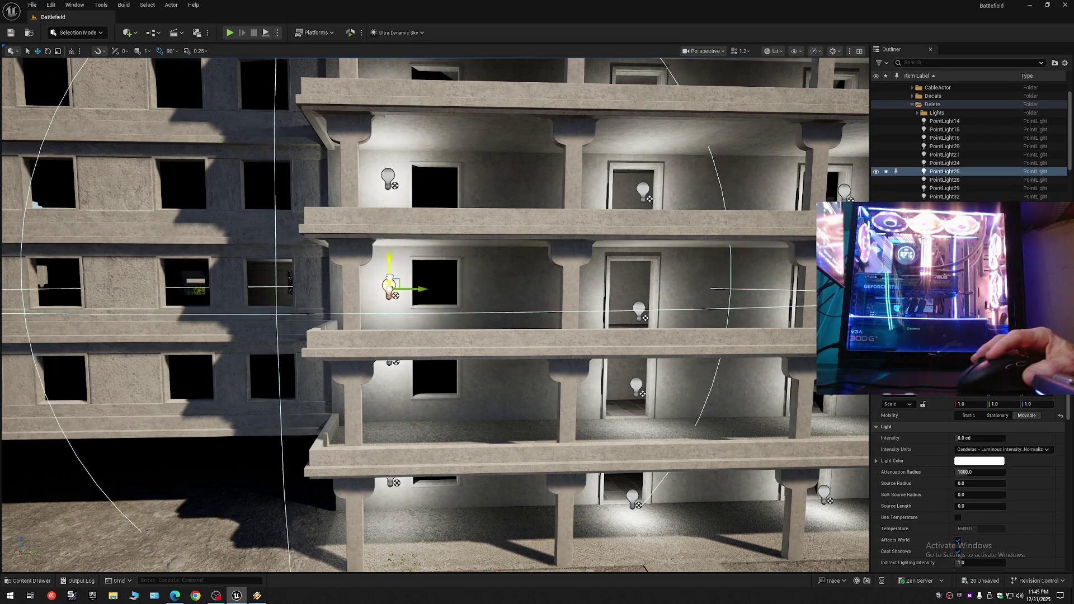
scroll(435, 315, "down", 2)
key("q")
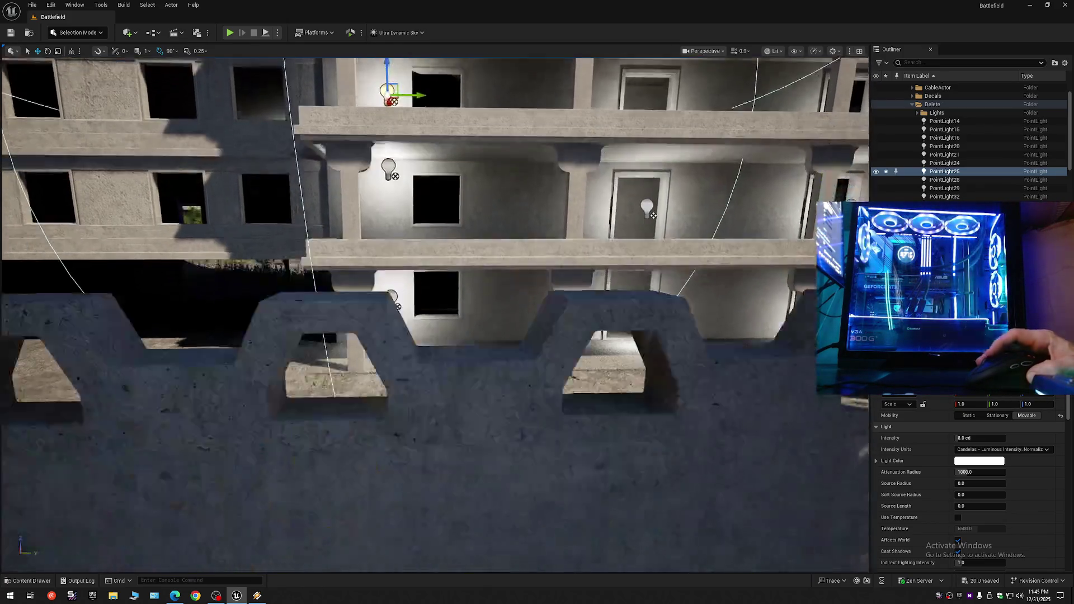
key("e")
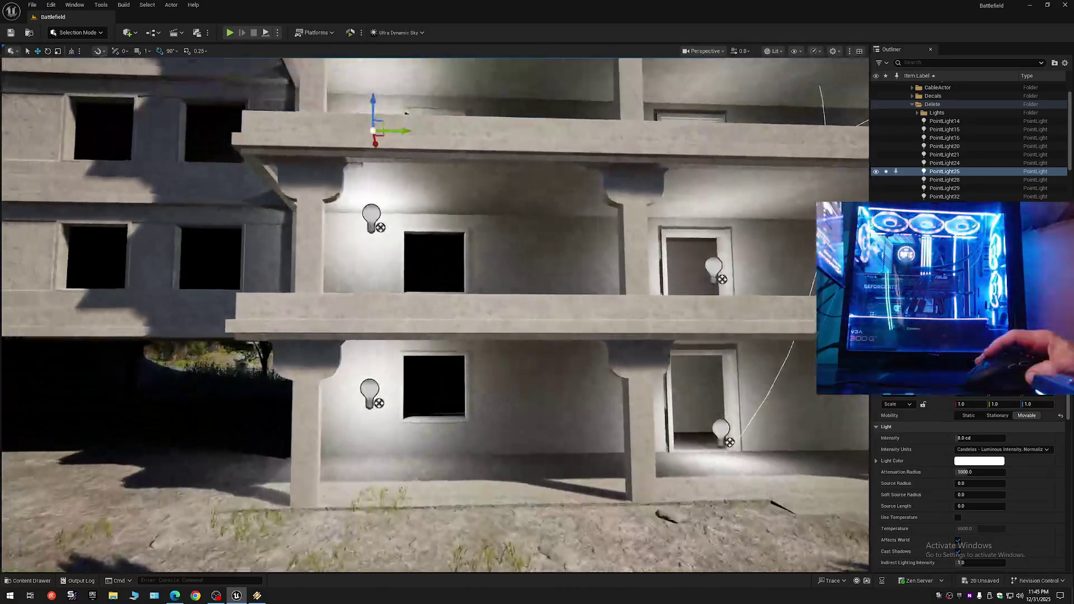
- Lower PointLight21 in the lower room a little
left_click(372, 220)
left_click_drag(375, 204, 376, 236)
key("e")
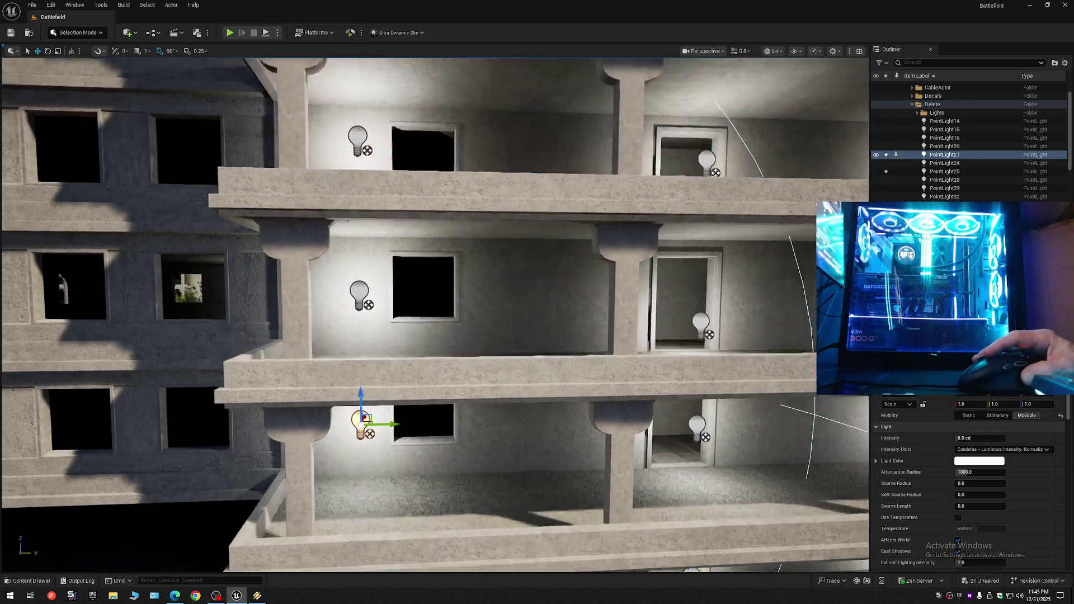
scroll(364, 329, "down", 2)
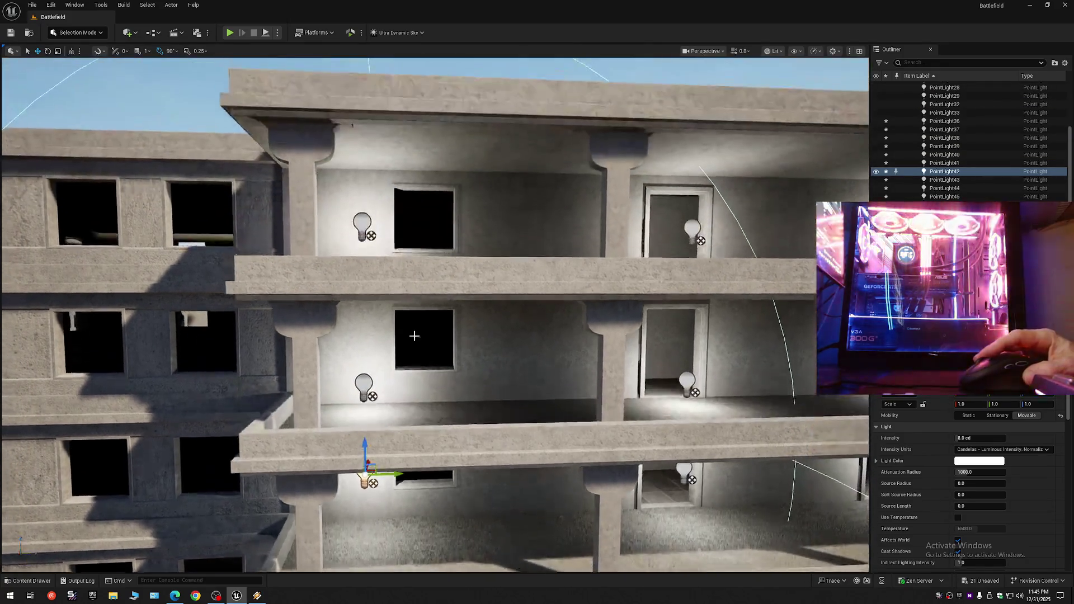
- Raise the middle-floor PointLight29 and select the upper-floor light
left_click(363, 386)
left_click_drag(363, 367, 362, 324)
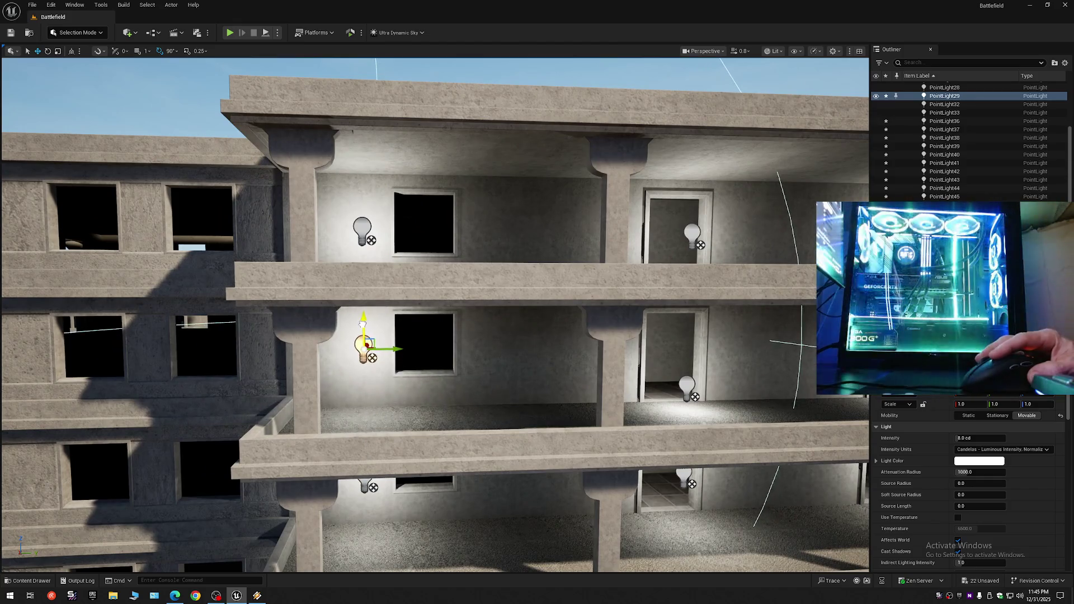
left_click(360, 228)
scroll(360, 228, "up", 3)
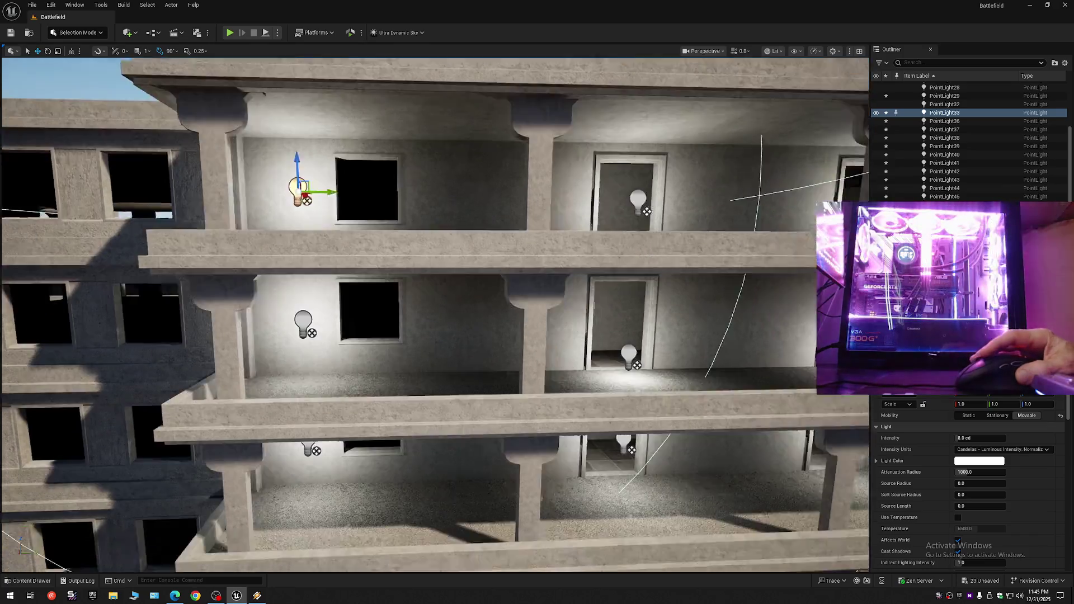
scroll(459, 313, "down", 5)
scroll(458, 314, "up", 3)
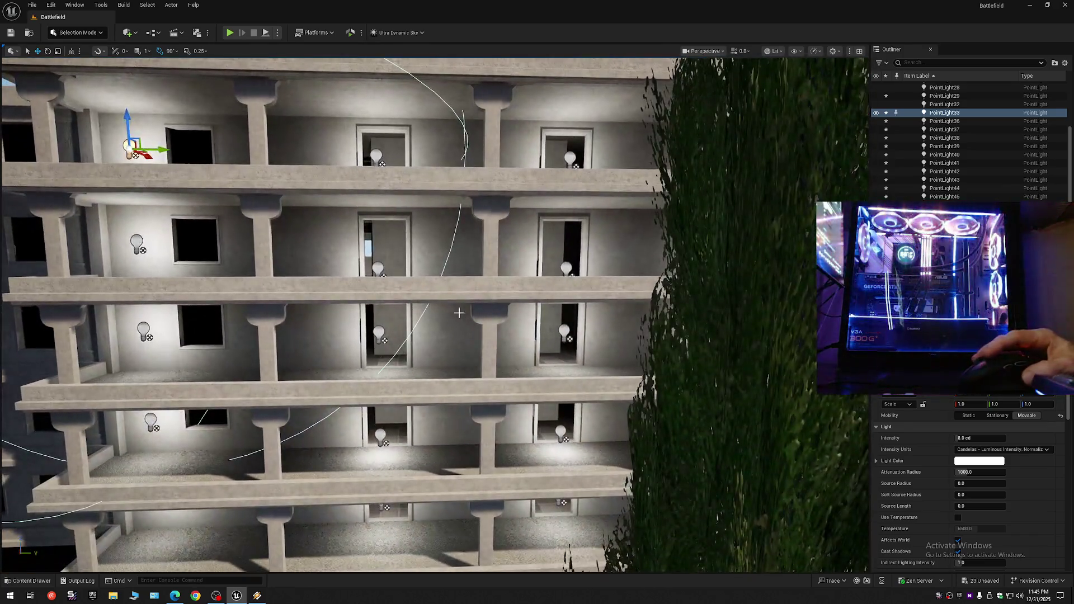
- Select seven point lights spread across several floors and frame them
left_click(380, 272)
left_click(566, 269, "ctrl")
scroll(567, 269, "down", 3)
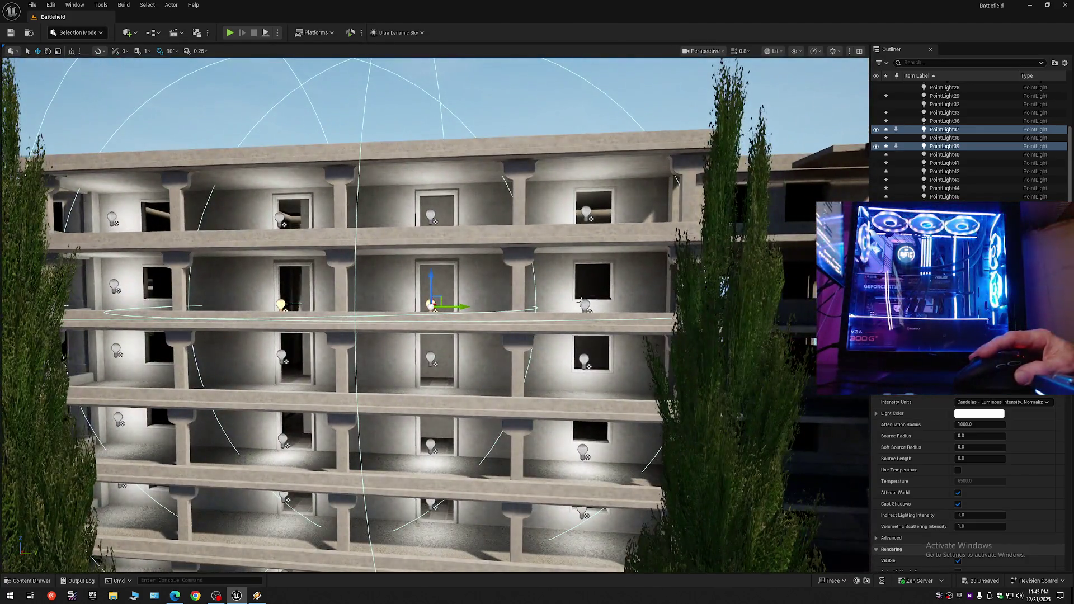
left_click(582, 304, "ctrl")
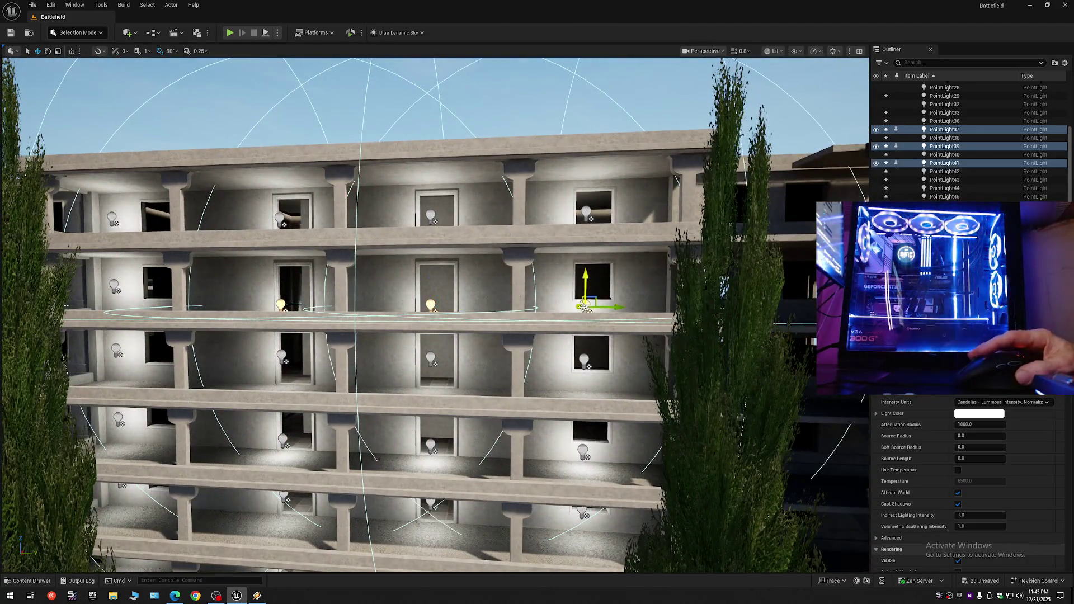
left_click(585, 453, "ctrl")
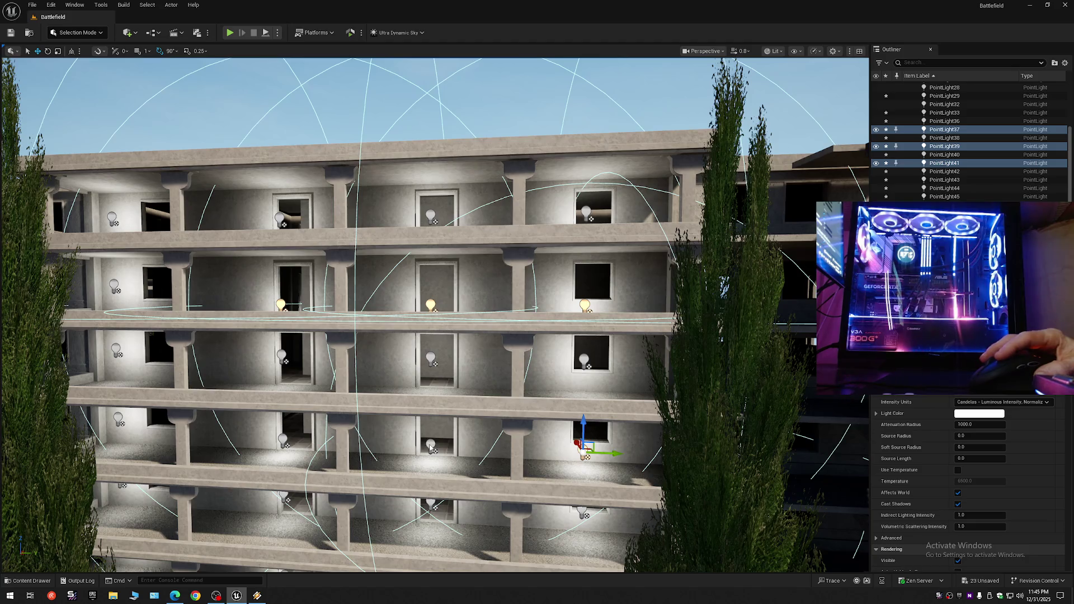
left_click(431, 447, "ctrl")
left_click(285, 440, "ctrl")
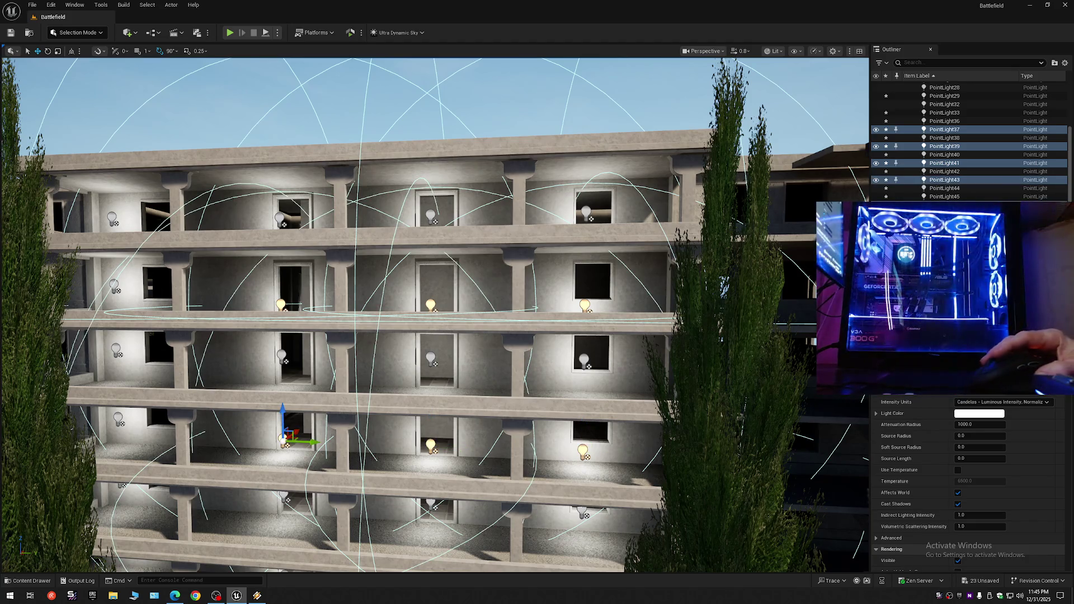
key("f")
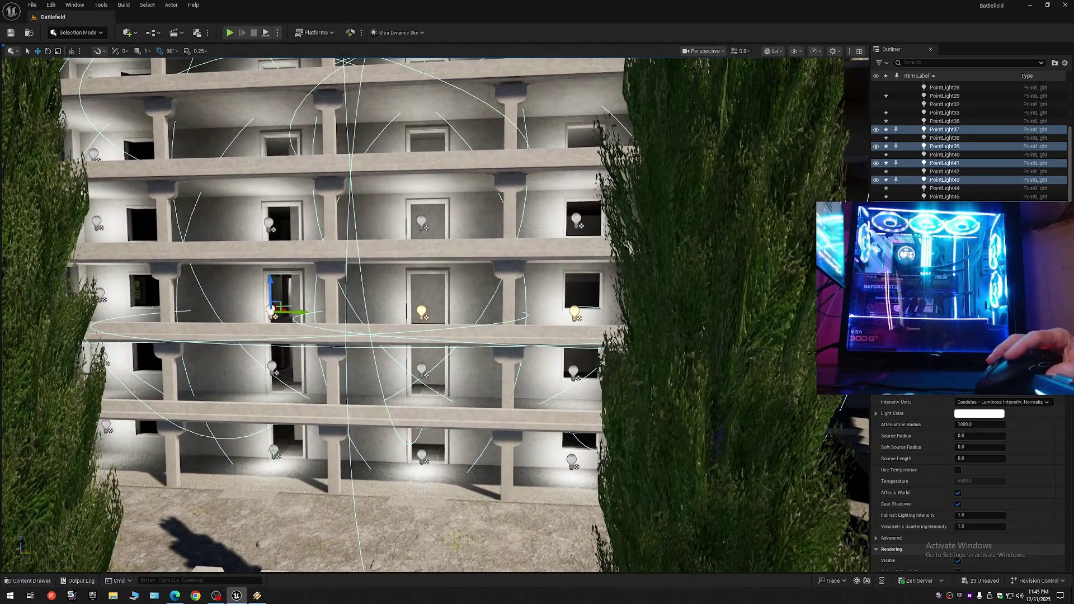
left_click(424, 457, "ctrl")
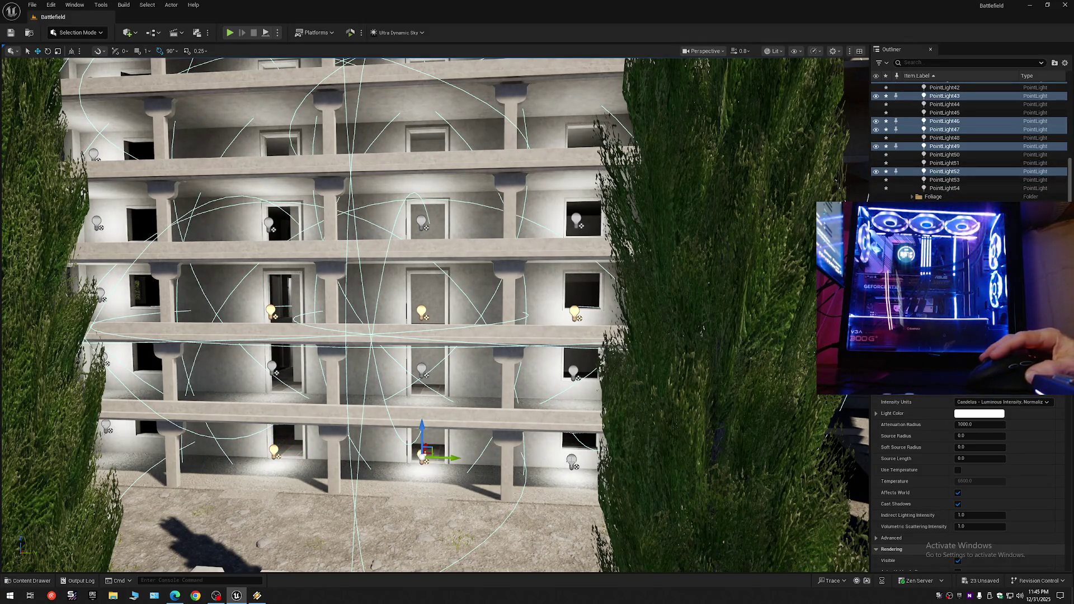
- Raise all the selected point lights slightly together and view them close up
left_click_drag(572, 434, 572, 417)
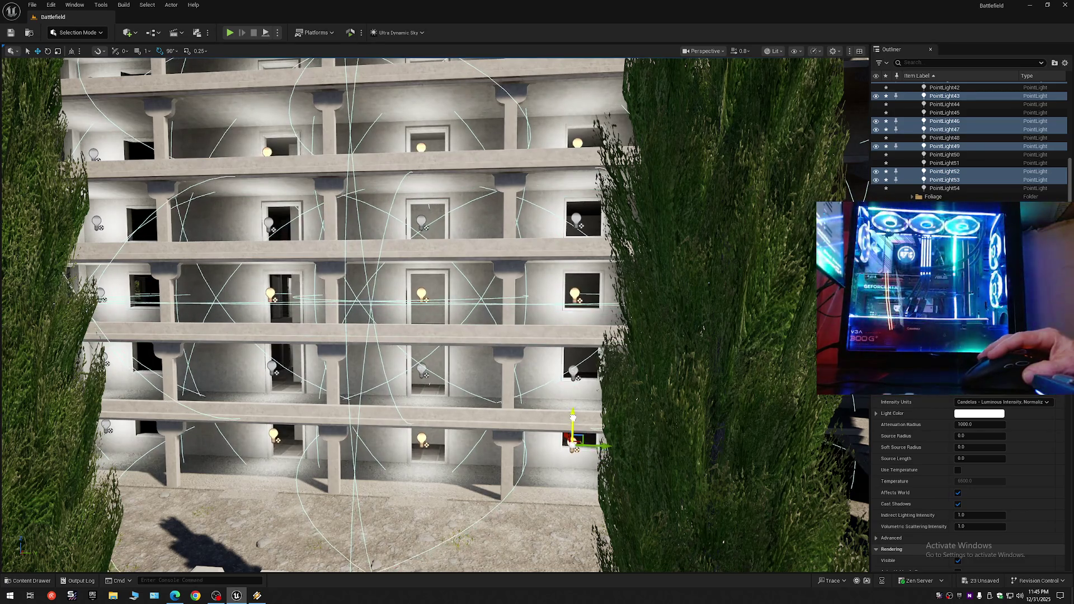
key("f")
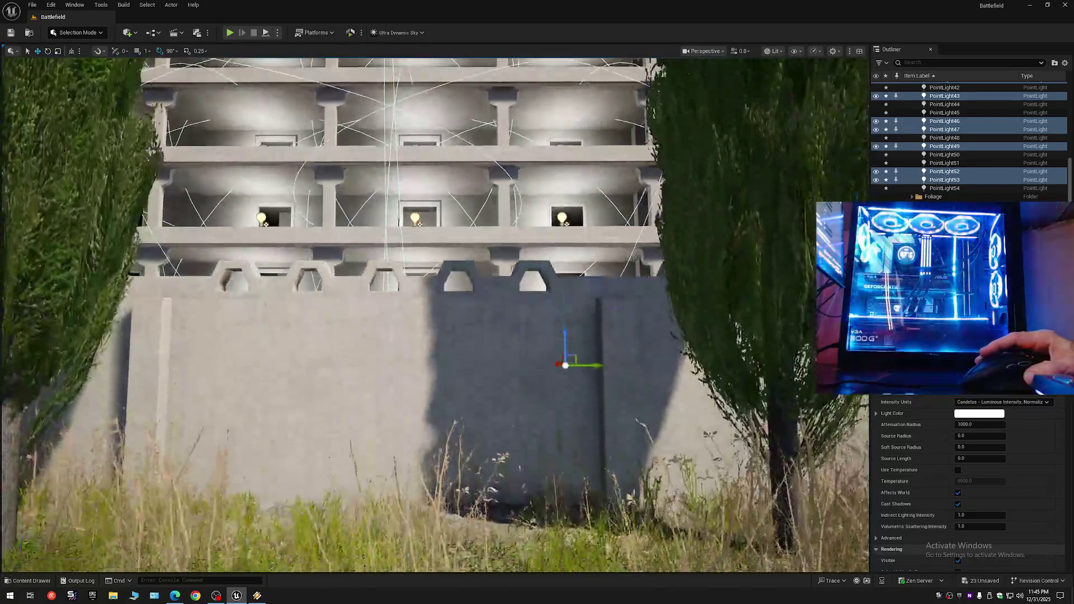
scroll(494, 413, "down", 3)
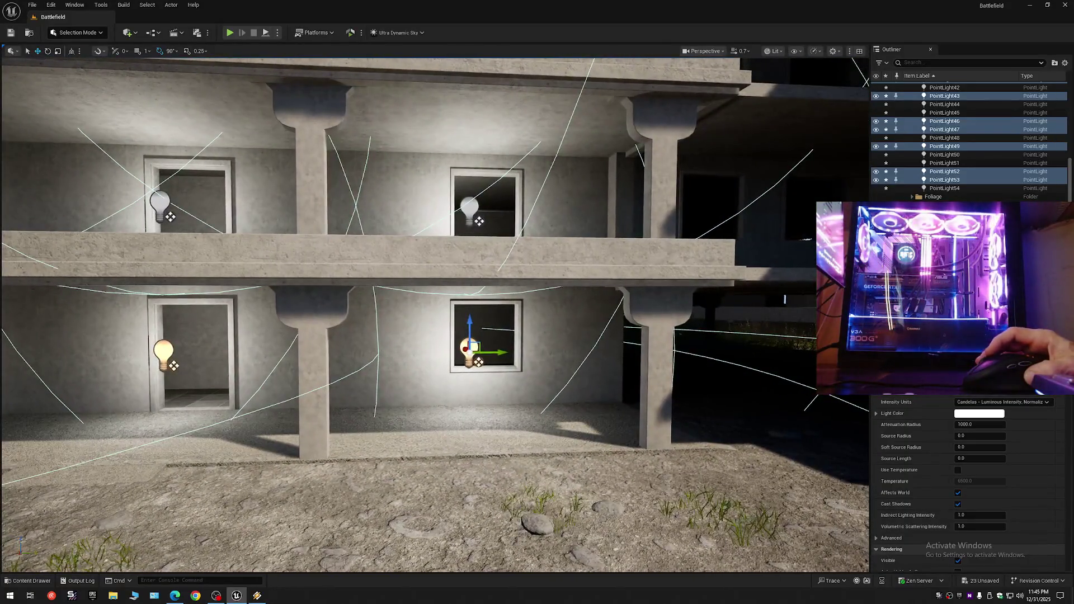
scroll(494, 412, "down", 5)
scroll(494, 412, "down", 6)
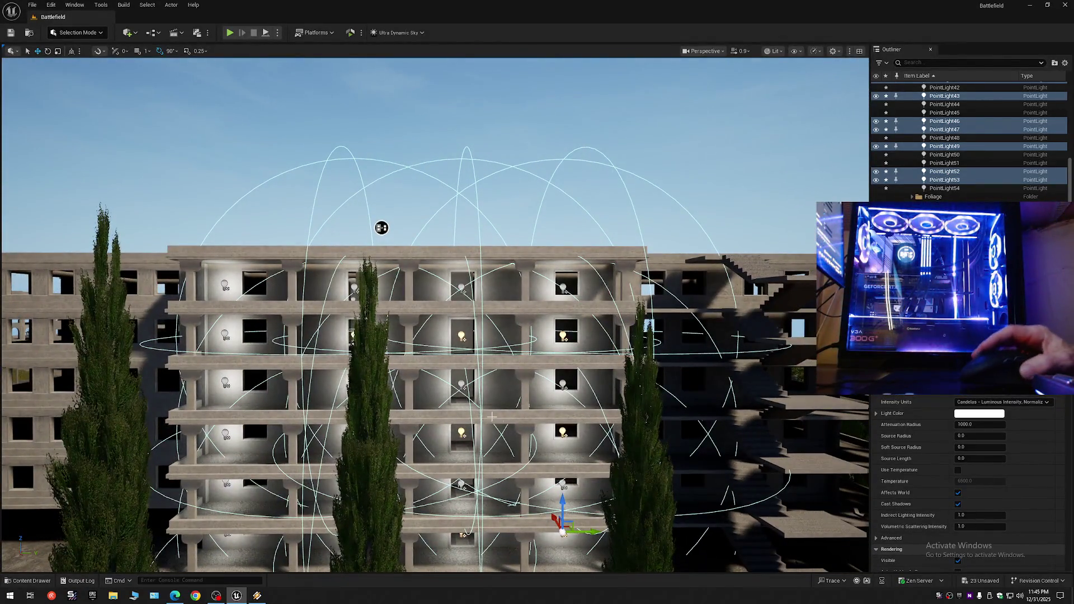
left_click(1064, 63)
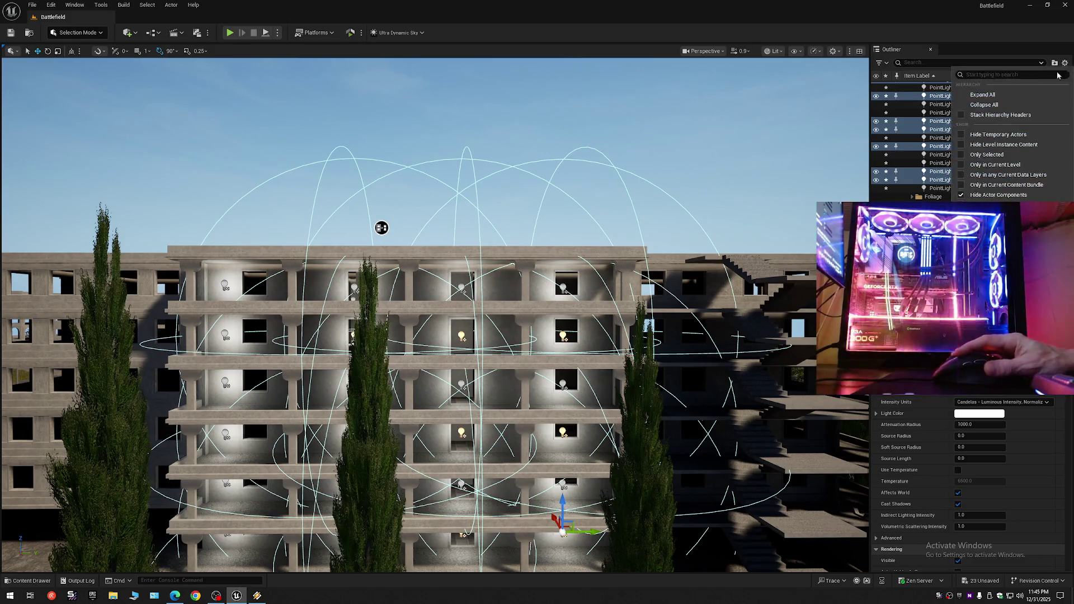
- Collapse the Outliner to top-level folders, view the building at an angle, and save
left_click(1001, 106)
mouse_move(382, 228)
left_mouse_down()
mouse_move(369, 228)
mouse_move(336, 137)
mouse_move(338, 151)
mouse_move(489, 207)
mouse_move(481, 226)
mouse_move(584, 281)
left_mouse_up()
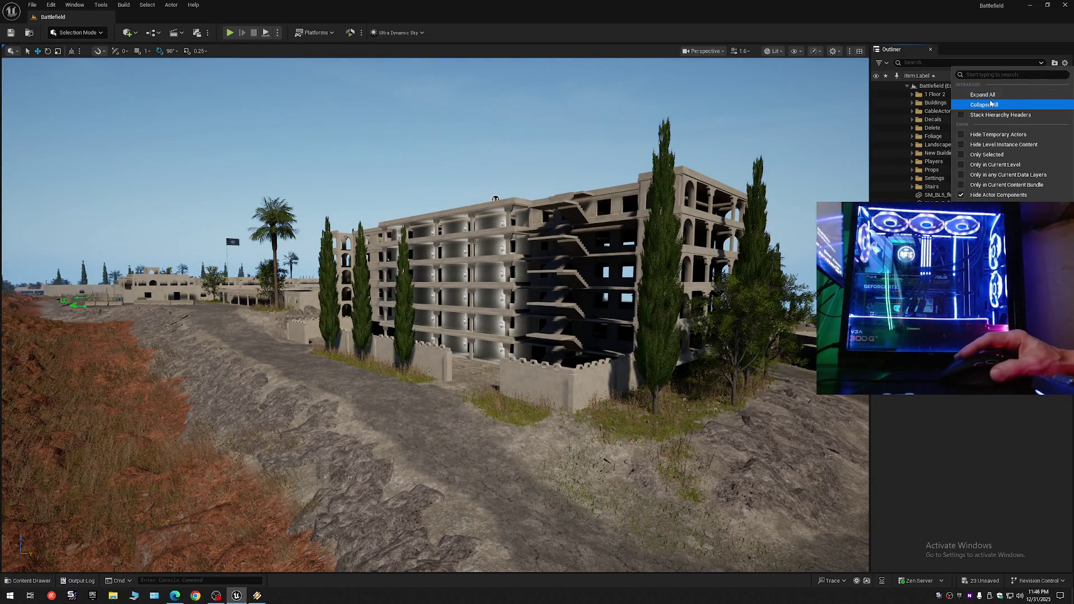
left_click(984, 104)
left_click(907, 85)
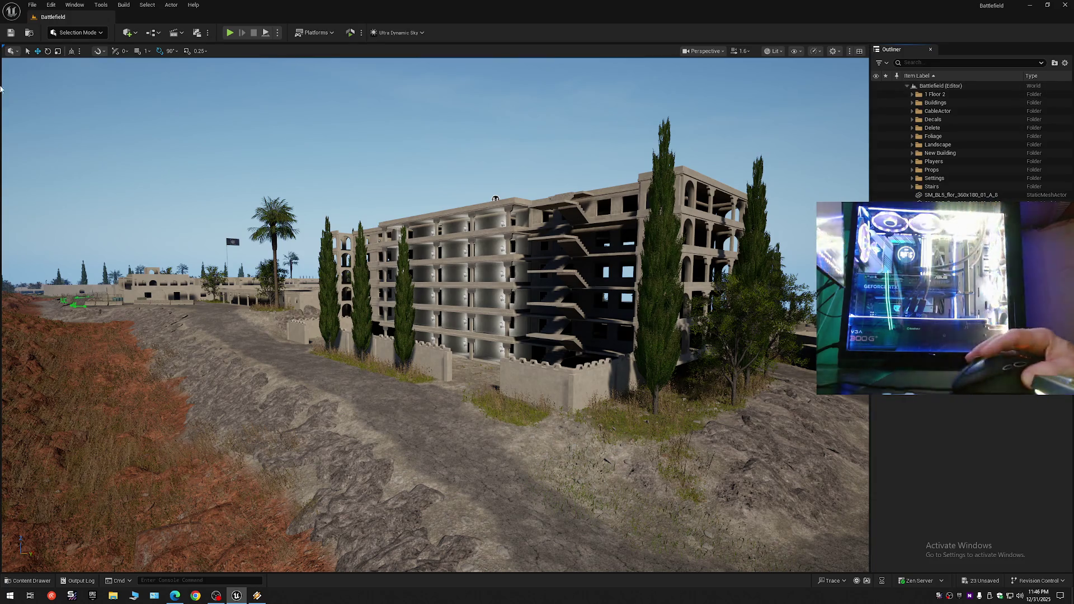
left_click(10, 32)
left_click(32, 5)
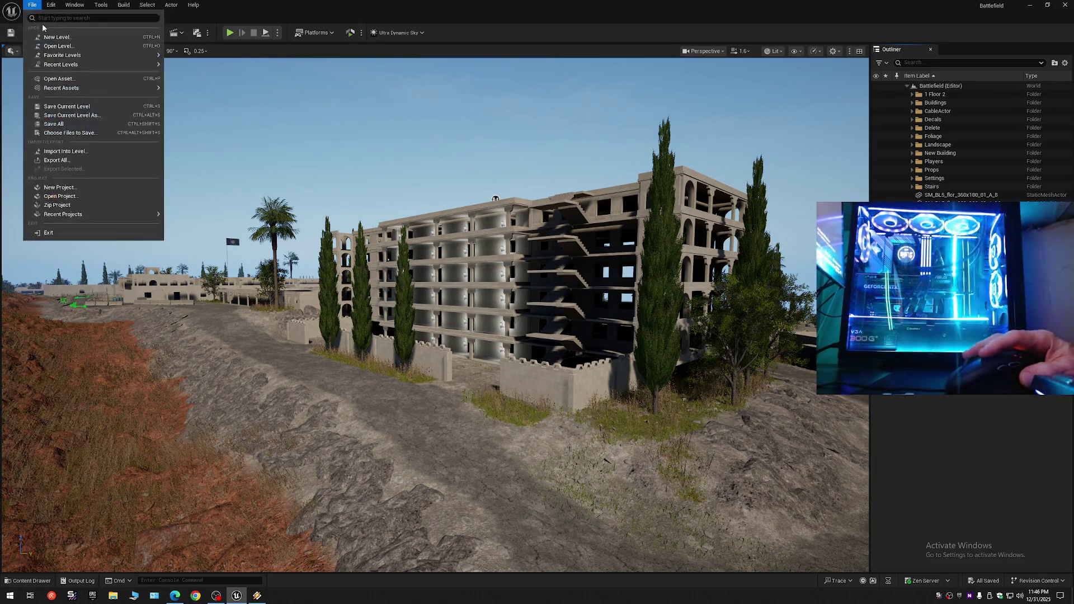
left_click(62, 107)
left_click(32, 4)
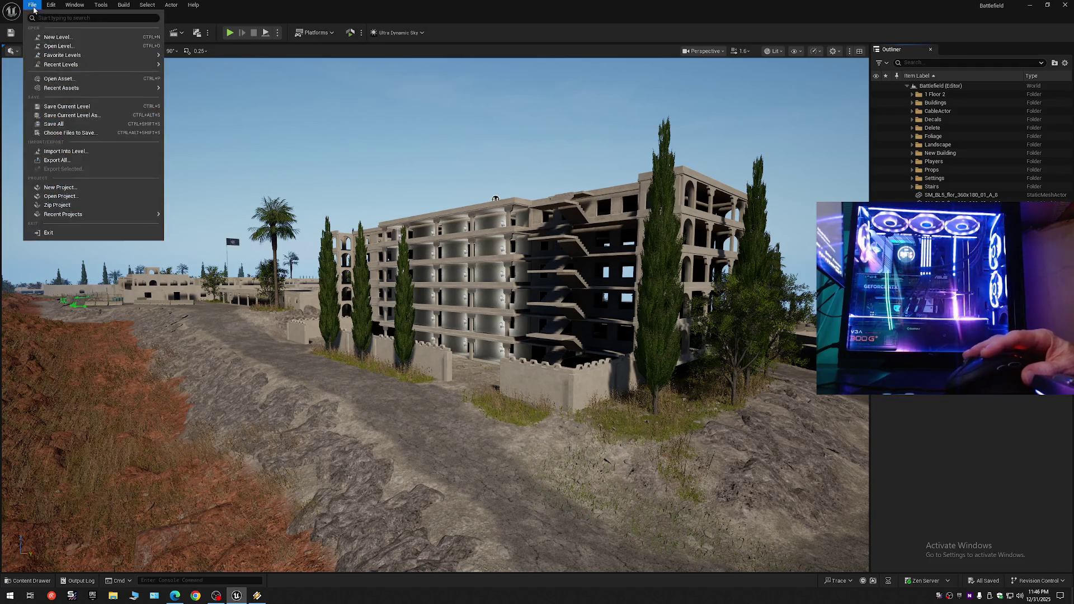
left_click(72, 126)
left_click(32, 5)
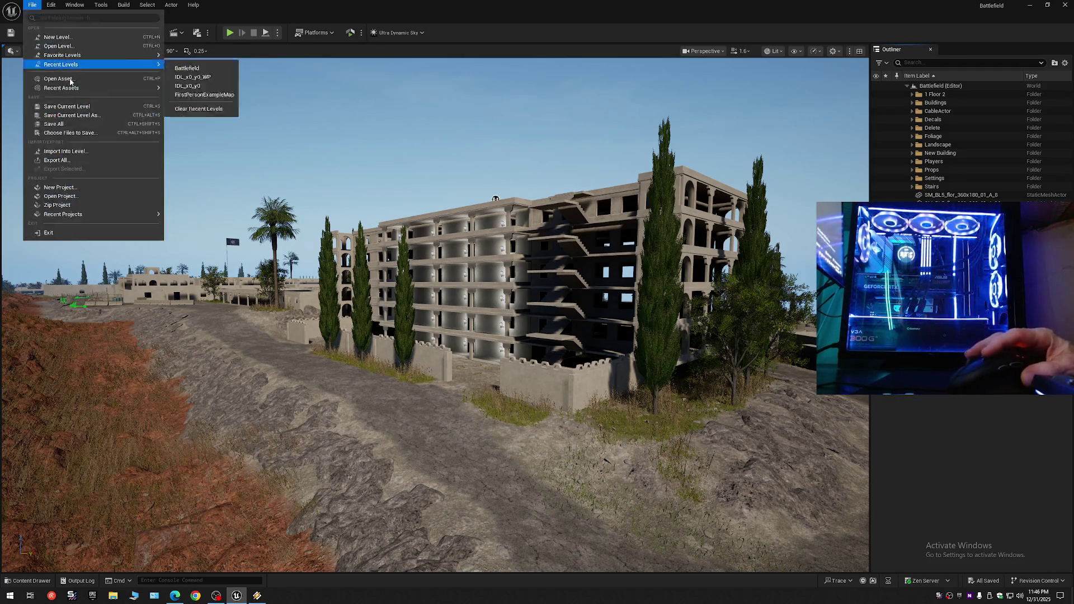
left_click(75, 118)
double_click(496, 223)
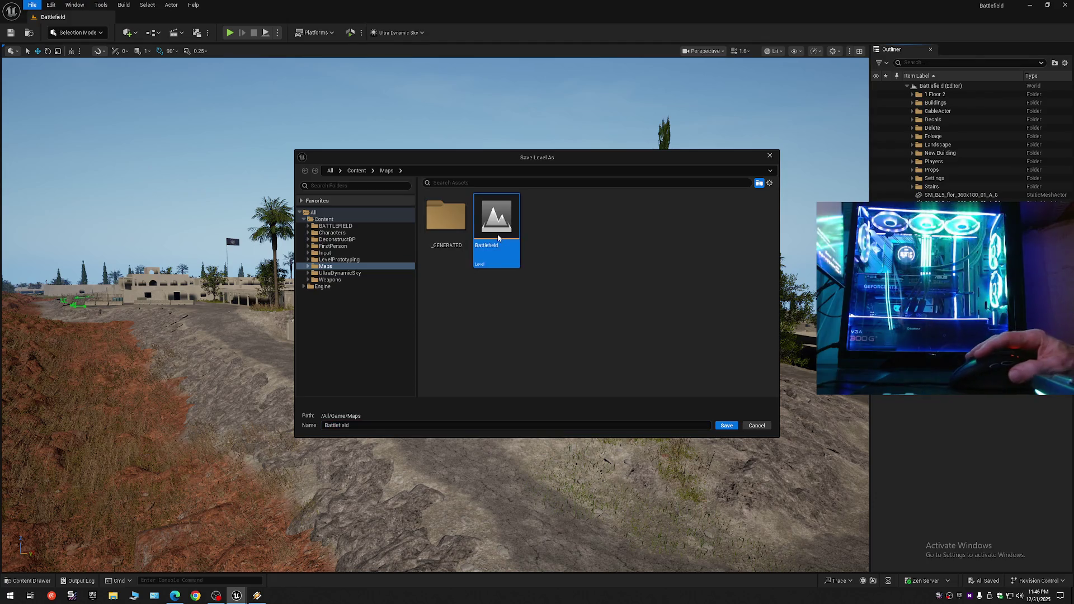
left_click(558, 311)
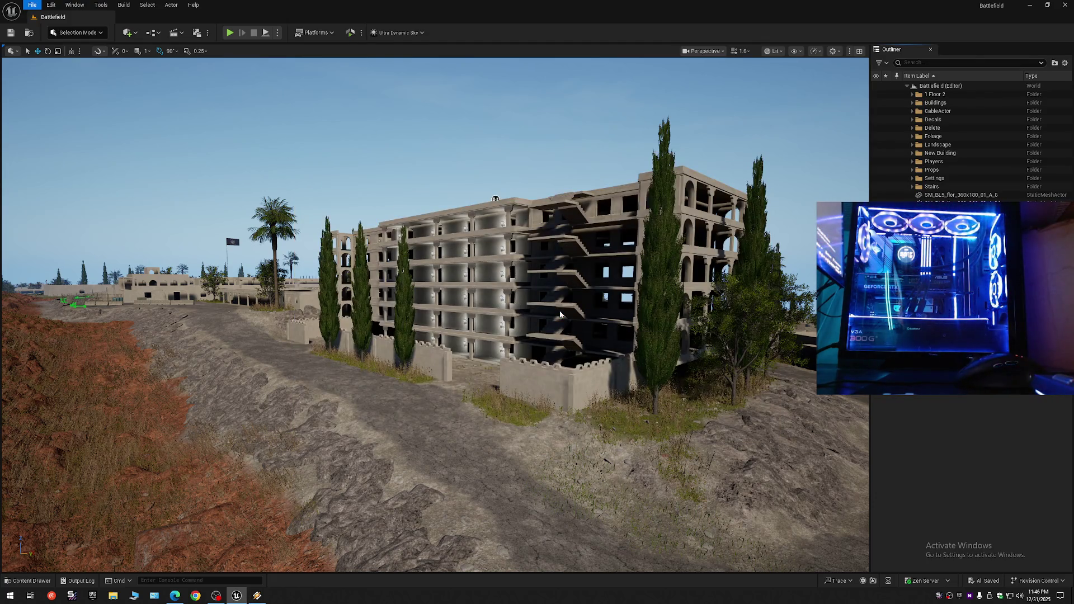
left_click(258, 595)
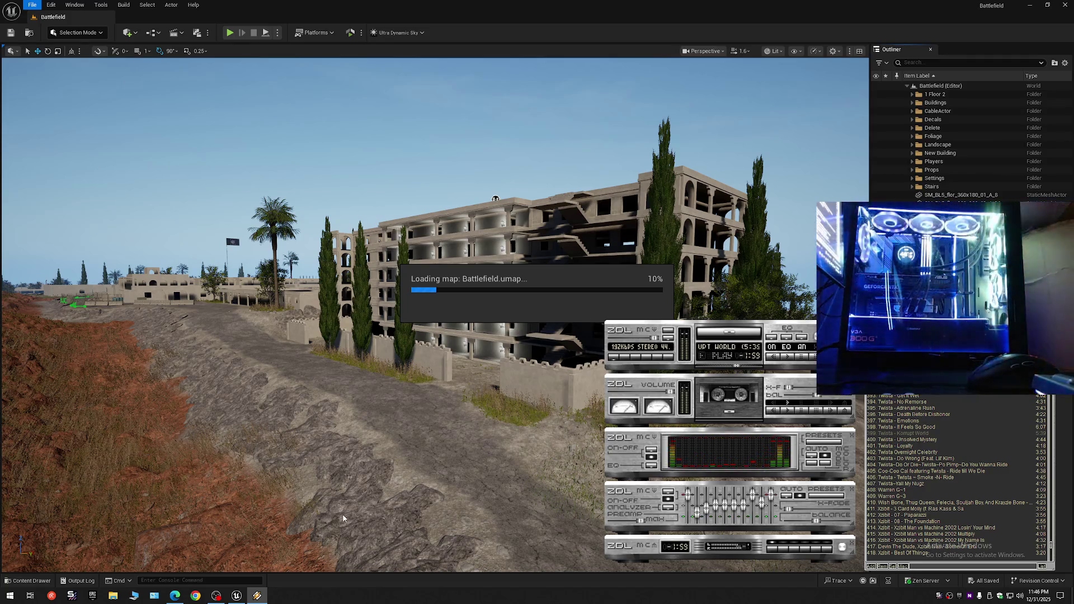
- In the music player, move on to Unsolved Mystery and skip ahead to Do Wrong
mouse_move(237, 595)
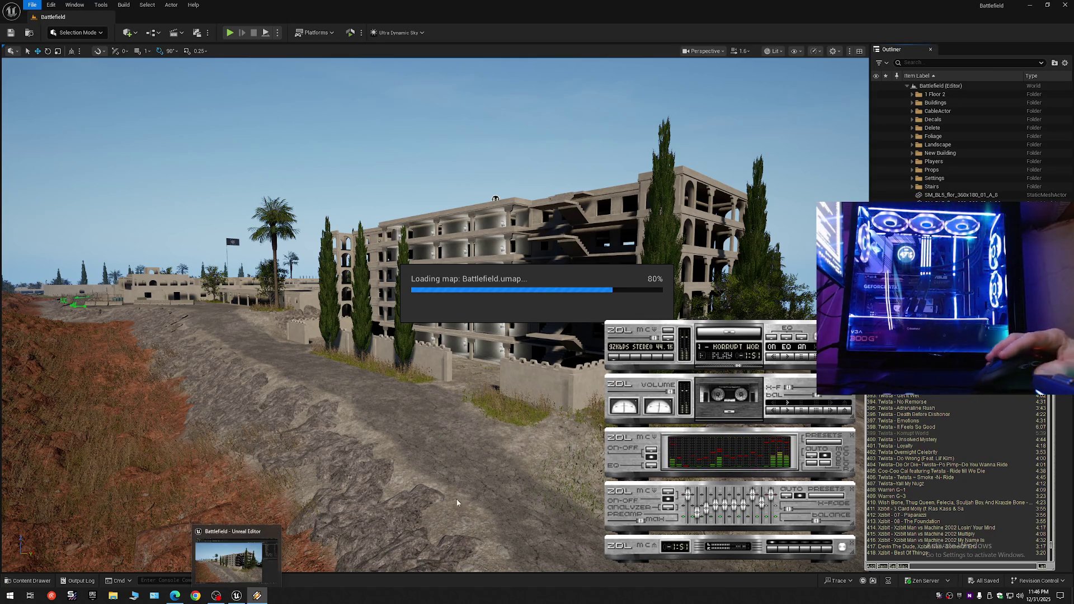
left_click_drag(740, 368, 746, 370)
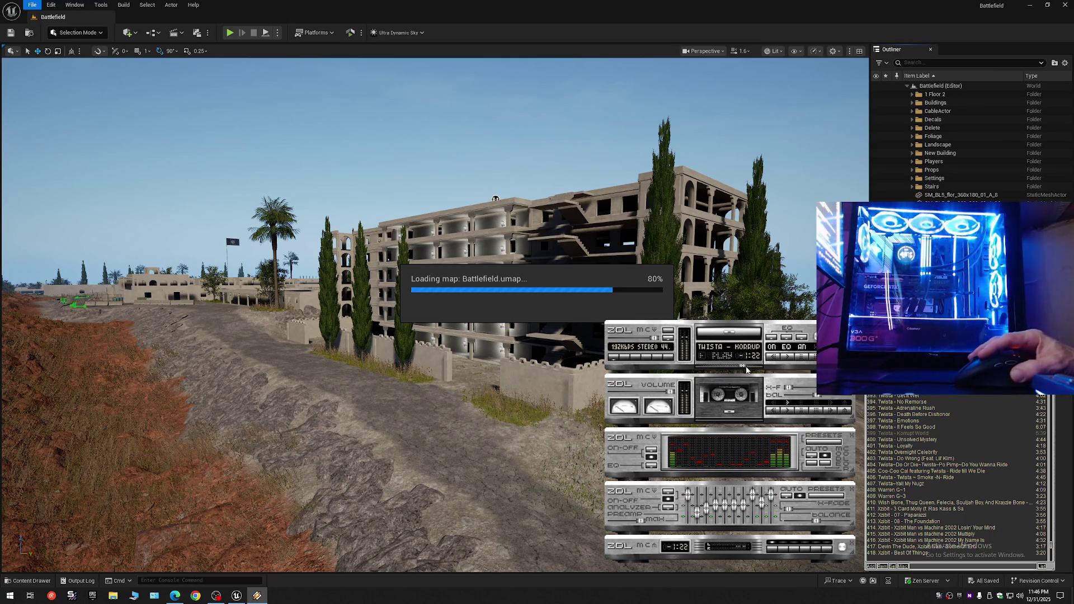
mouse_move(745, 369)
left_mouse_down()
mouse_move(760, 369)
mouse_move(710, 370)
left_mouse_up()
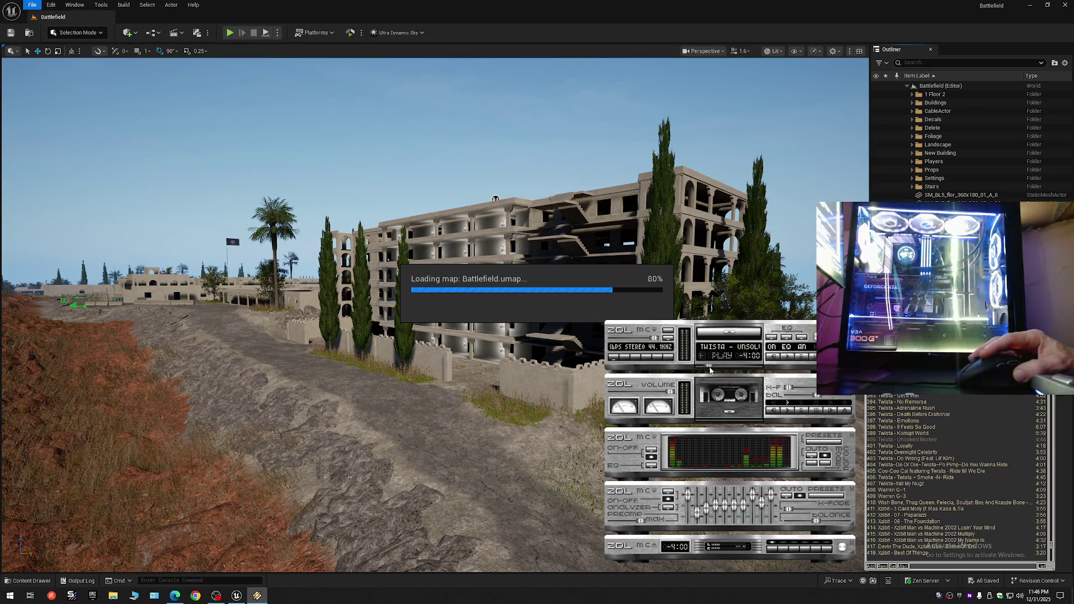
key("b")
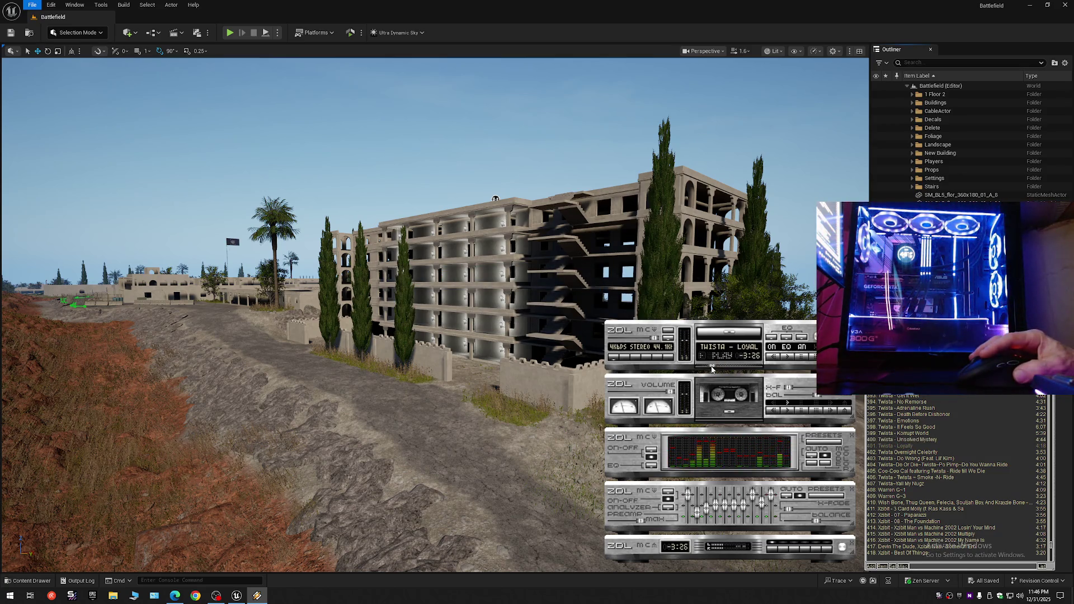
key("b")
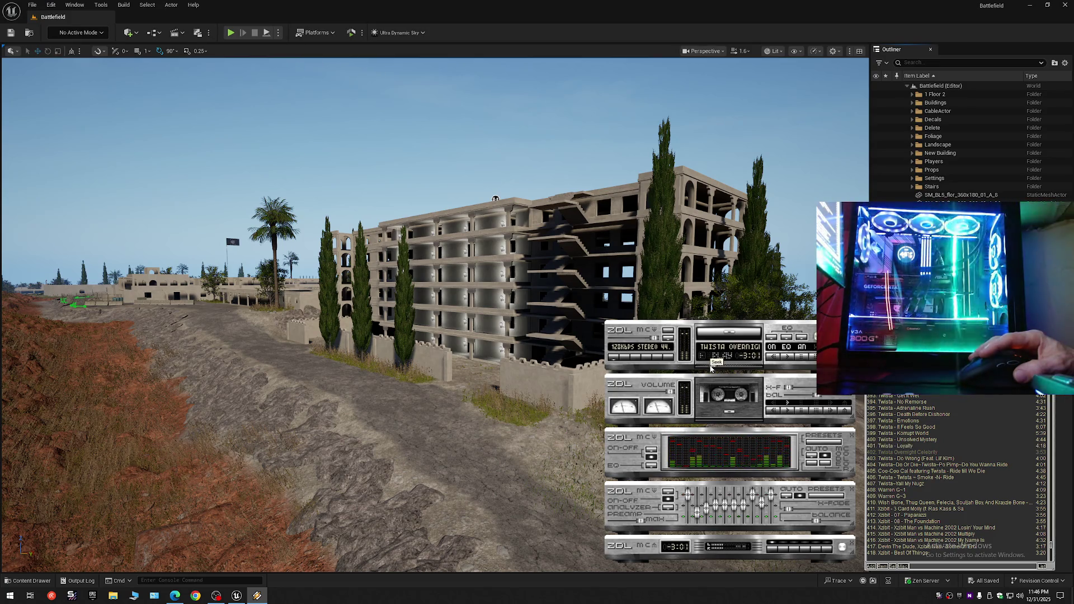
key("b")
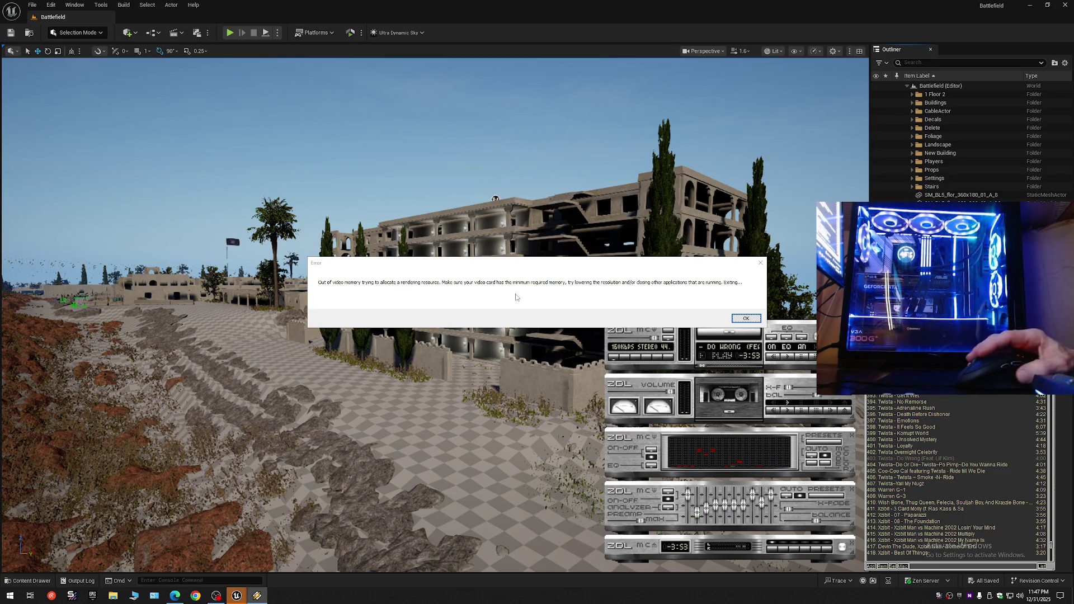
- Acknowledge the out-of-video-memory error with OK
left_click(746, 318)
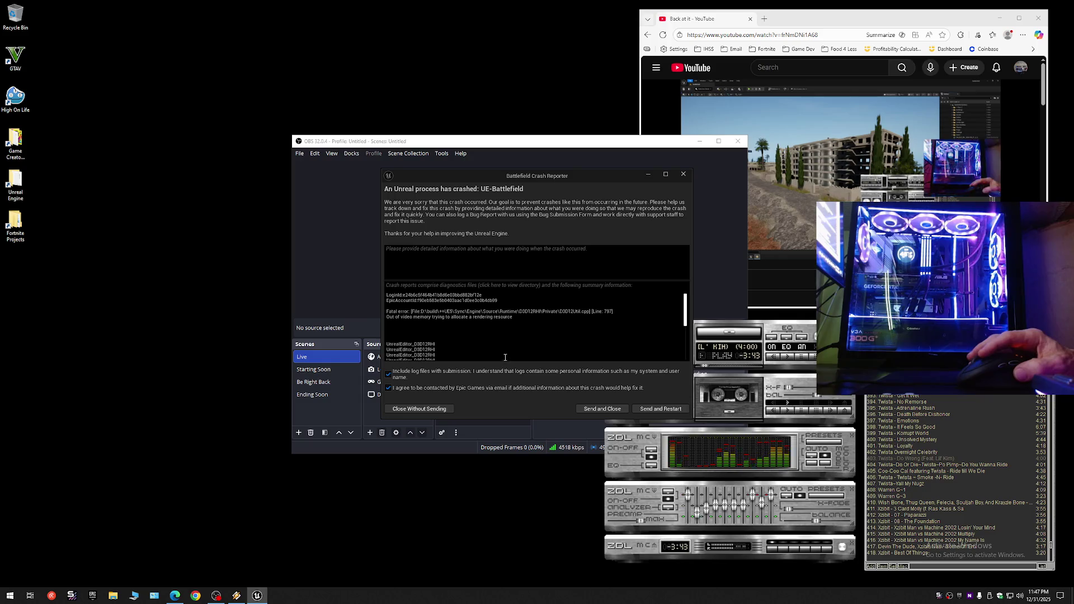
- Scroll through the crash log, then send the report and restart the editor
left_click_drag(685, 309, 685, 355)
scroll(687, 358, "up", 5)
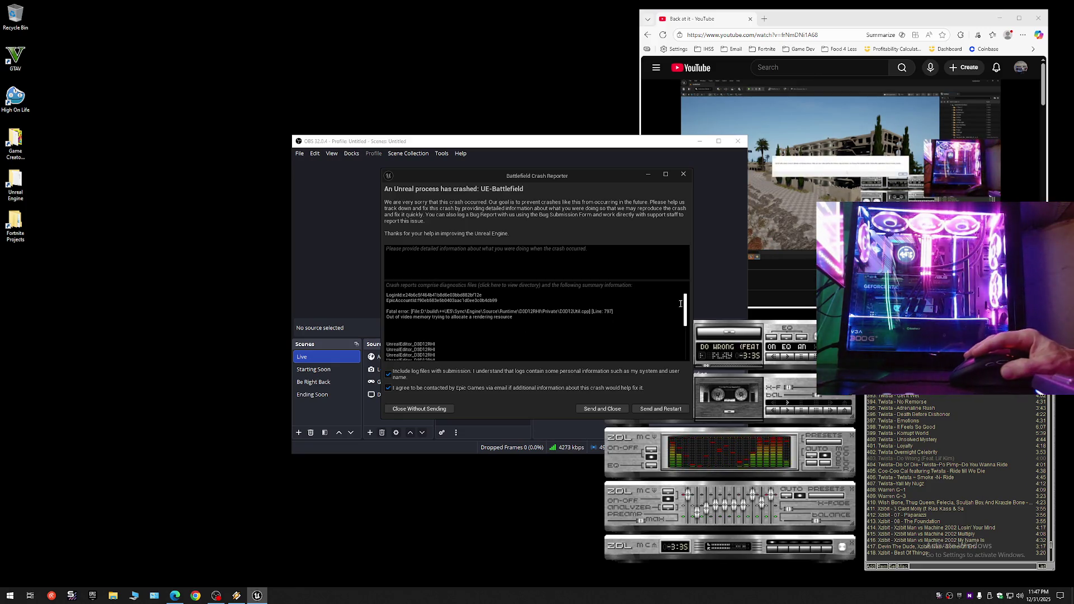
left_click_drag(686, 304, 682, 343)
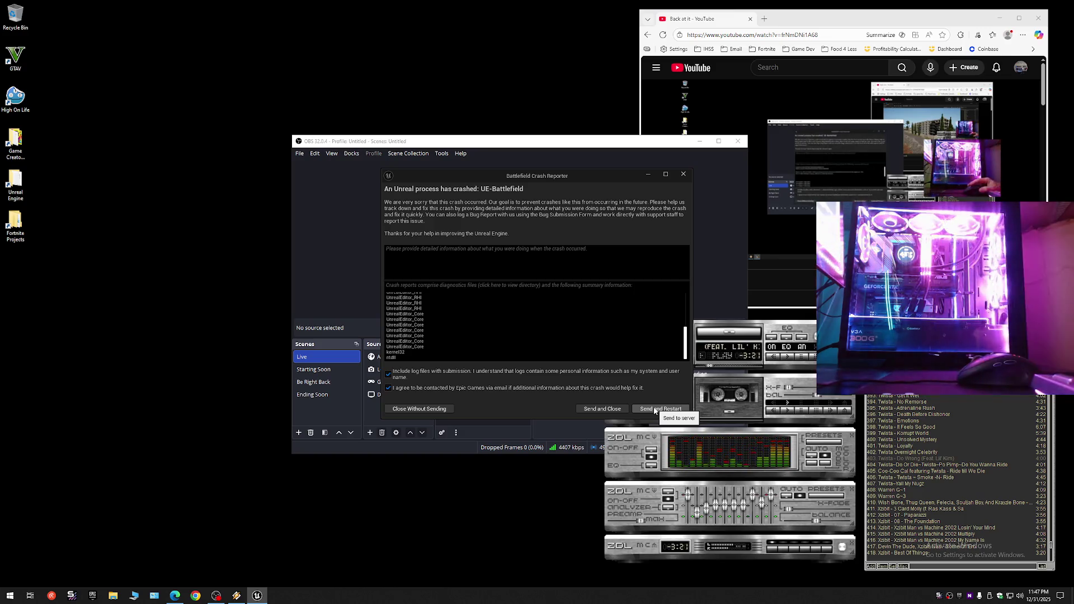
left_click(656, 409)
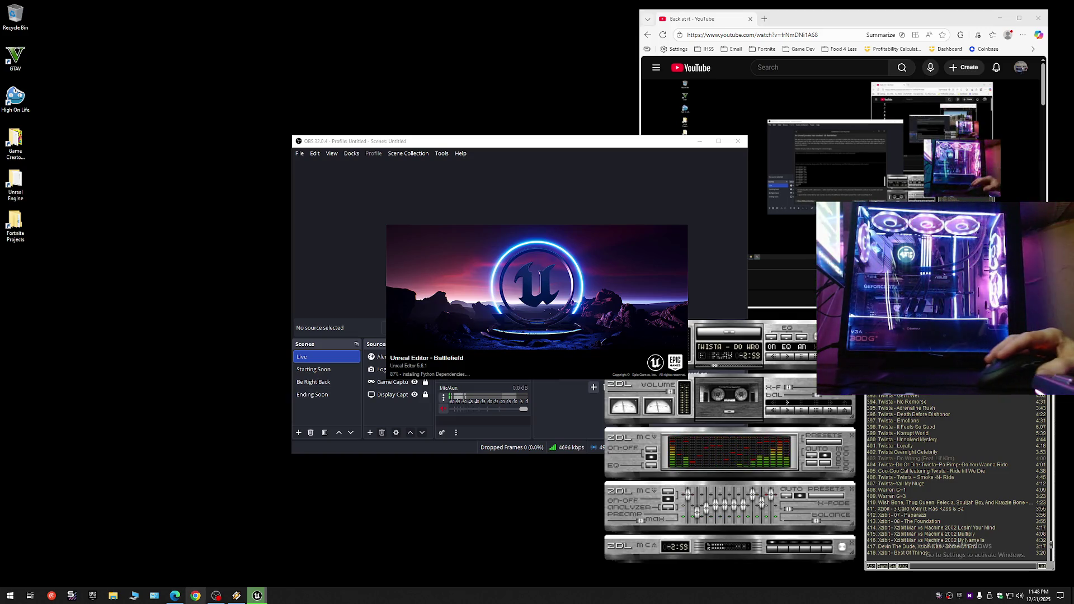
- Unmute Mic/Aux in OBS while the editor loads, then bring the music player forward
left_click(219, 596)
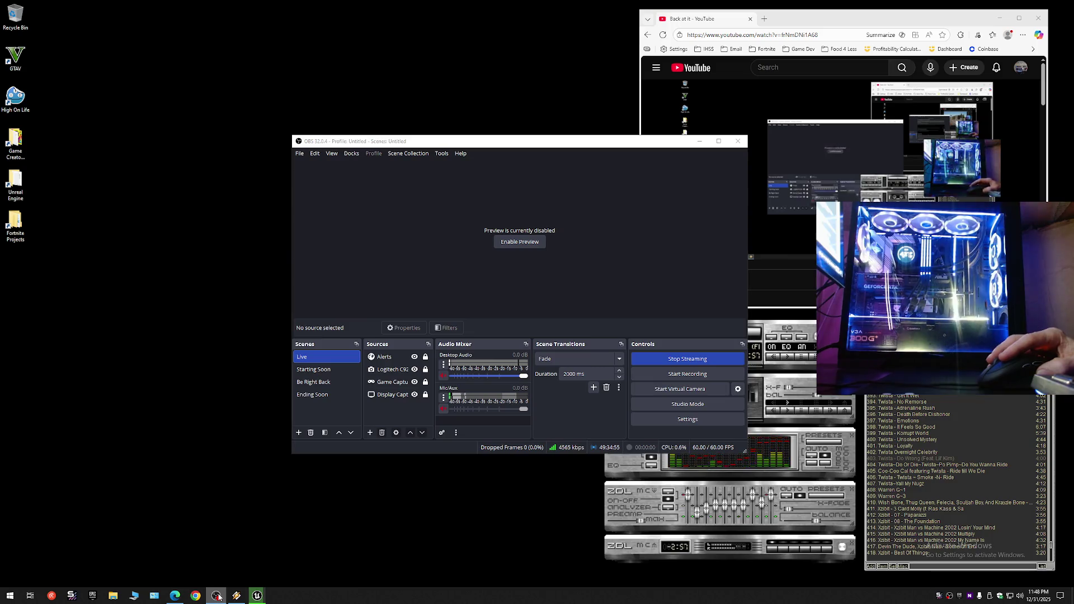
left_click(257, 595)
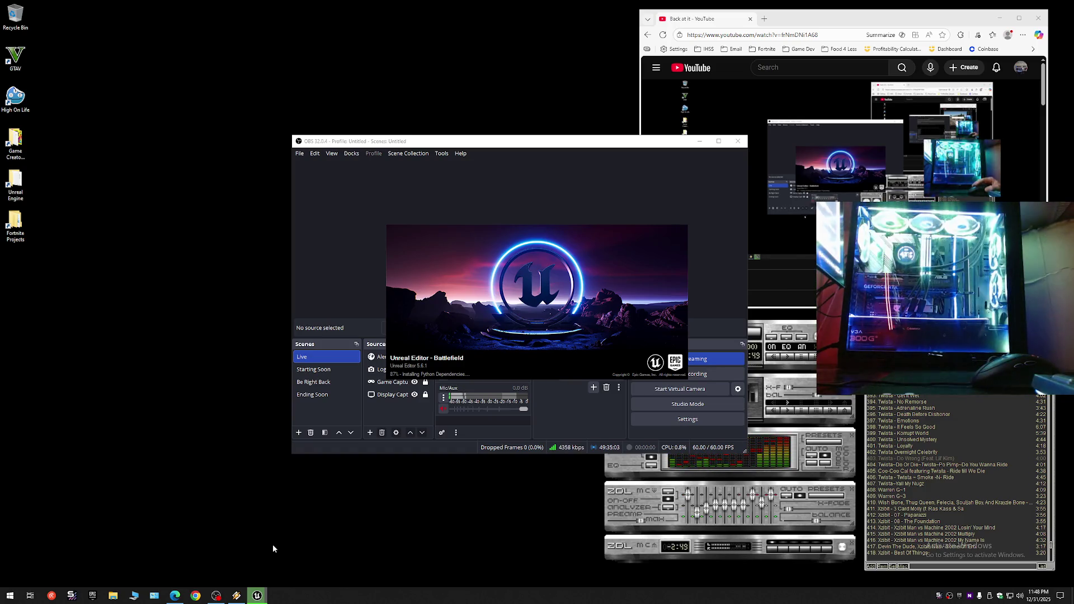
left_click(442, 409)
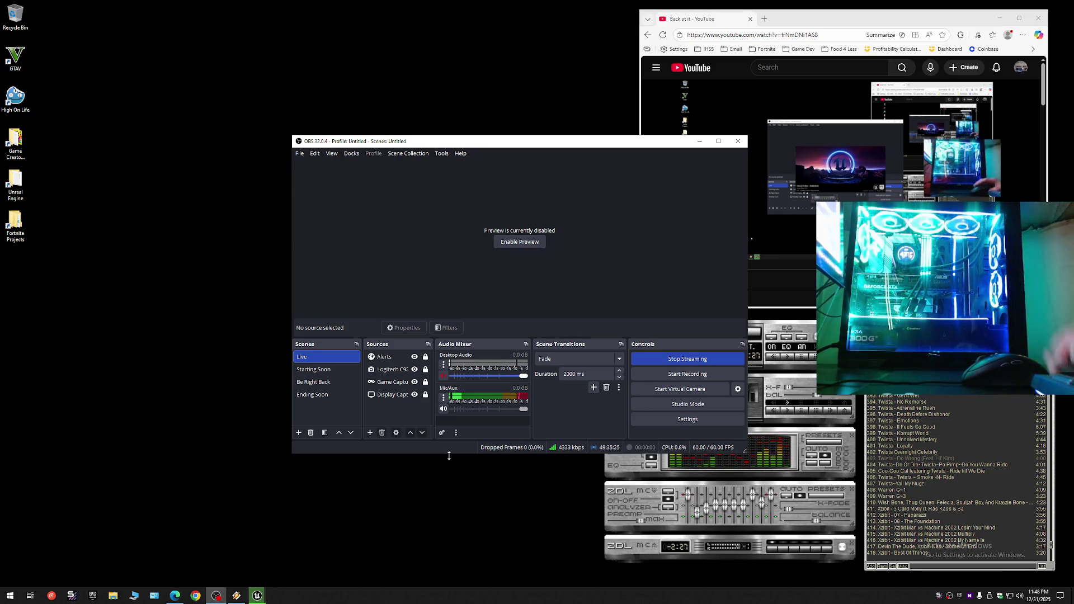
left_click(783, 361)
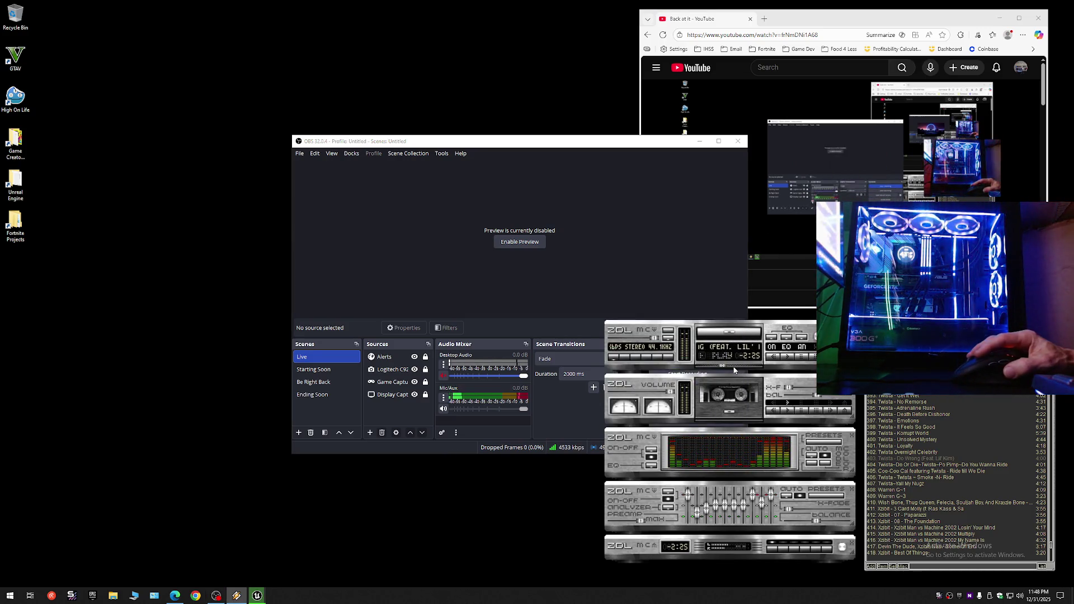
- Skip the music player five tracks ahead, from Do Or Die to Warren G~1
key("b")
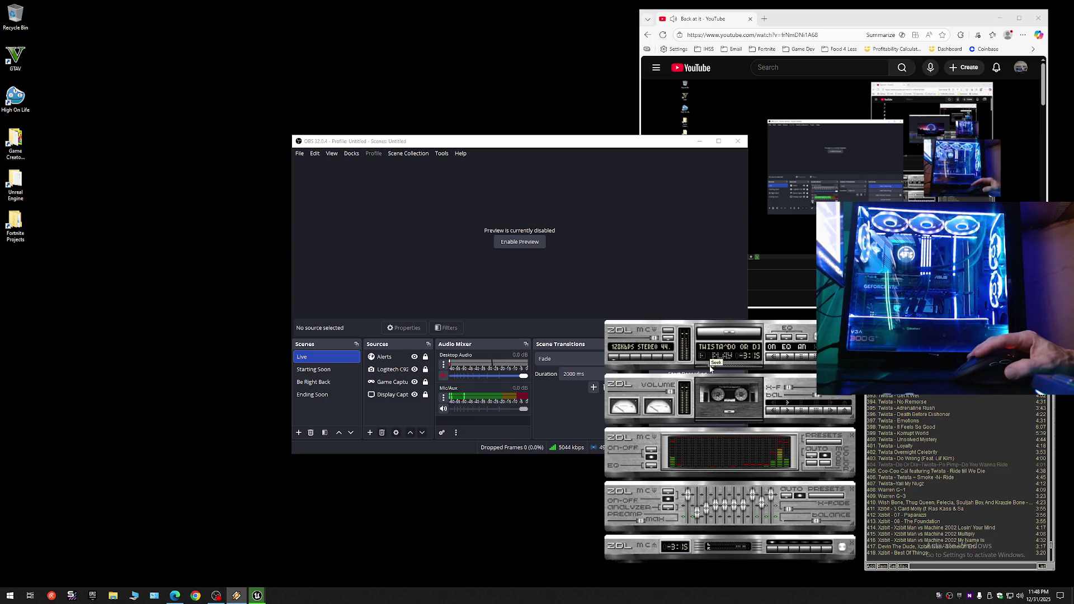
key("b")
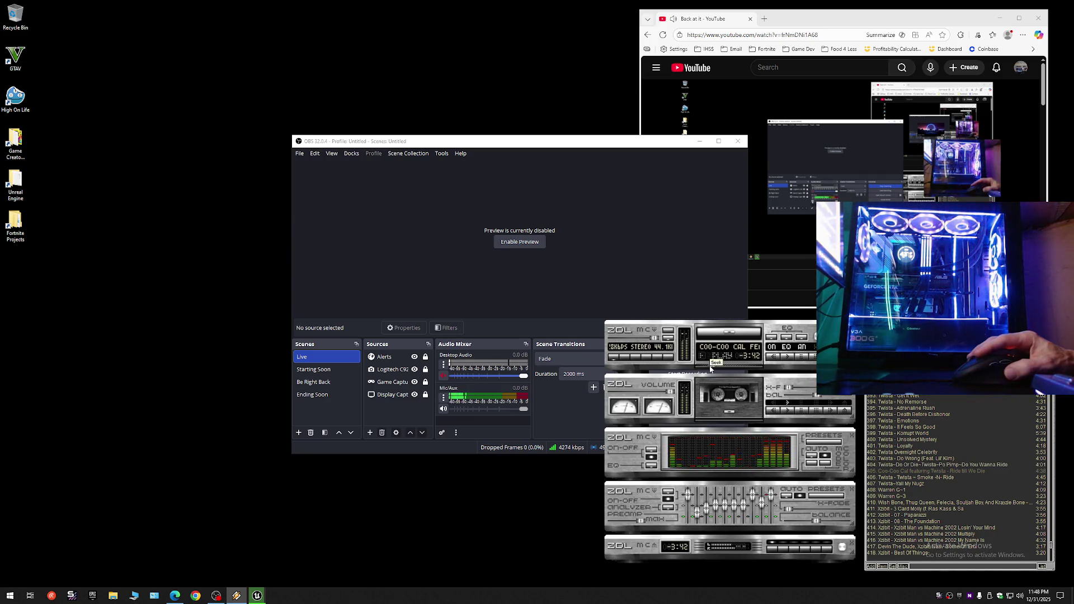
key("b")
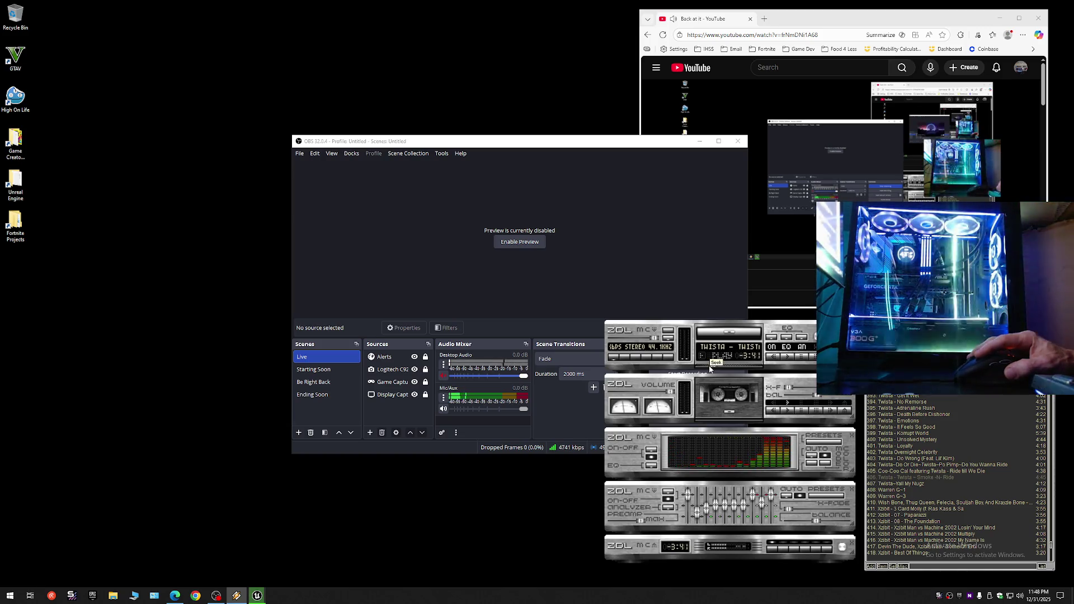
key("b")
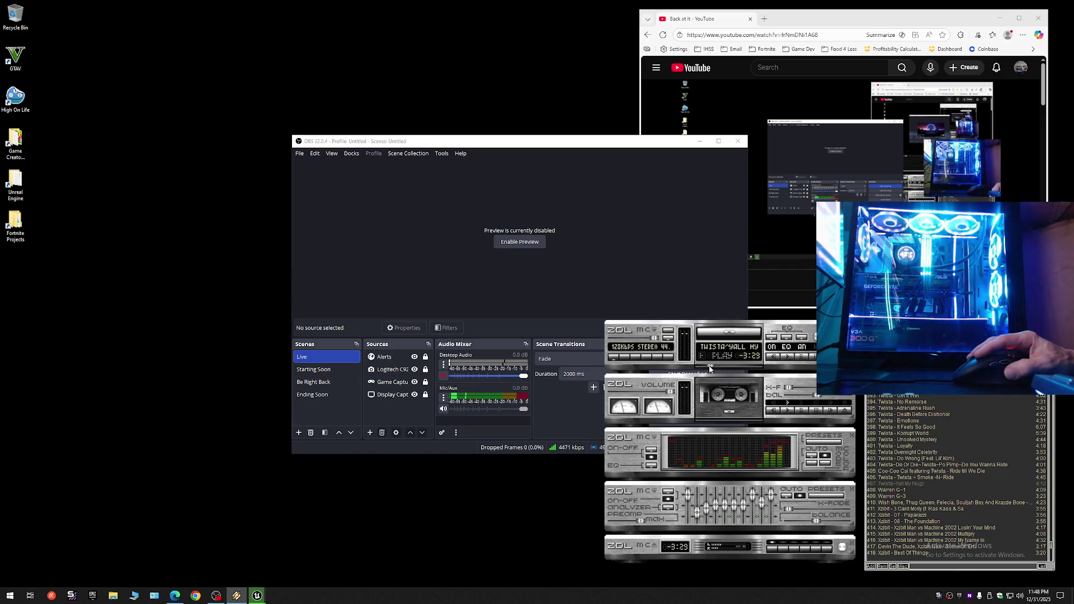
key("b")
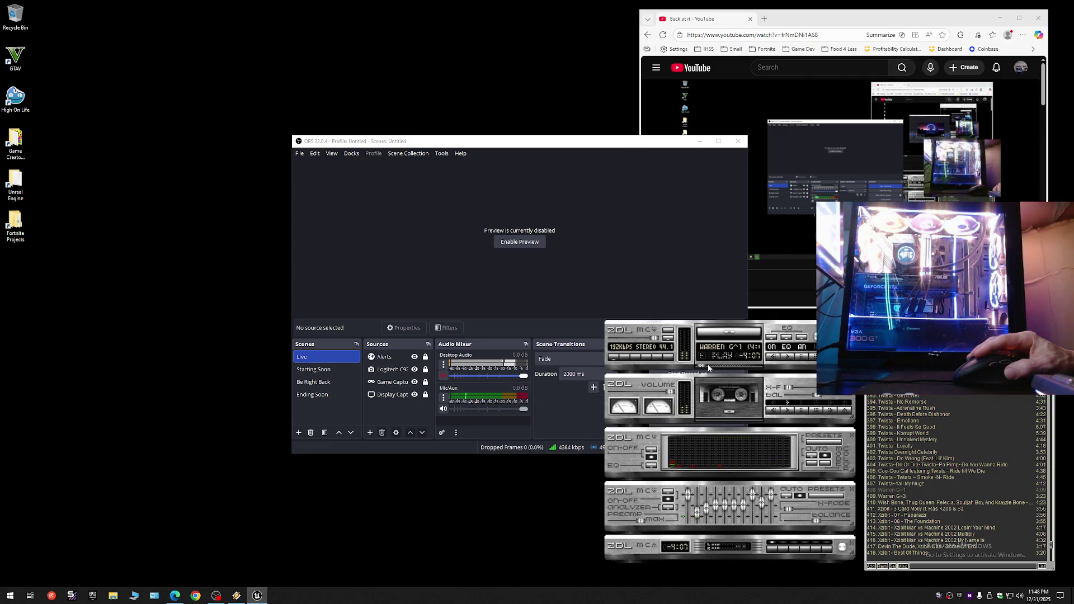
key("alt+Tab")
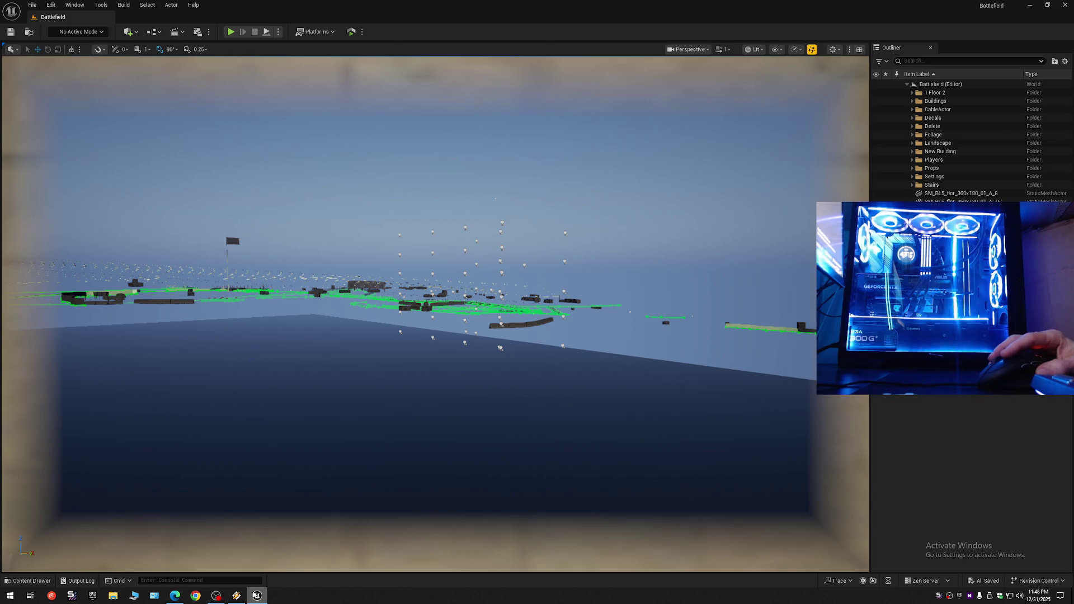
- Mute Mic/Aux in OBS again, then briefly show and hide the music player
left_click(223, 598)
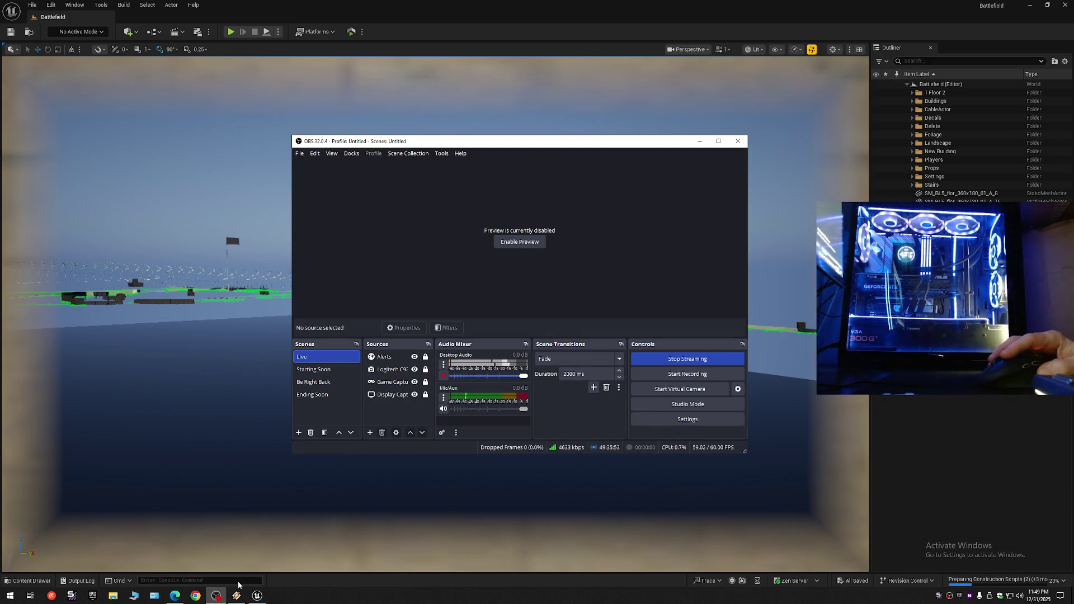
left_click(443, 408)
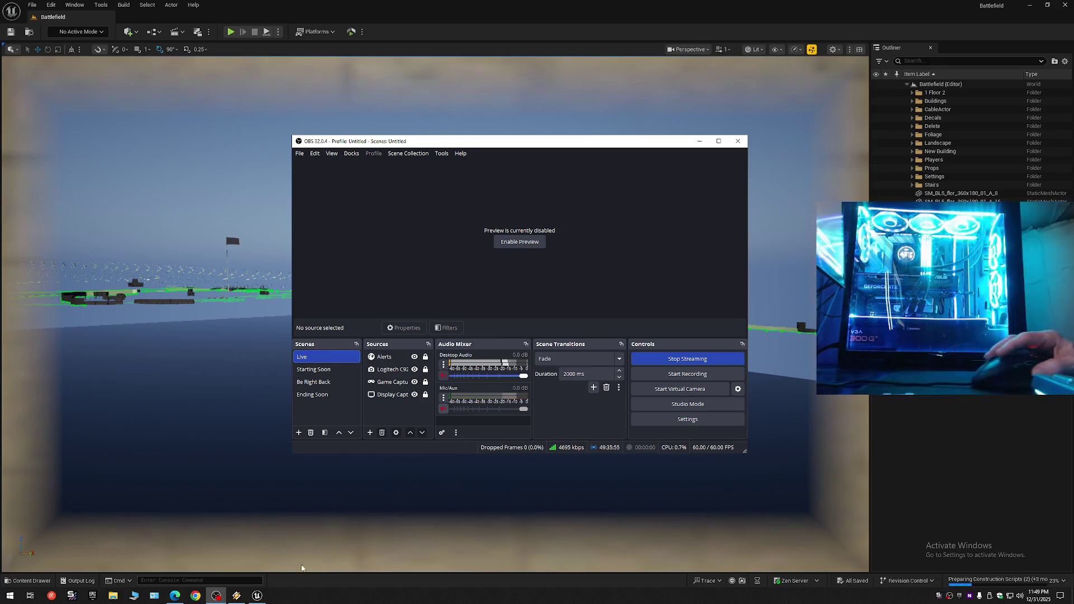
left_click(263, 563)
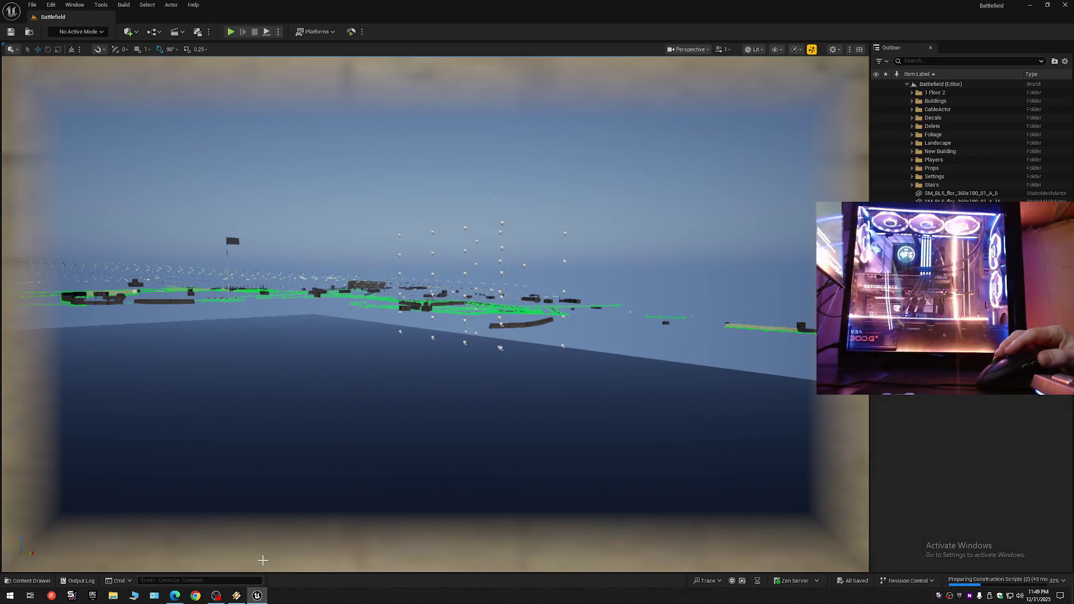
left_click(236, 595)
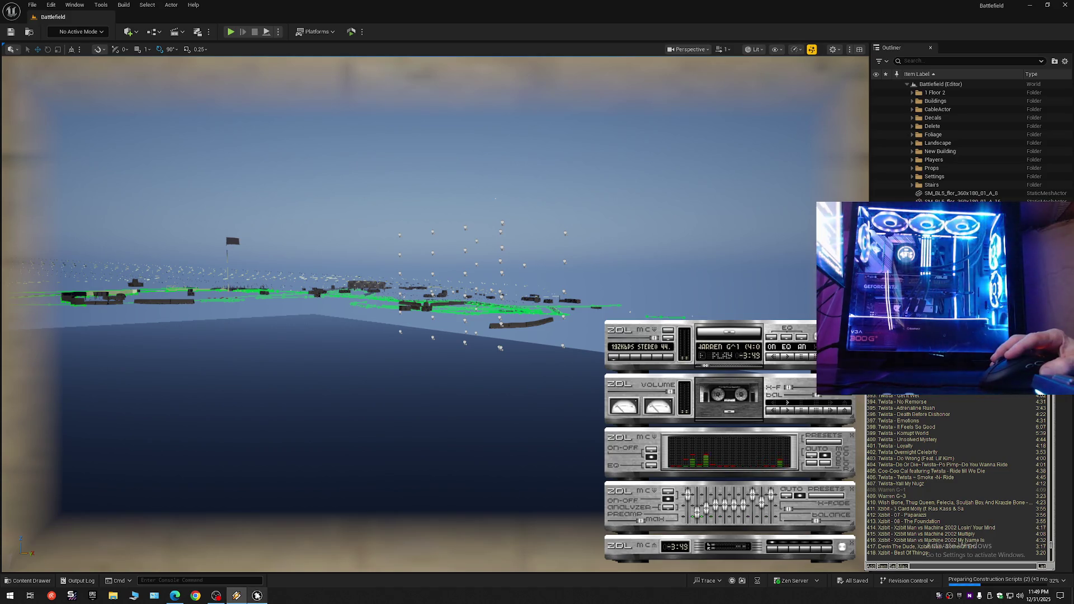
mouse_move(257, 596)
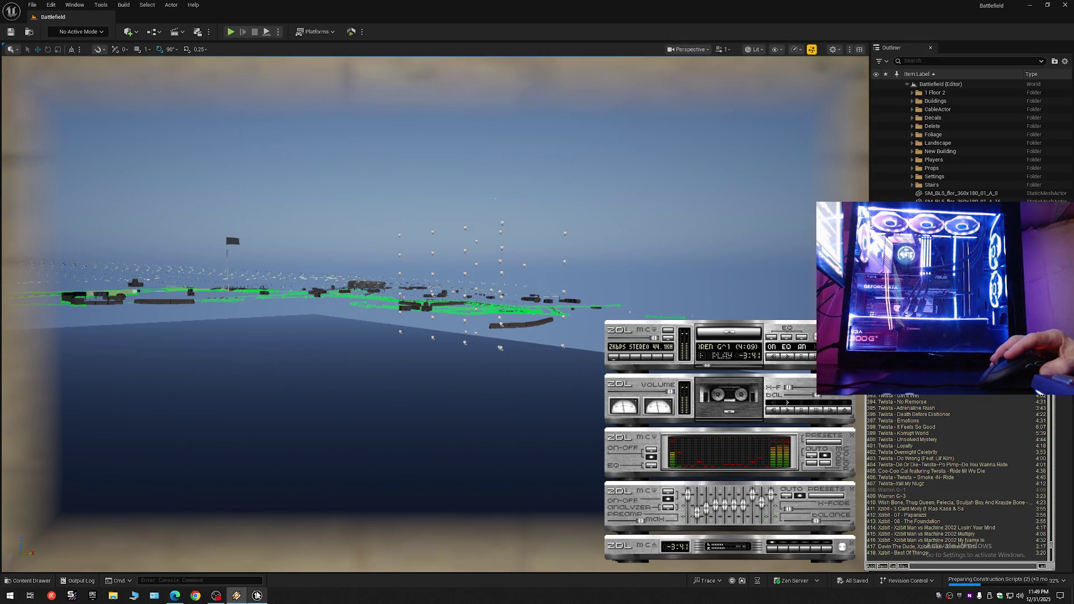
left_click(257, 596)
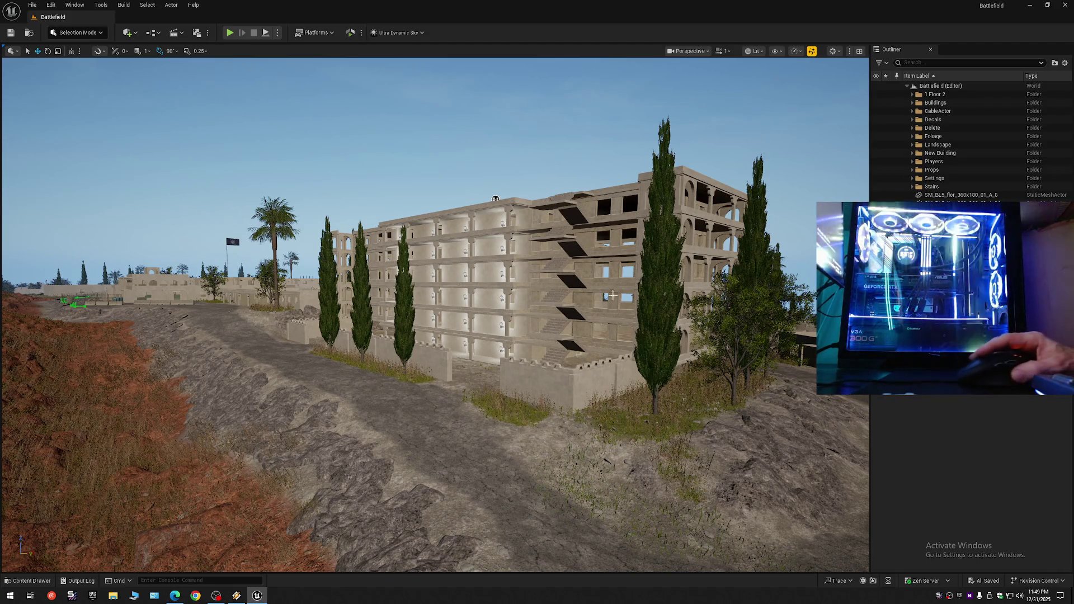
- Set the viewport scalability Shadows quality to Low
mouse_move(619, 312)
left_mouse_down()
mouse_move(602, 294)
mouse_move(575, 200)
mouse_move(615, 196)
left_mouse_up()
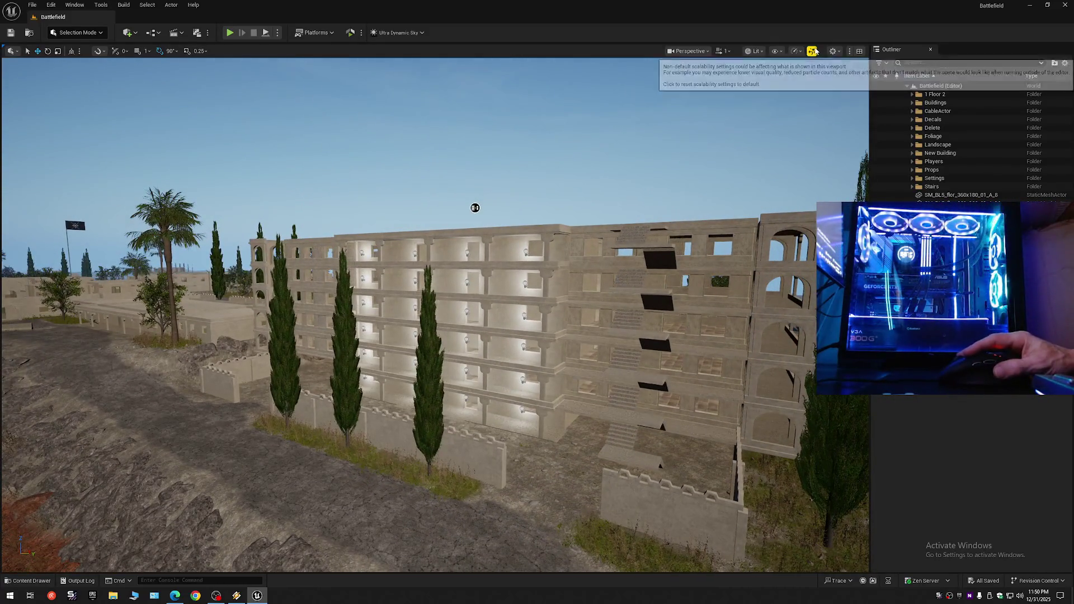
left_click(813, 51)
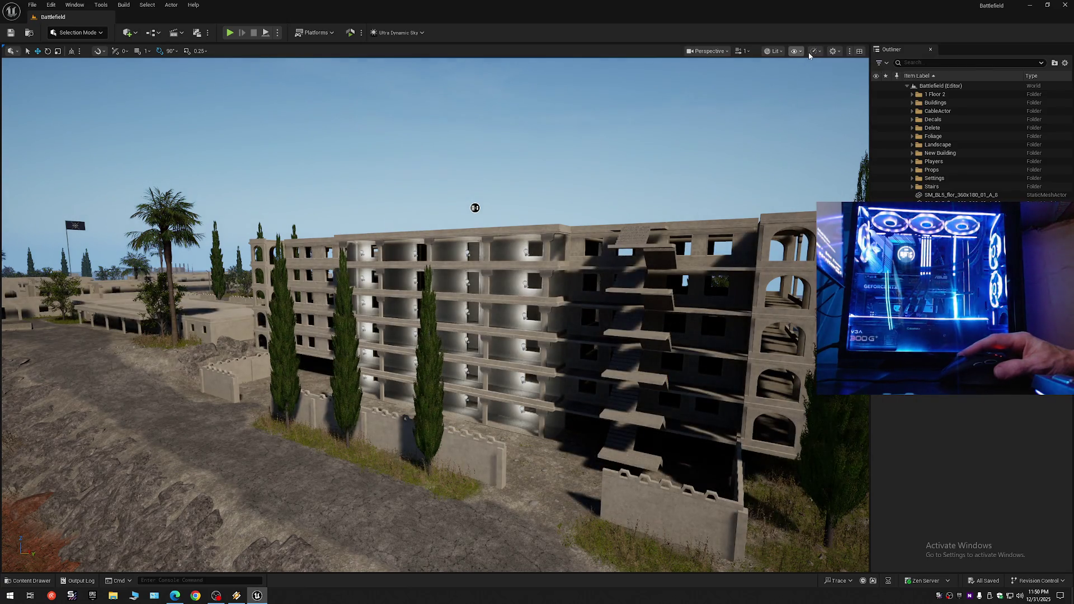
left_click(814, 51)
mouse_move(861, 100)
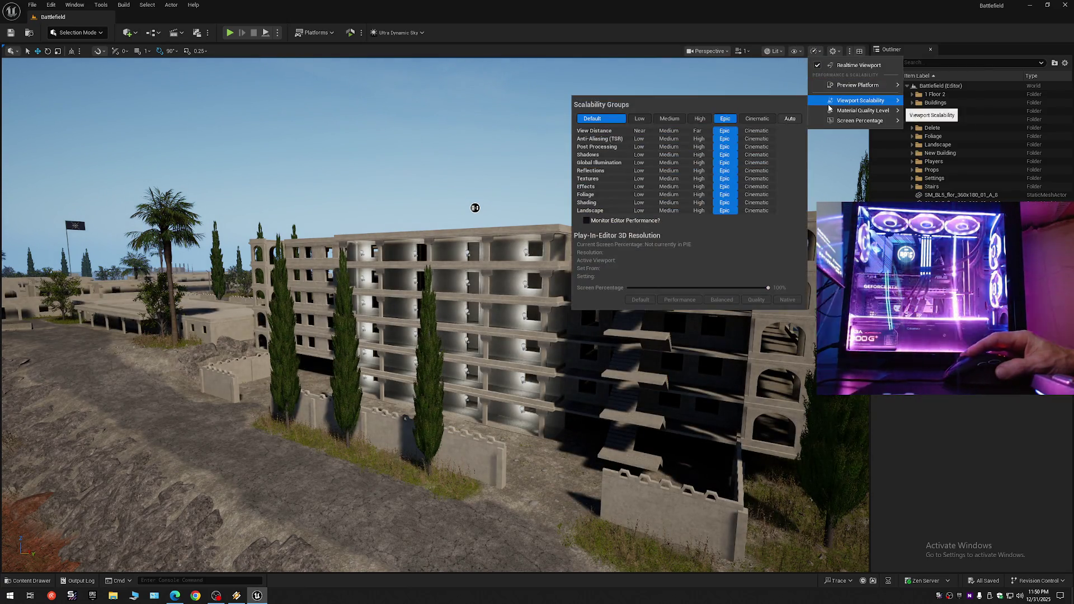
left_click(638, 155)
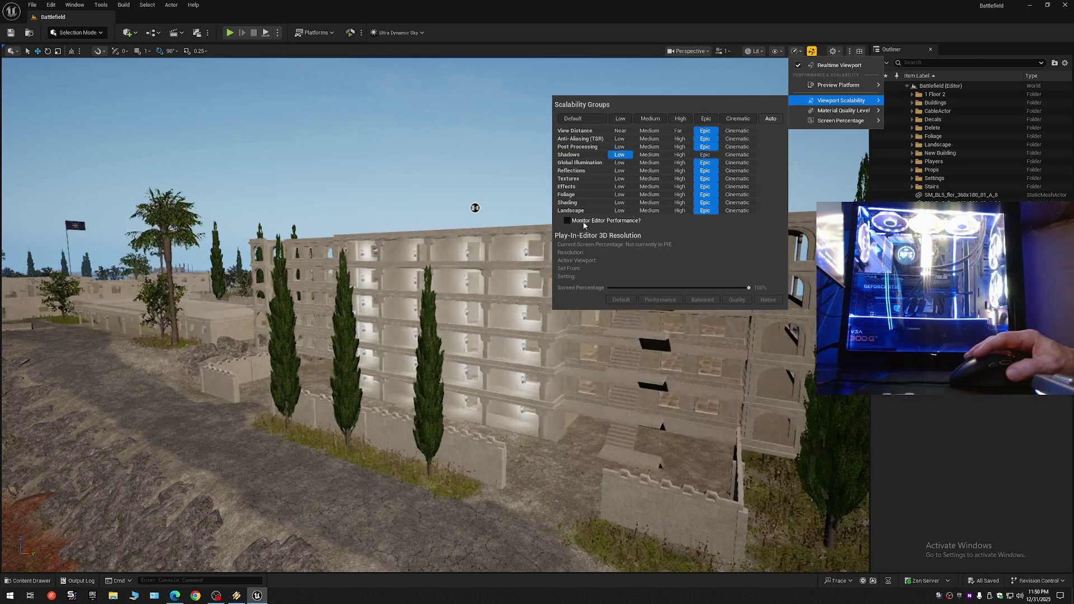
- Fly into the building's covered walkway and select the Floor_Outside slab
left_click_drag(446, 370, 414, 257)
scroll(436, 315, "down", 3)
mouse_move(435, 314)
left_mouse_down()
mouse_move(392, 311)
mouse_move(396, 277)
mouse_move(375, 286)
mouse_move(425, 288)
mouse_move(302, 288)
mouse_move(484, 376)
mouse_move(426, 369)
left_mouse_up()
scroll(426, 288, "up", 1)
scroll(375, 288, "down", 3)
scroll(324, 288, "down", 1)
left_click(484, 379)
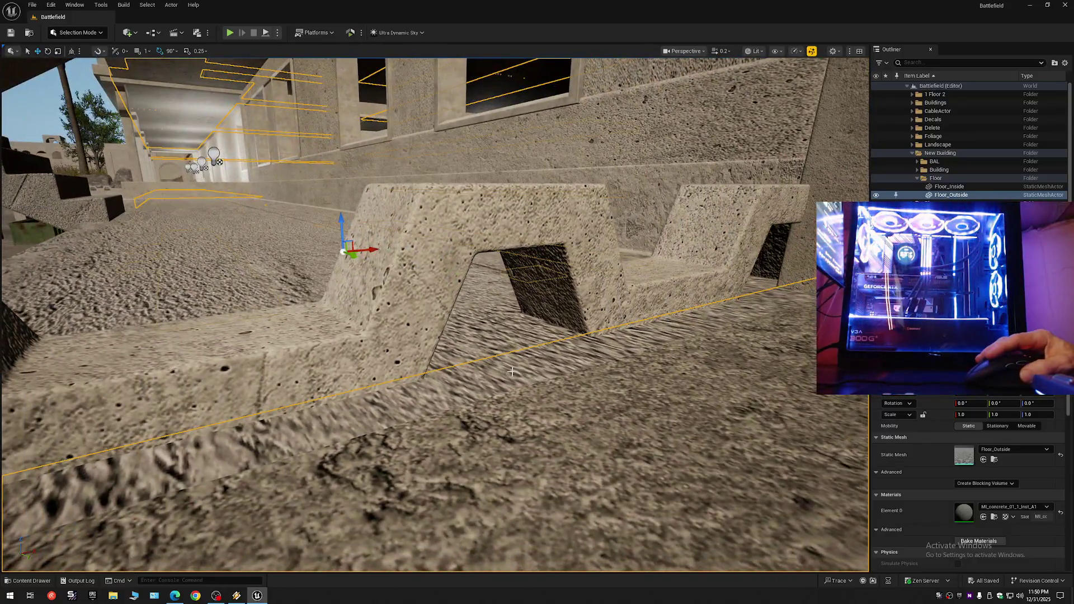
left_click(514, 371)
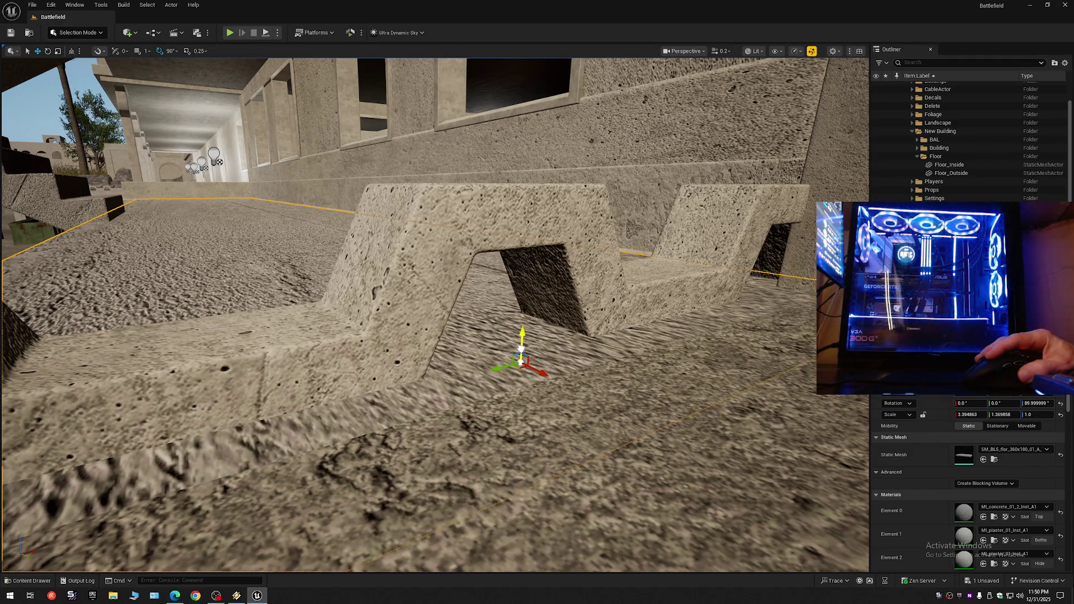
key("w")
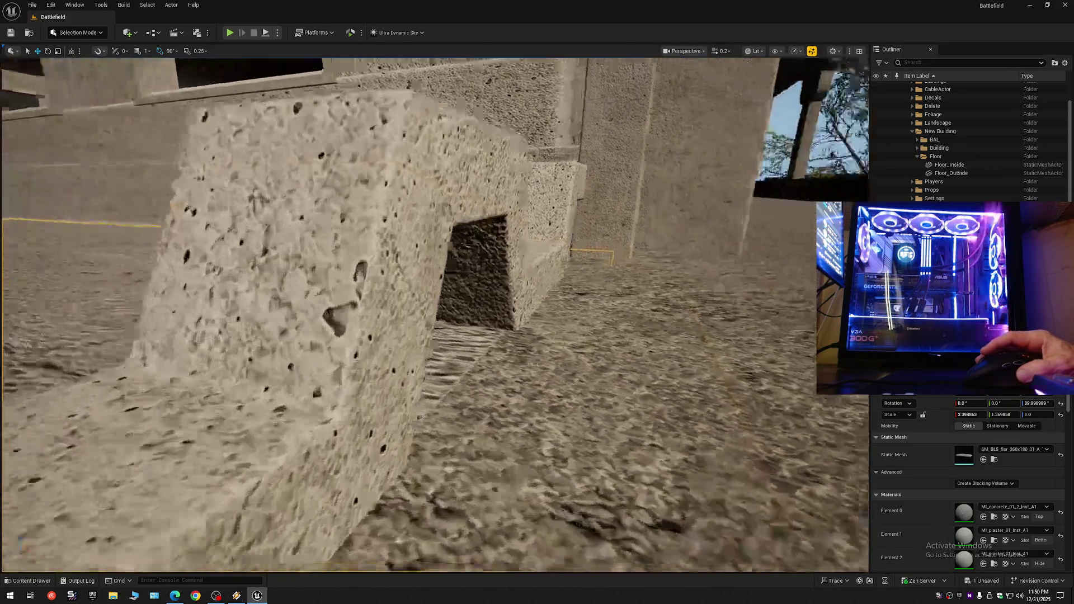
scroll(519, 354, "down", 1)
key("q")
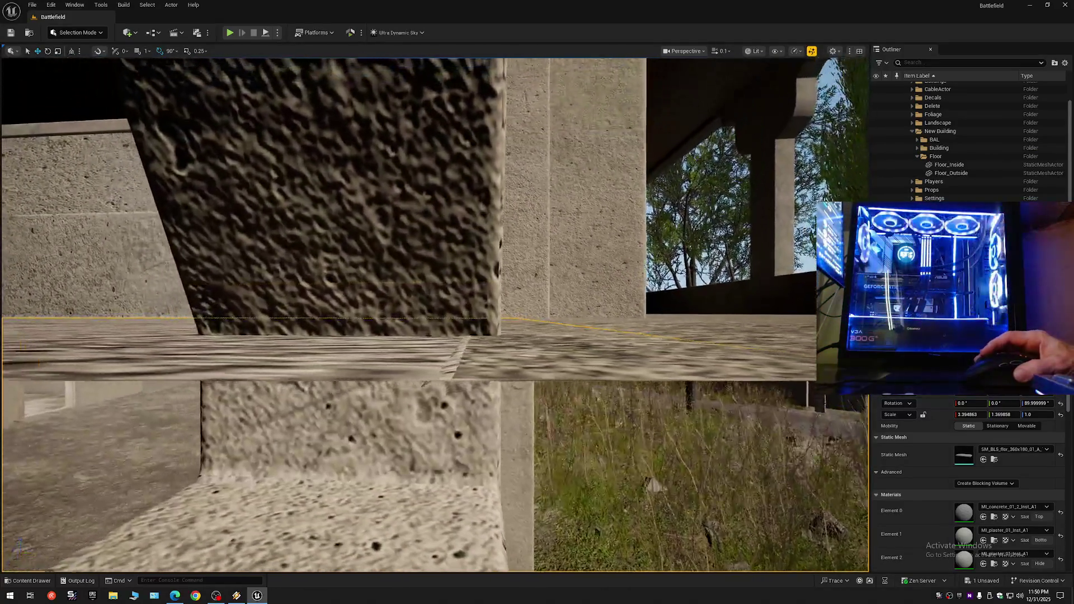
key("e")
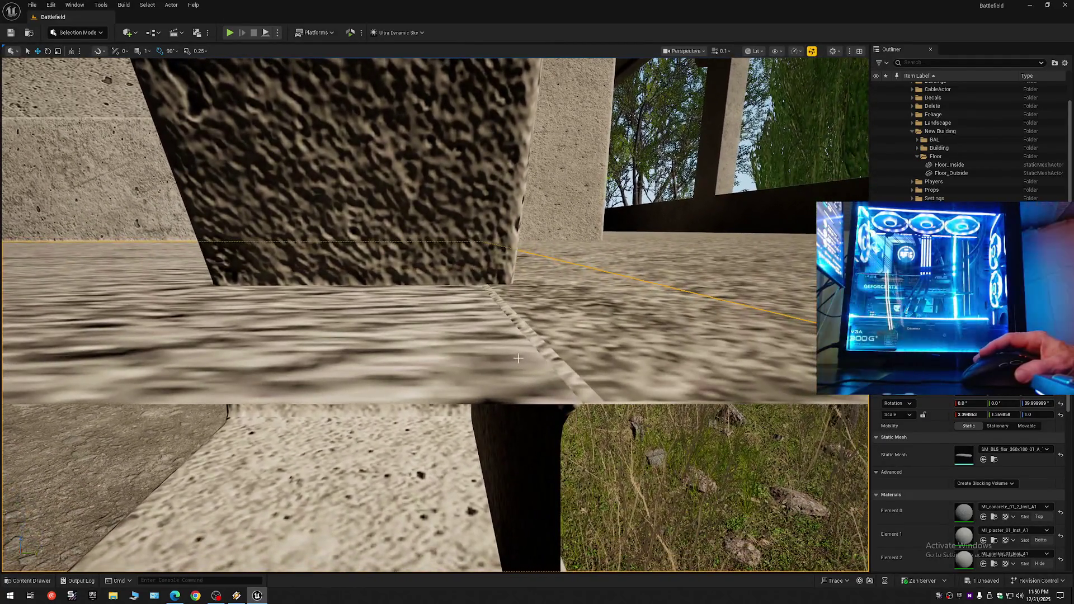
left_click(518, 358)
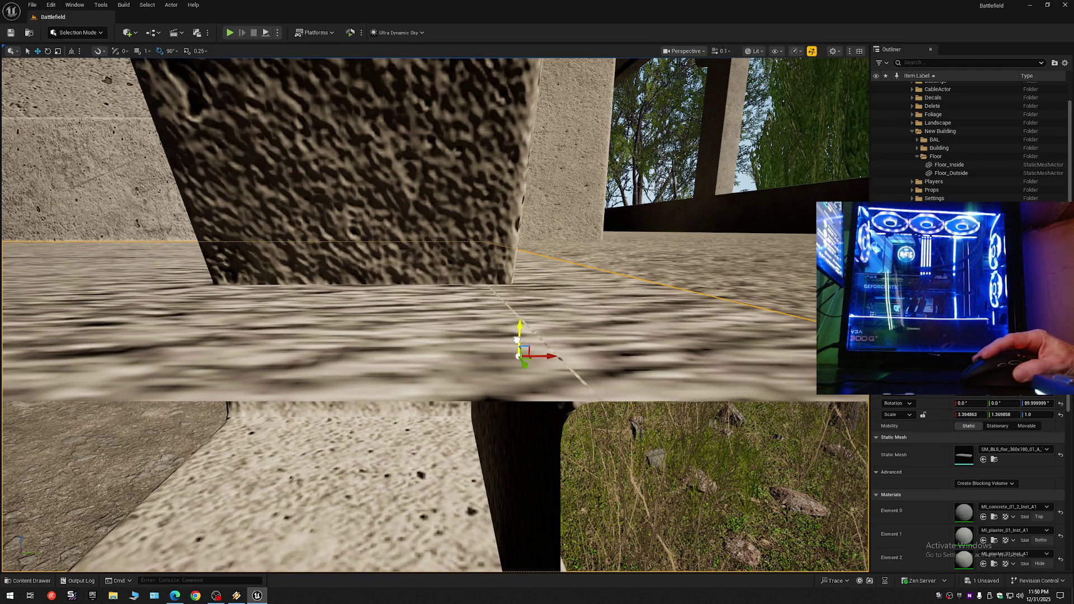
scroll(516, 340, "up", 3)
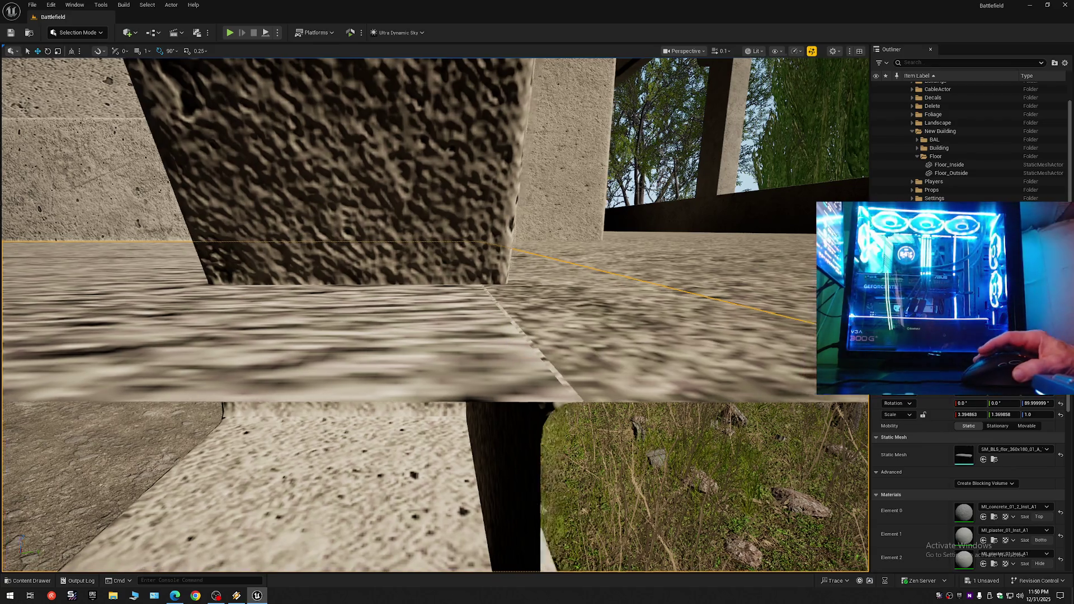
scroll(435, 315, "up", 2)
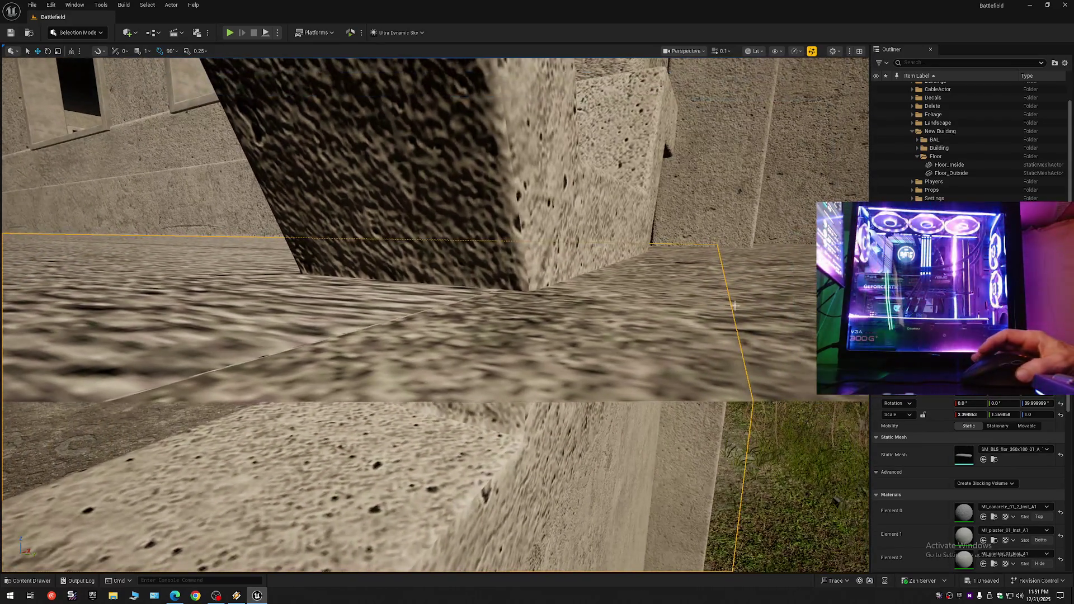
left_click(1066, 65)
left_click(996, 110)
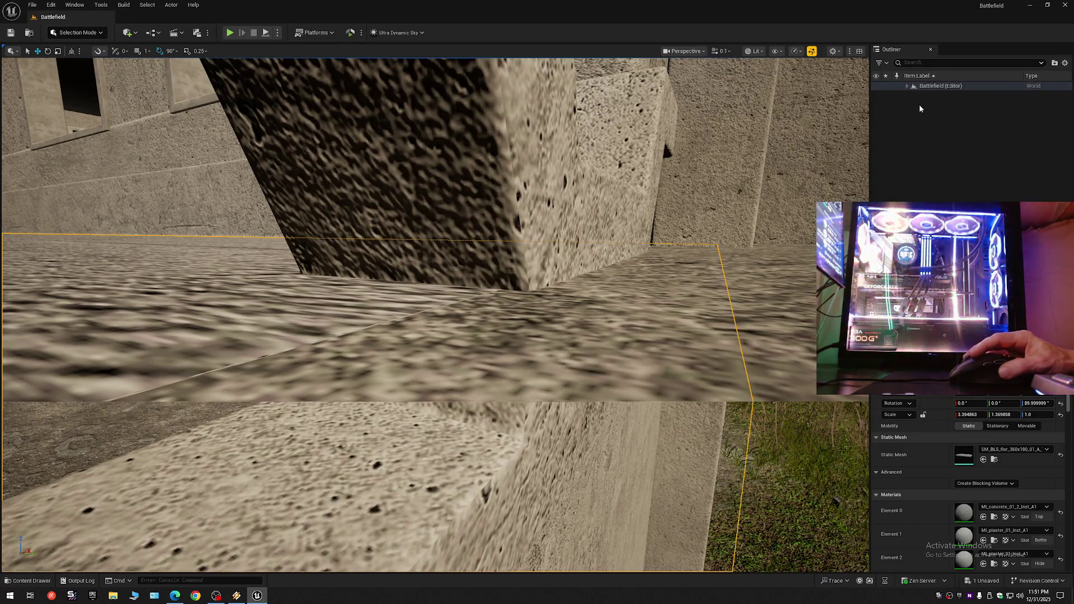
scroll(744, 228, "up", 2)
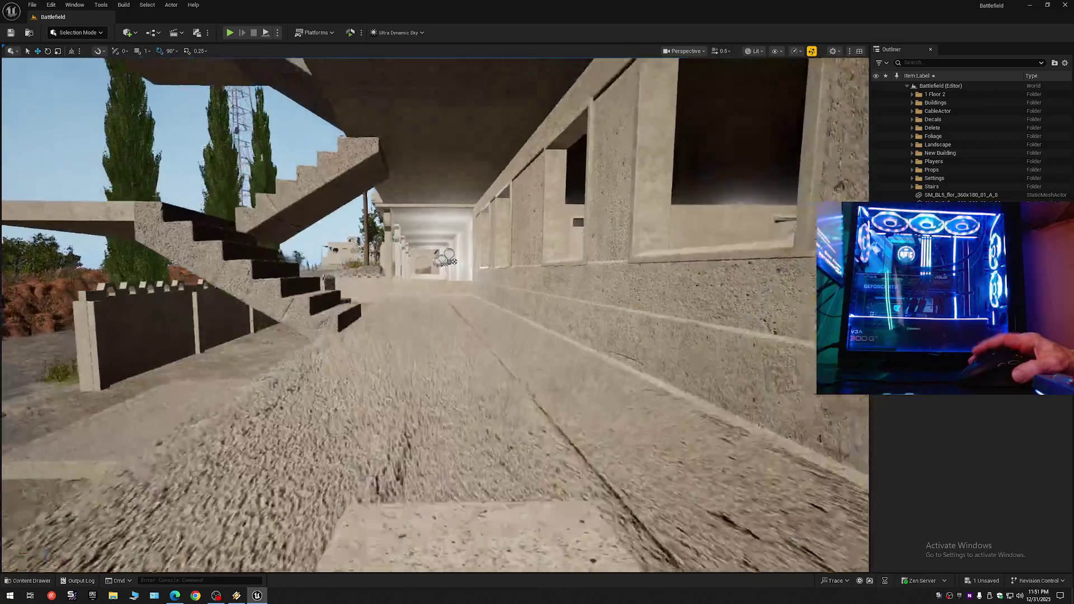
mouse_move(436, 315)
left_mouse_down()
mouse_move(526, 319)
mouse_move(363, 316)
mouse_move(341, 333)
mouse_move(336, 318)
mouse_move(330, 327)
mouse_move(333, 296)
mouse_move(336, 347)
mouse_move(344, 319)
mouse_move(327, 308)
left_mouse_up()
scroll(435, 315, "down", 1)
scroll(403, 316, "down", 1)
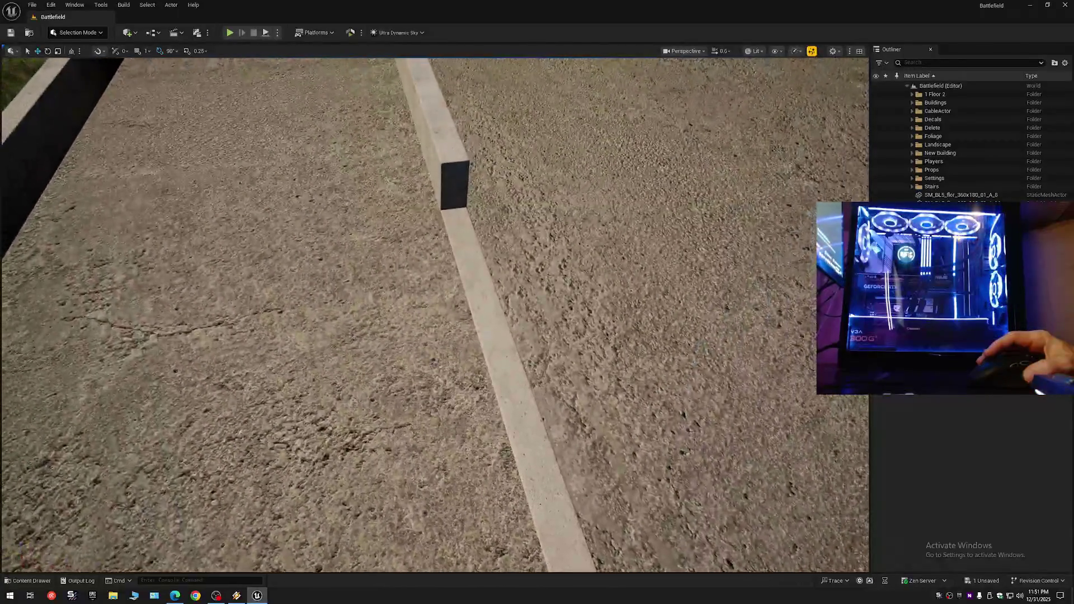
left_click_drag(526, 148, 579, 138)
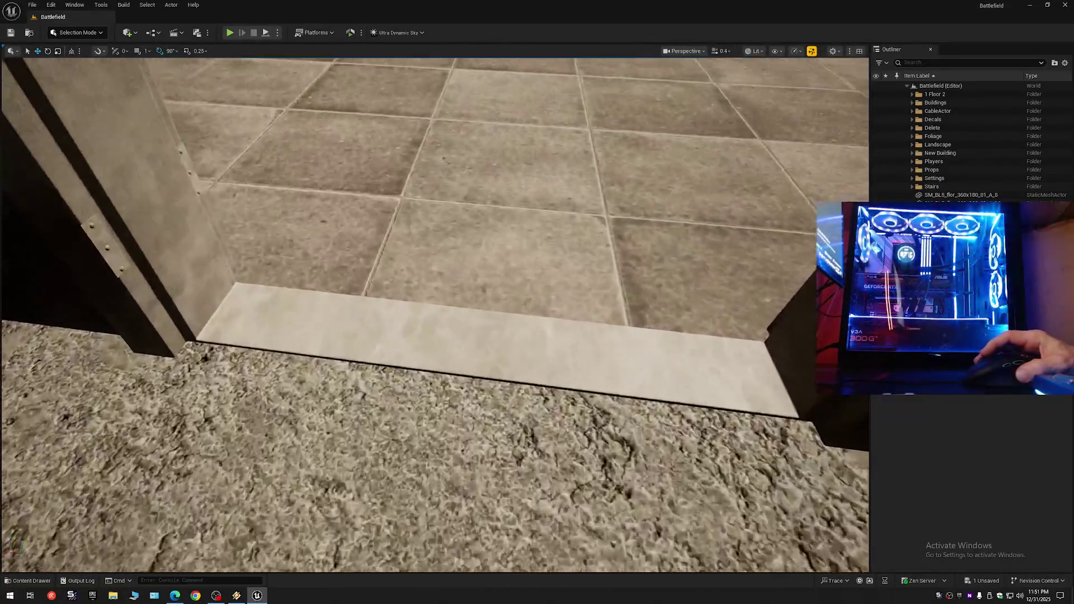
left_click_drag(579, 138, 579, 139)
left_click_drag(730, 222, 730, 221)
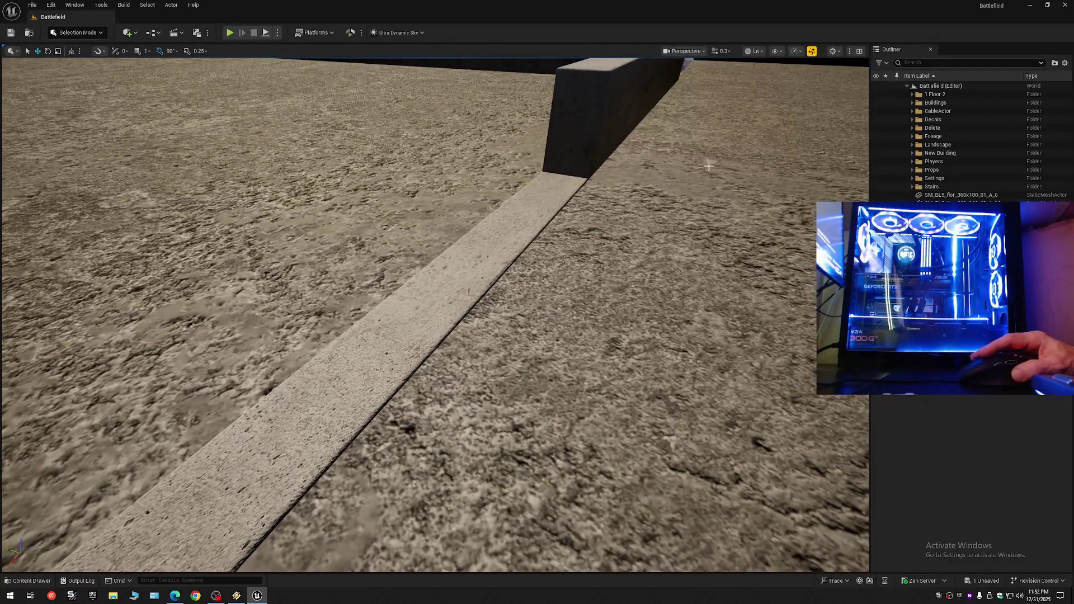
- Select both curb pieces SM_BL2_dec_02_A_1 and SM_BL2_dec_02_A_2
left_click(571, 187)
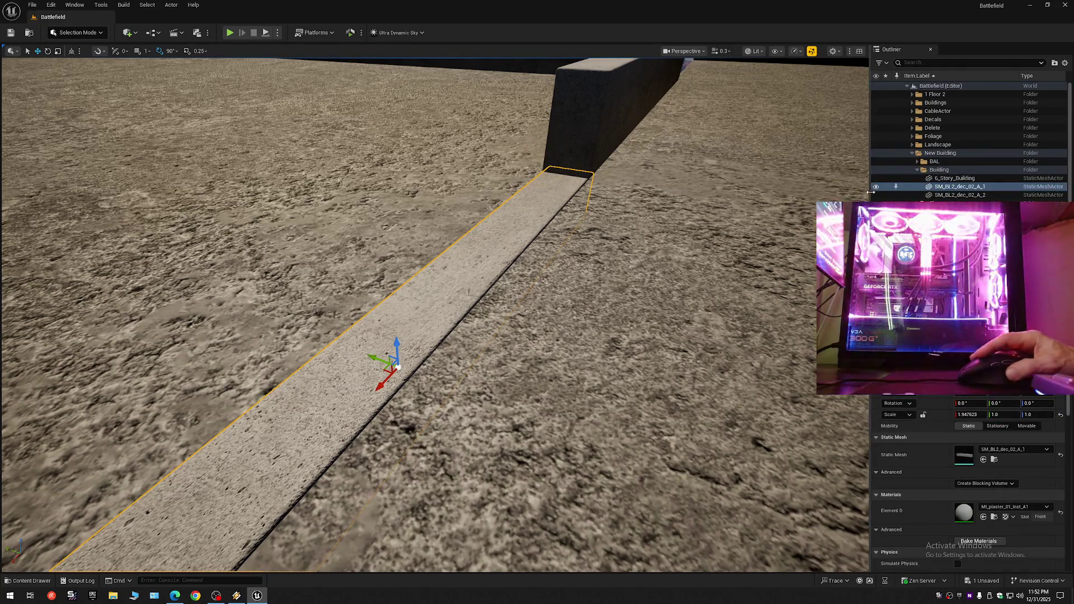
left_click(905, 178)
left_click(907, 187, "ctrl")
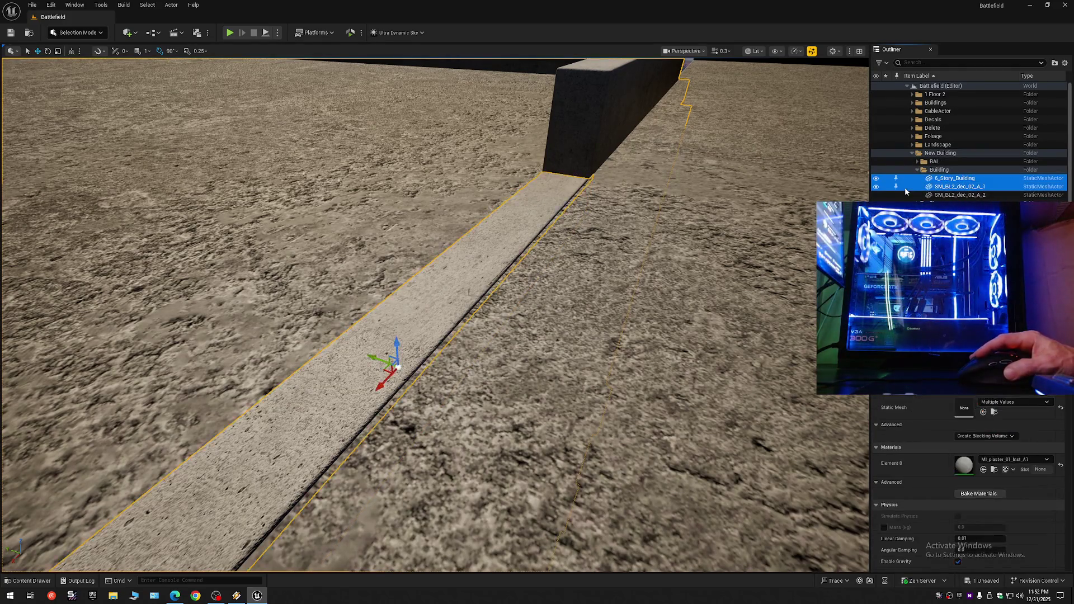
left_click(907, 194, "shift")
key("h")
- Fly around the curb and ledge to inspect them up close
key("s")
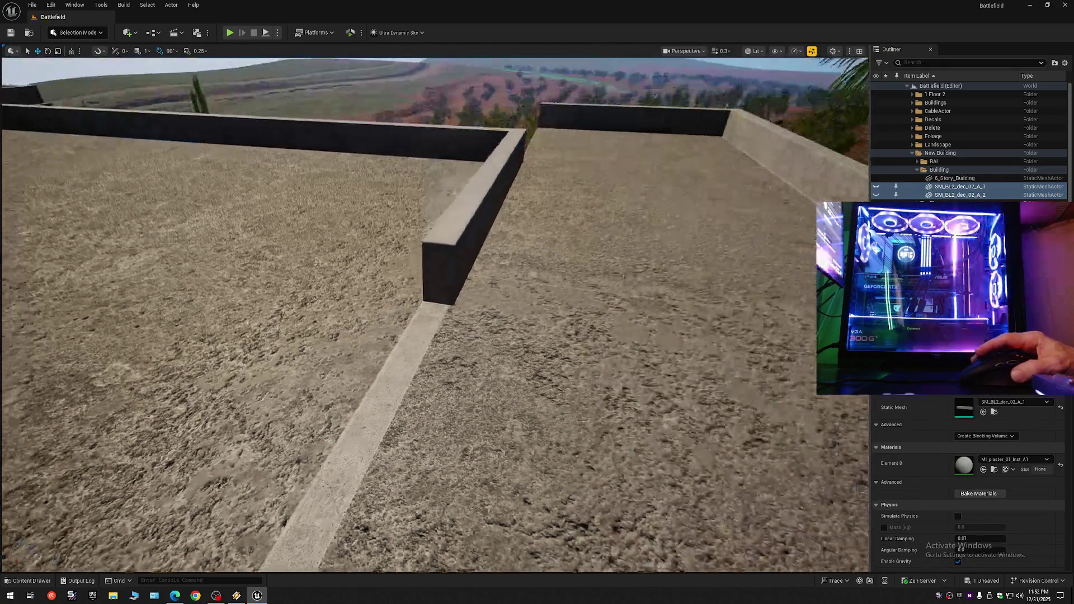
key("w")
key("s")
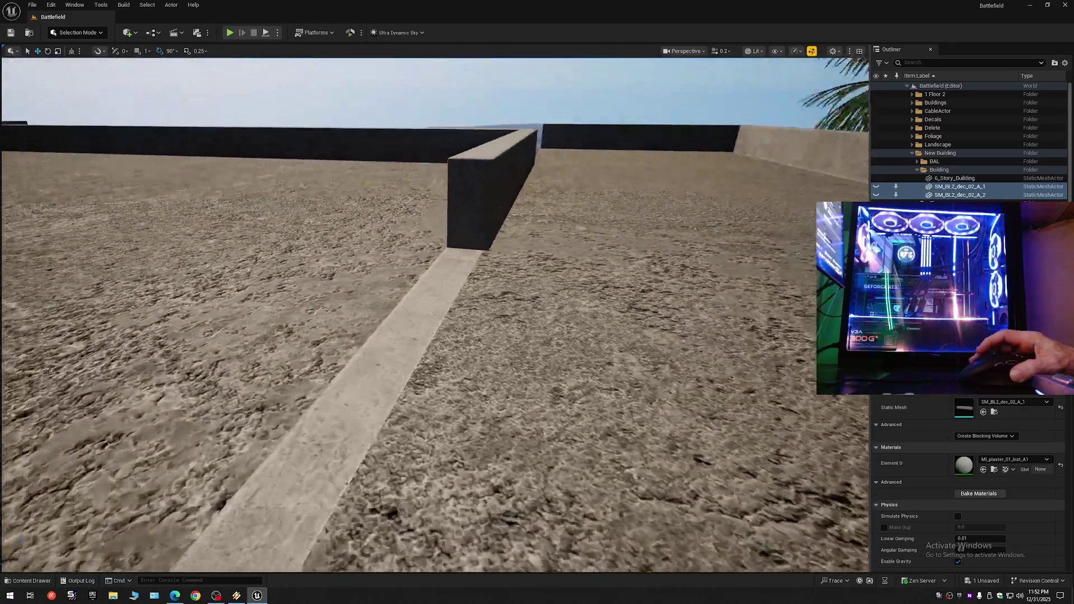
key("w")
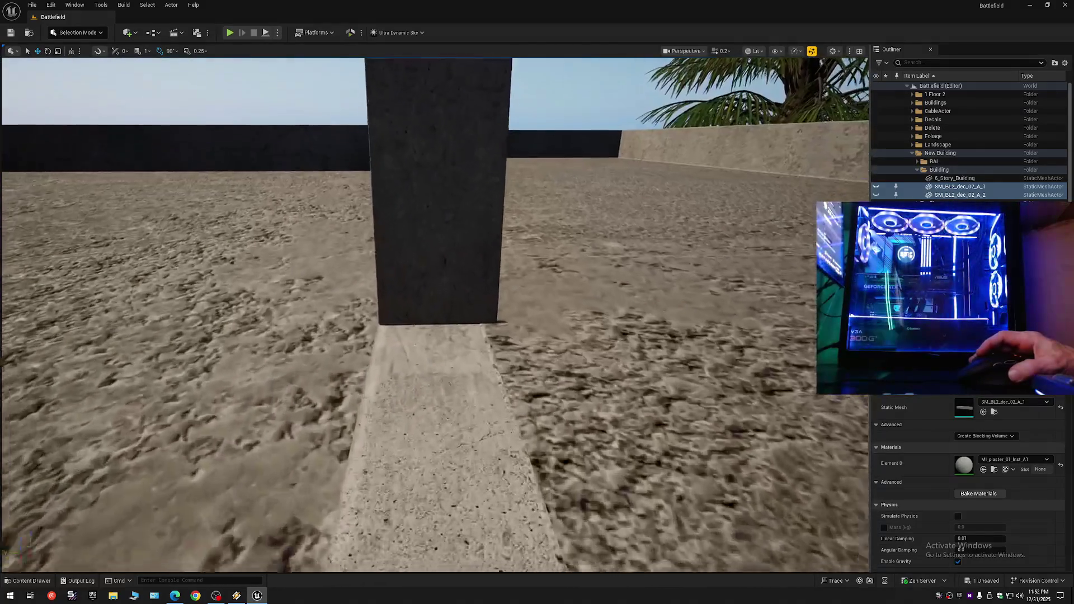
scroll(435, 314, "down", 1)
key("a")
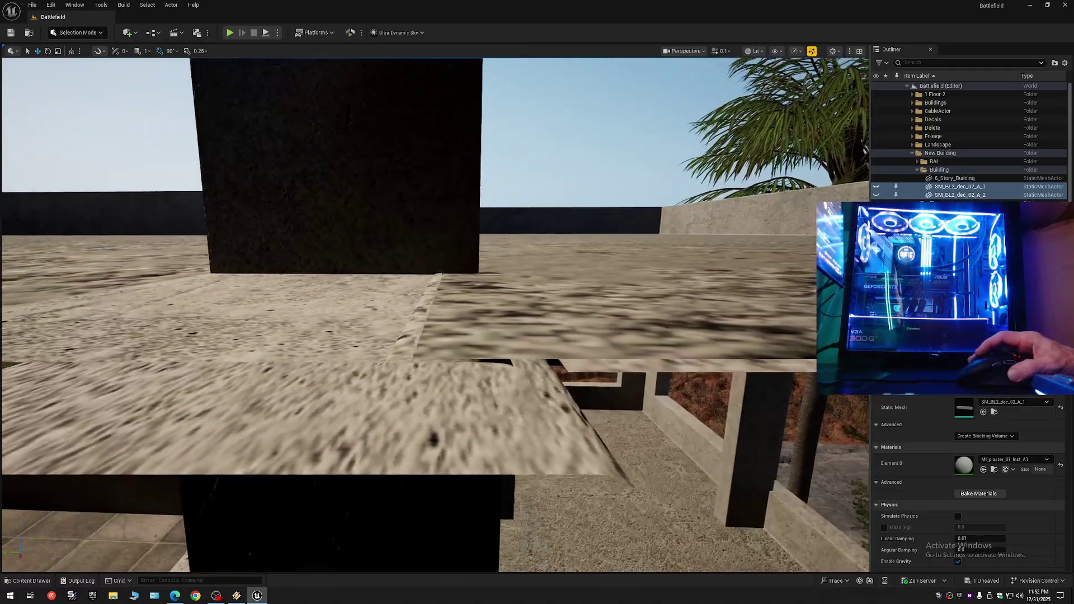
key("d")
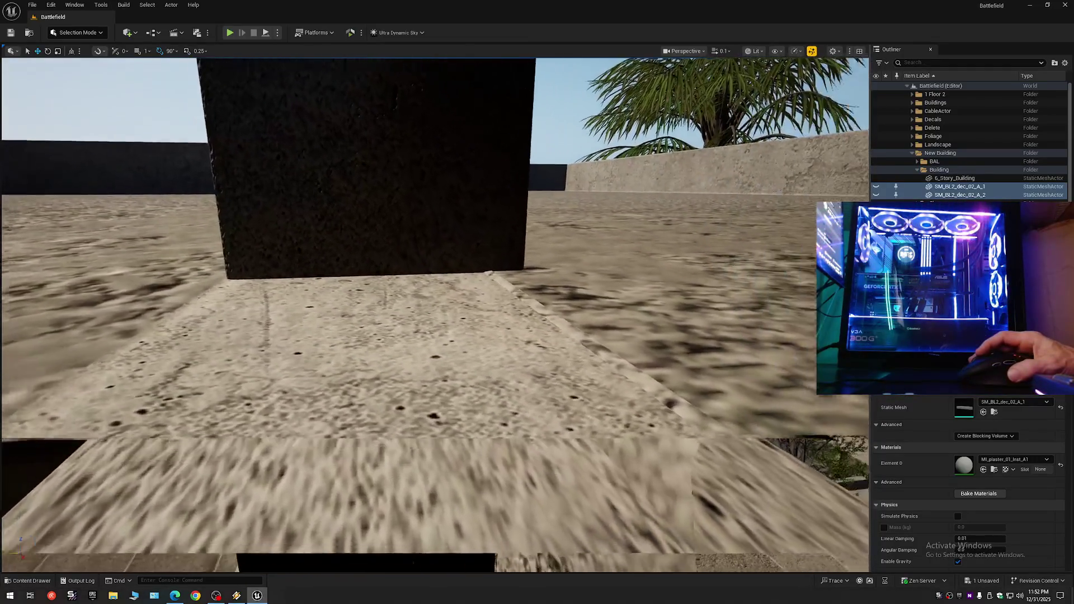
key("a")
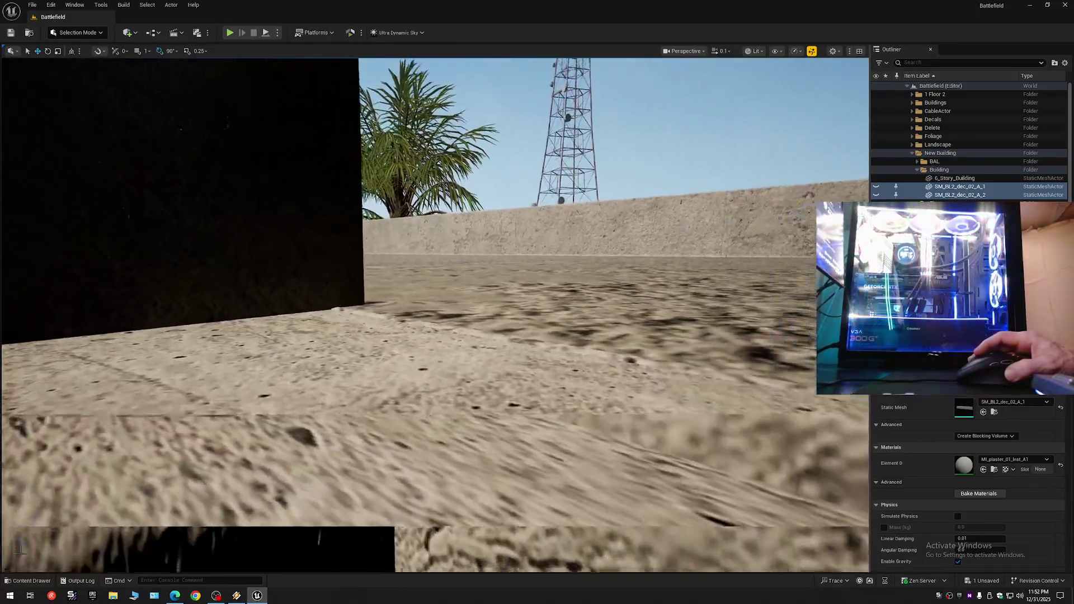
key("a")
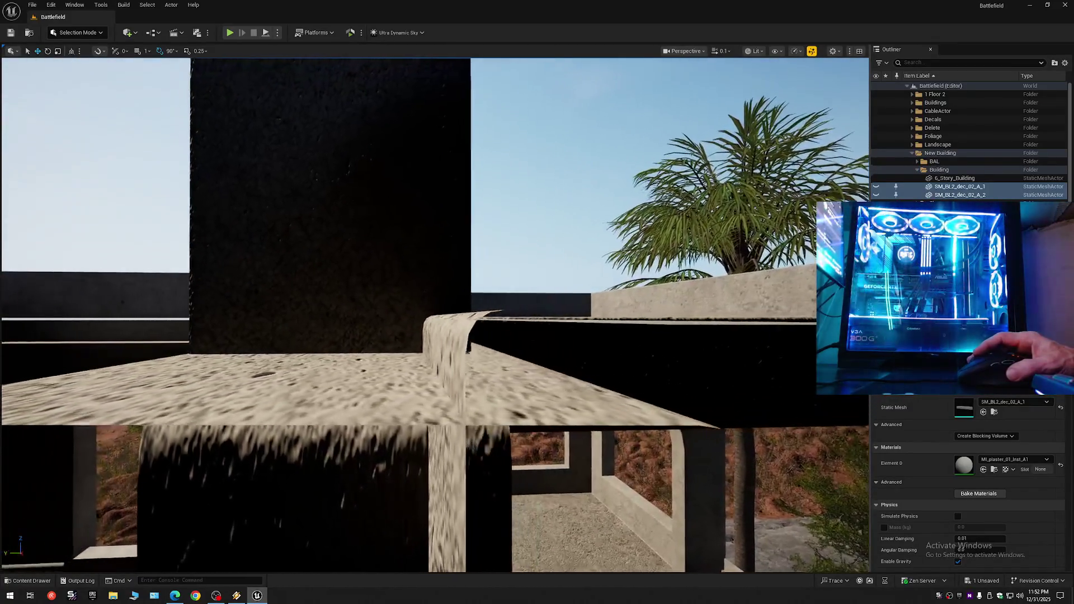
key("w")
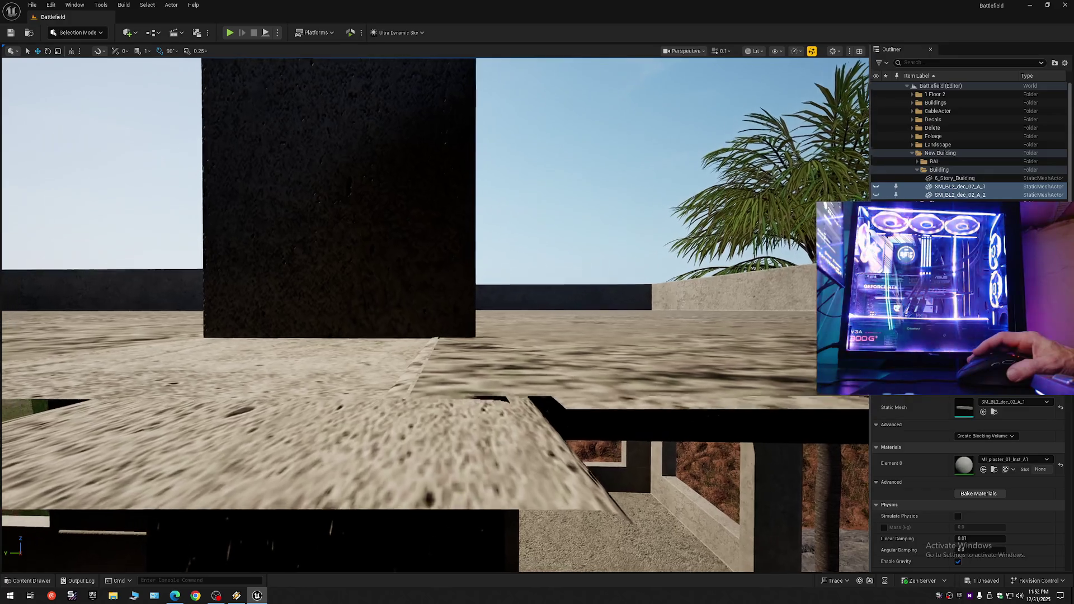
key("w")
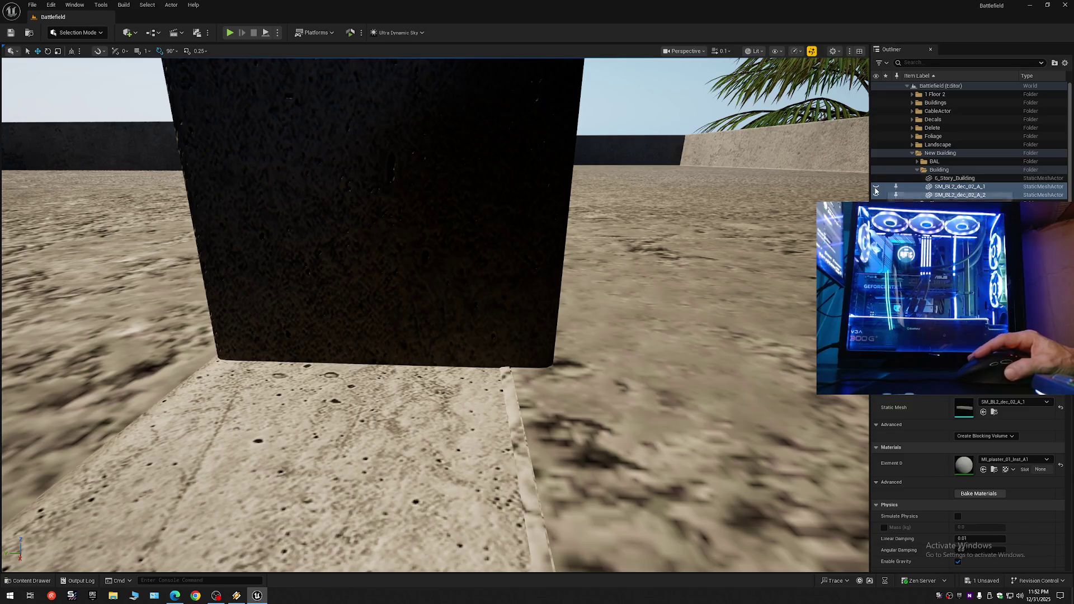
key("s")
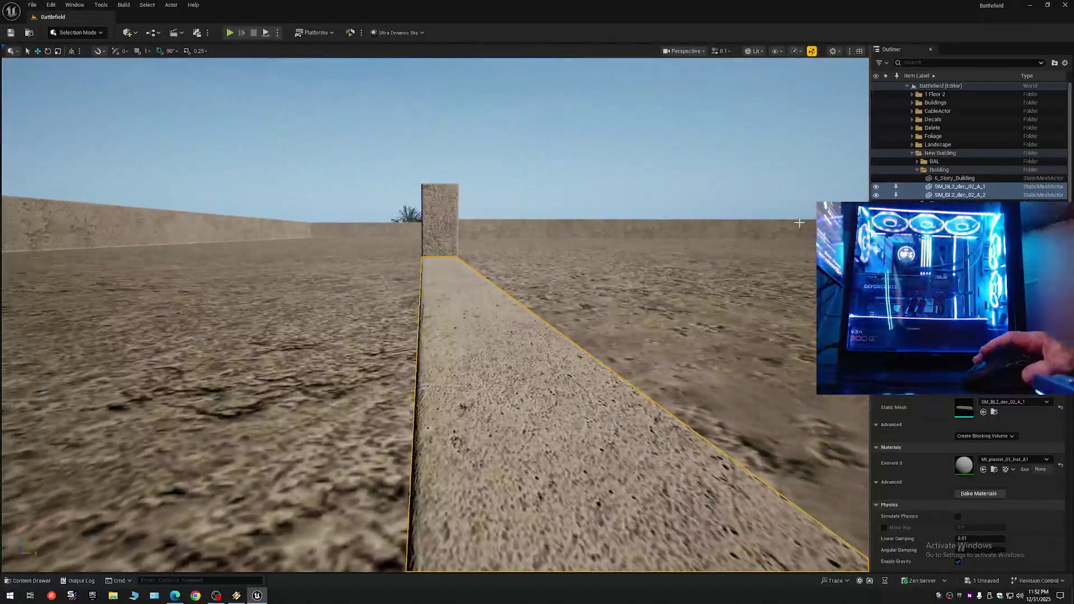
- Collapse the Outliner scene tree and clear the selection
left_click(1066, 63)
left_click(973, 106)
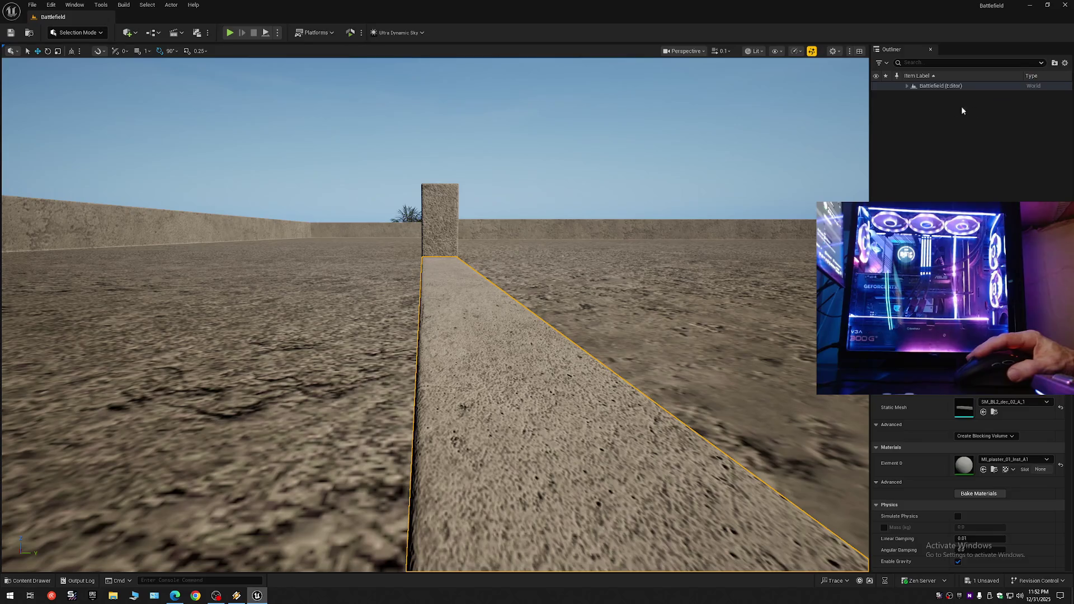
key("w")
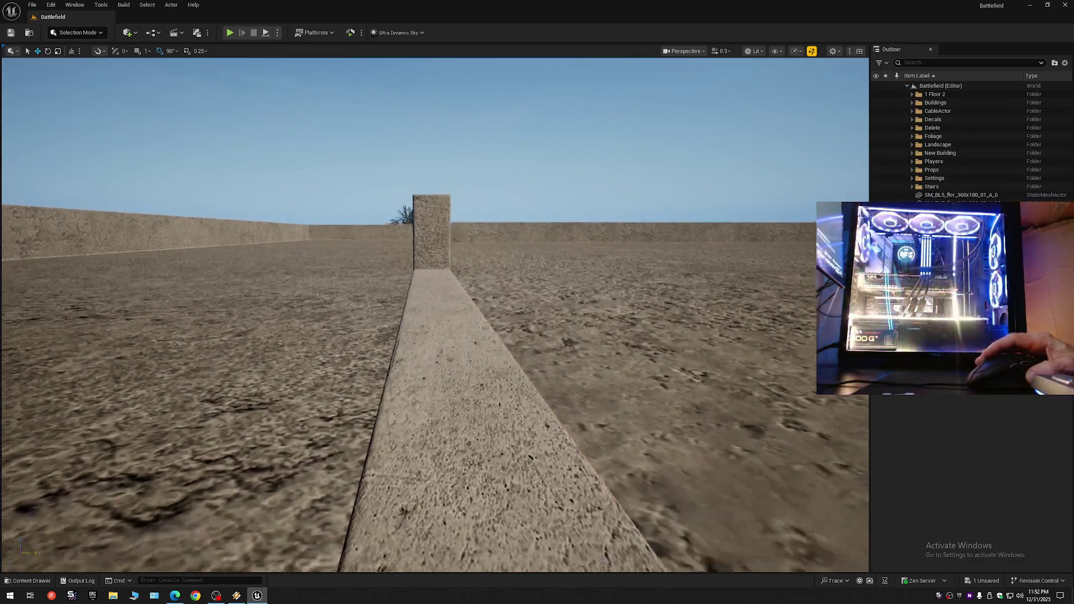
scroll(472, 263, "up", 2)
scroll(249, 297, "up", 2)
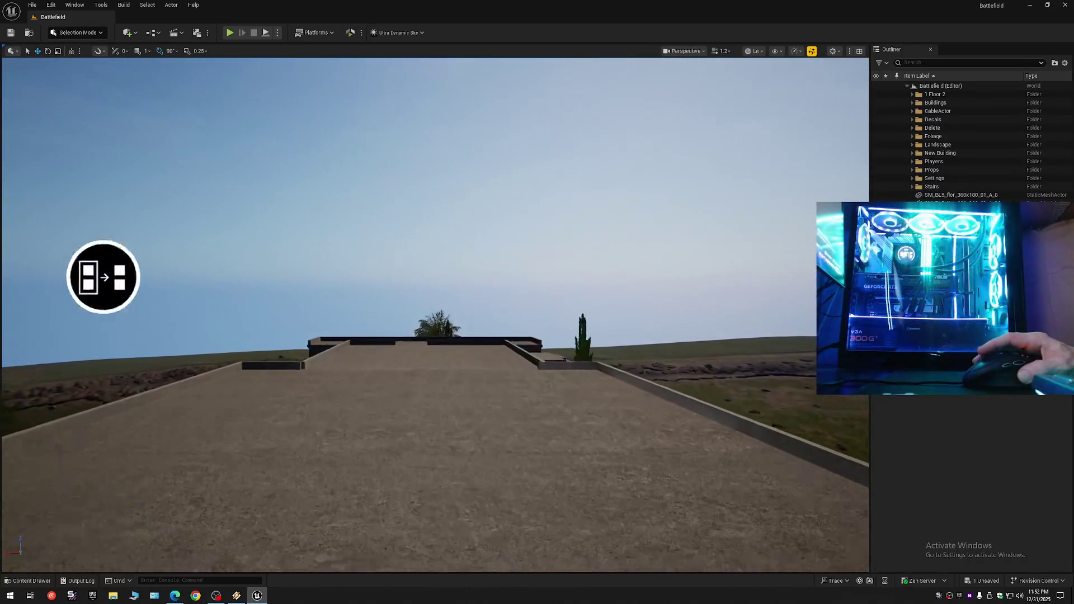
scroll(436, 313, "down", 2)
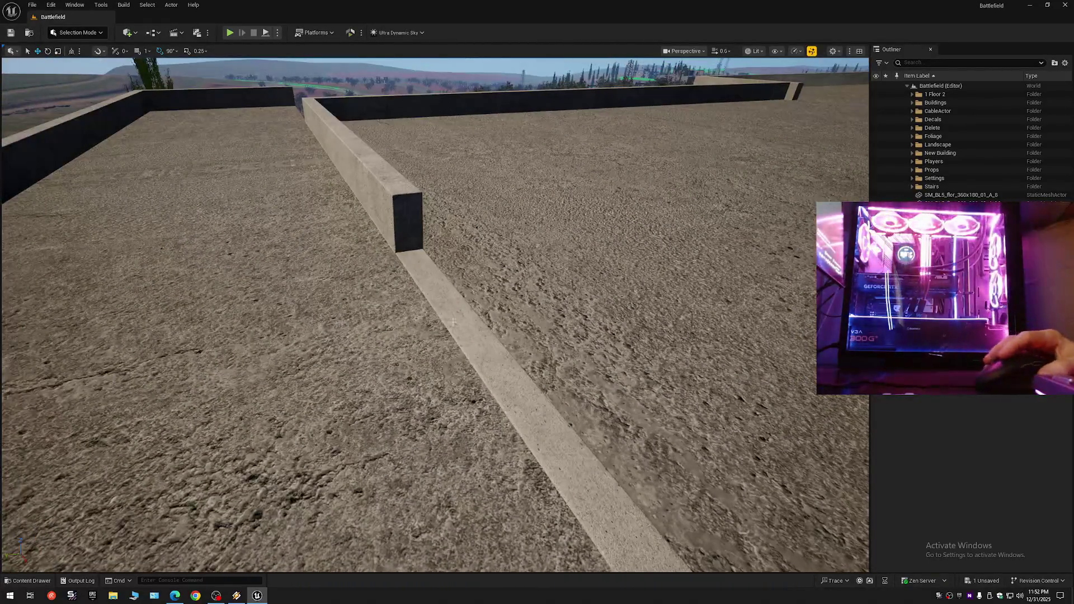
- Select the curb across the terrace and fly down to eye level
left_click(439, 331)
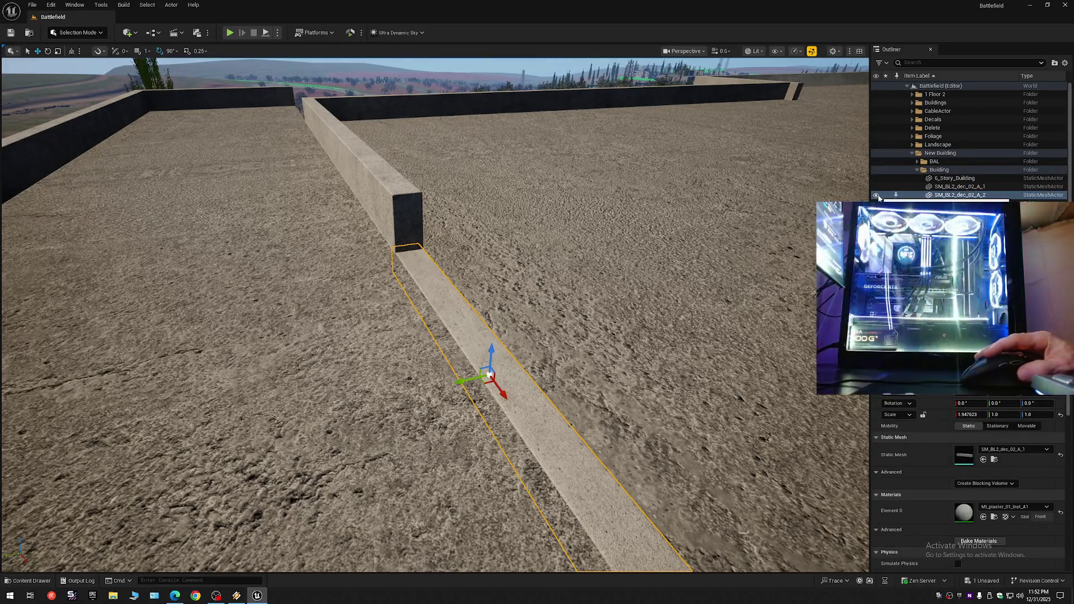
scroll(435, 313, "down", 1)
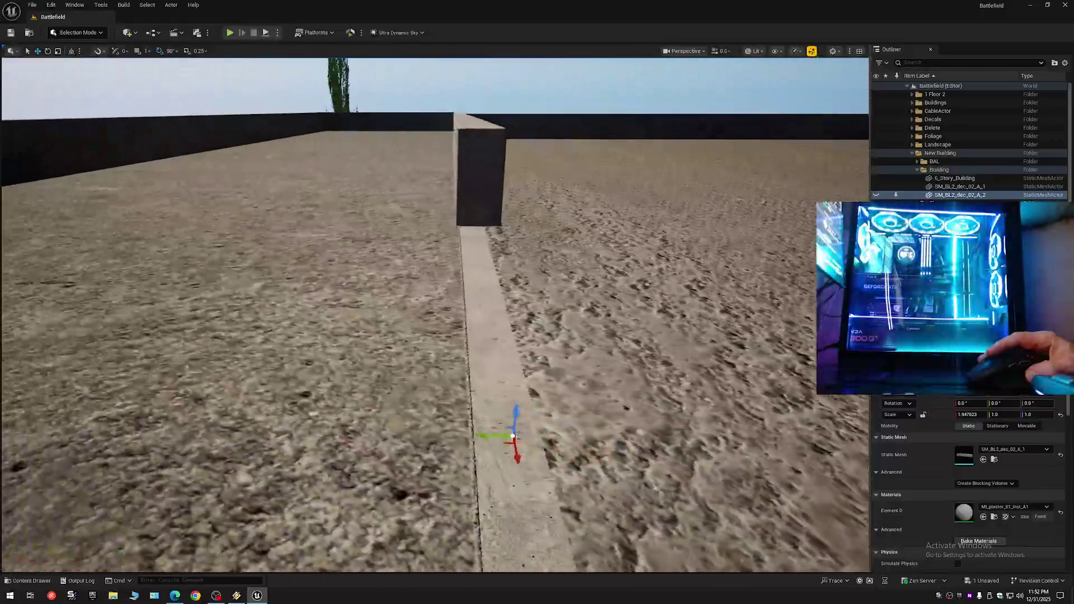
scroll(435, 313, "down", 1)
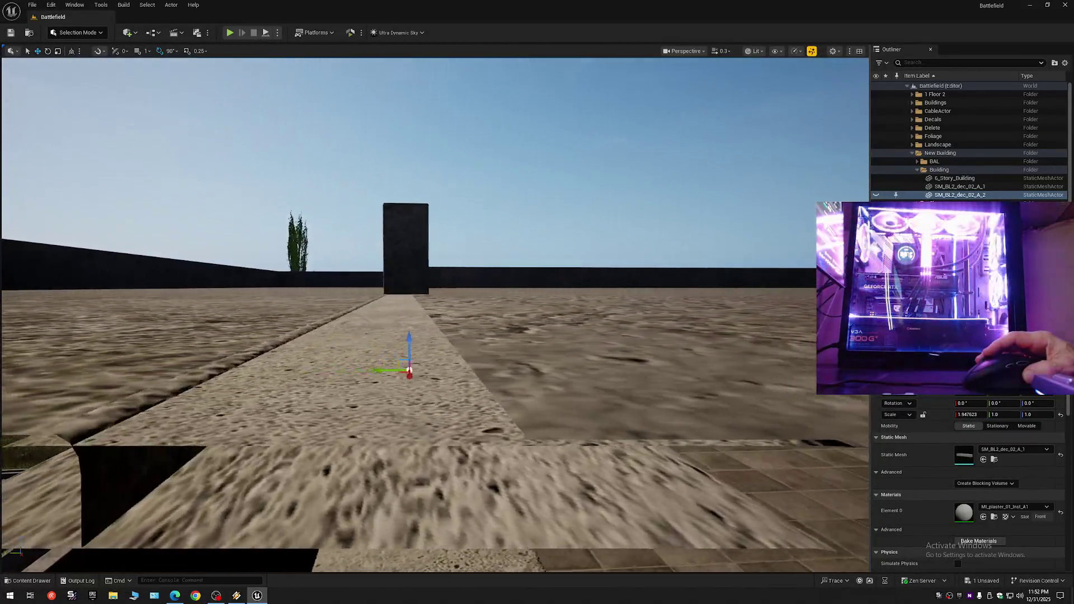
scroll(435, 313, "down", 2)
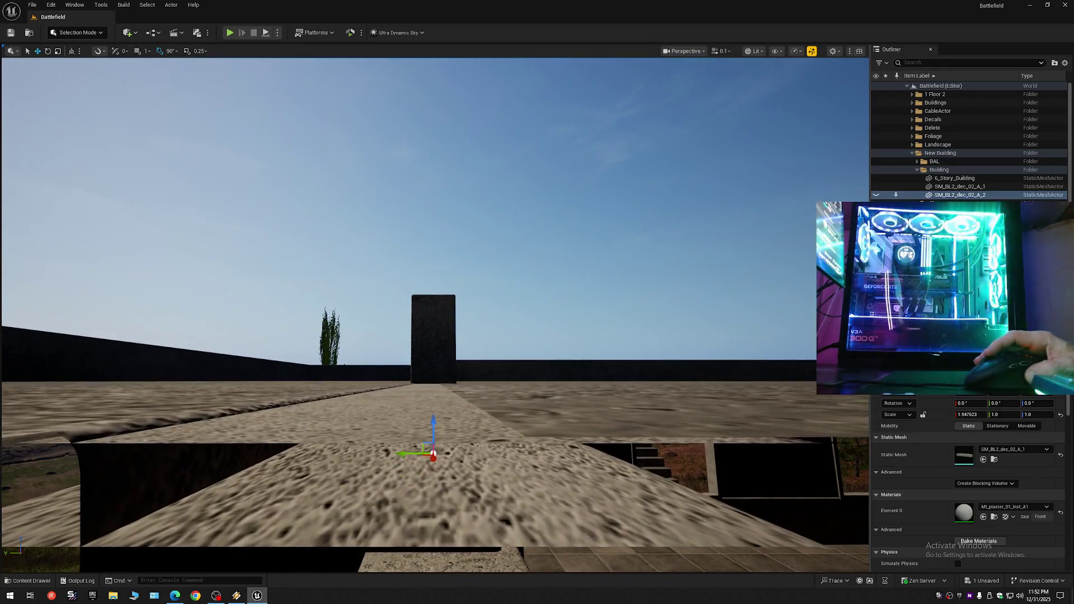
key("a")
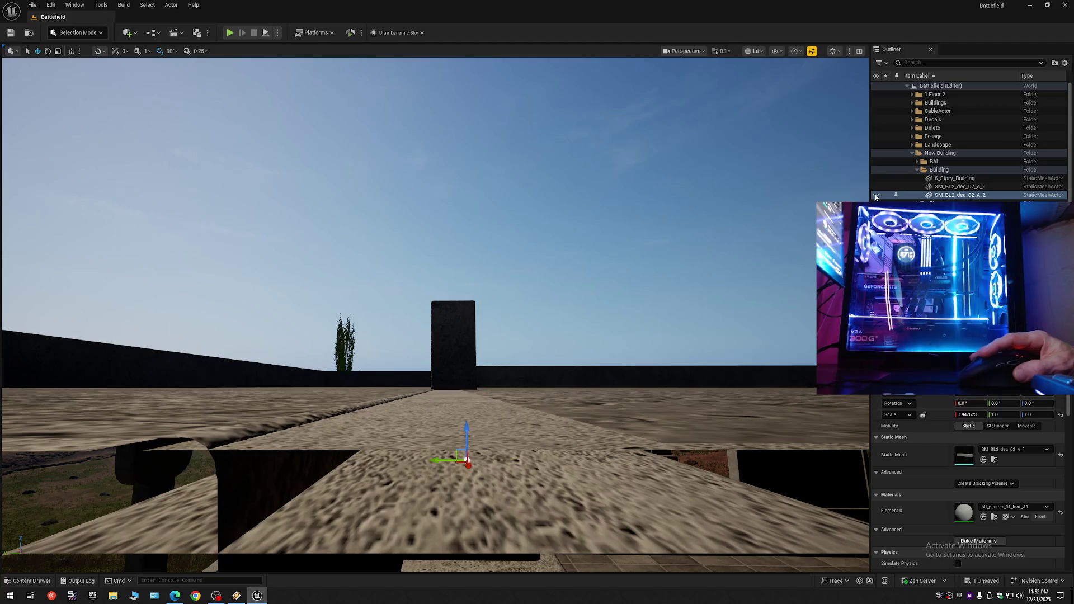
- Collapse the Outliner list back to the level's top-level folders
left_click(1064, 63)
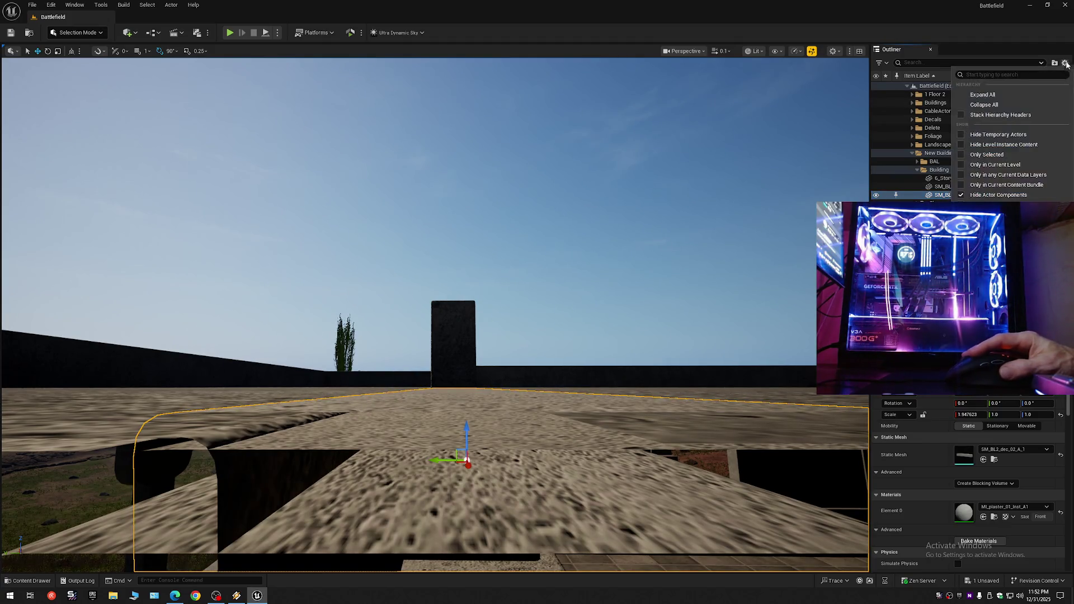
left_click(920, 105)
left_click(908, 87)
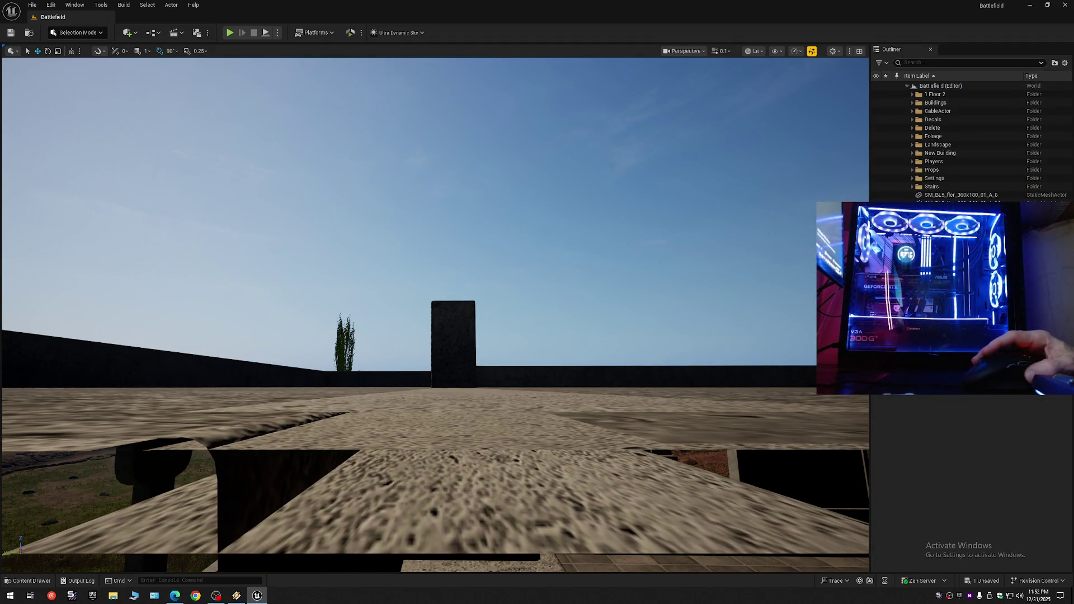
scroll(434, 313, "up", 1)
scroll(435, 313, "up", 1)
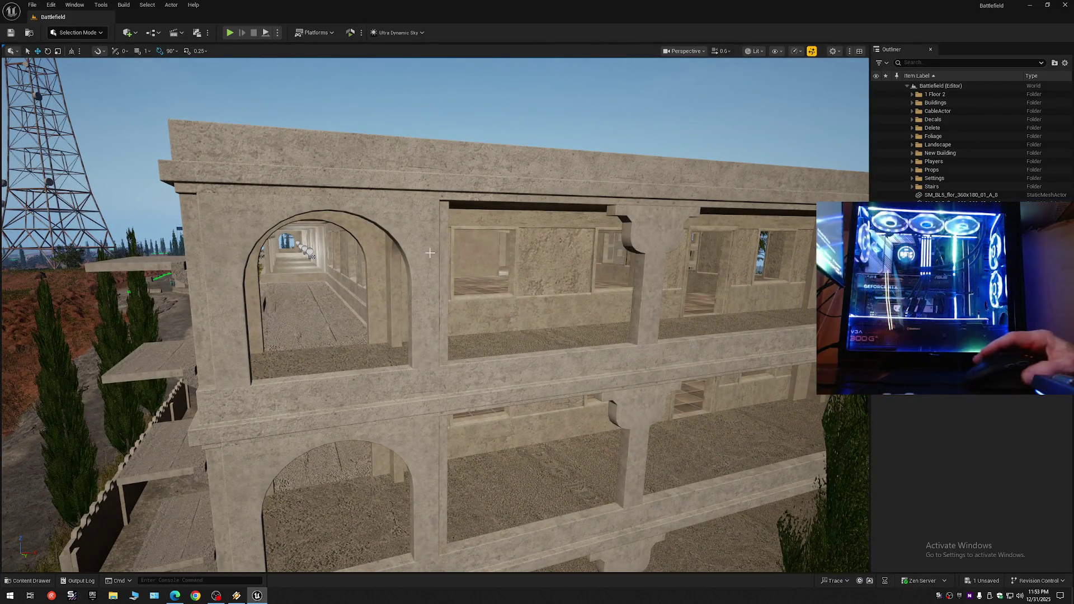
scroll(433, 252, "down", 1)
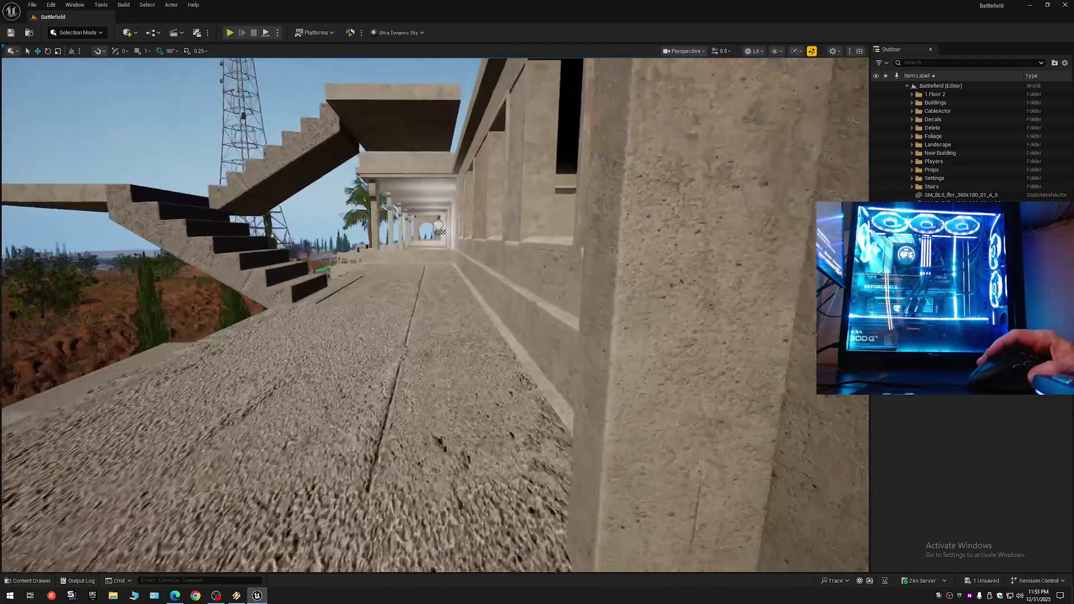
mouse_move(442, 232)
left_mouse_down()
mouse_move(426, 204)
mouse_move(401, 200)
mouse_move(304, 217)
mouse_move(687, 183)
mouse_move(719, 192)
mouse_move(767, 116)
mouse_move(841, 99)
mouse_move(785, 275)
mouse_move(612, 272)
left_mouse_up()
scroll(432, 252, "down", 1)
scroll(442, 201, "up", 1)
scroll(767, 115, "down", 1)
- Set a step-edge pivot on the walkway staircase and lower it onto the floor
left_click(399, 339)
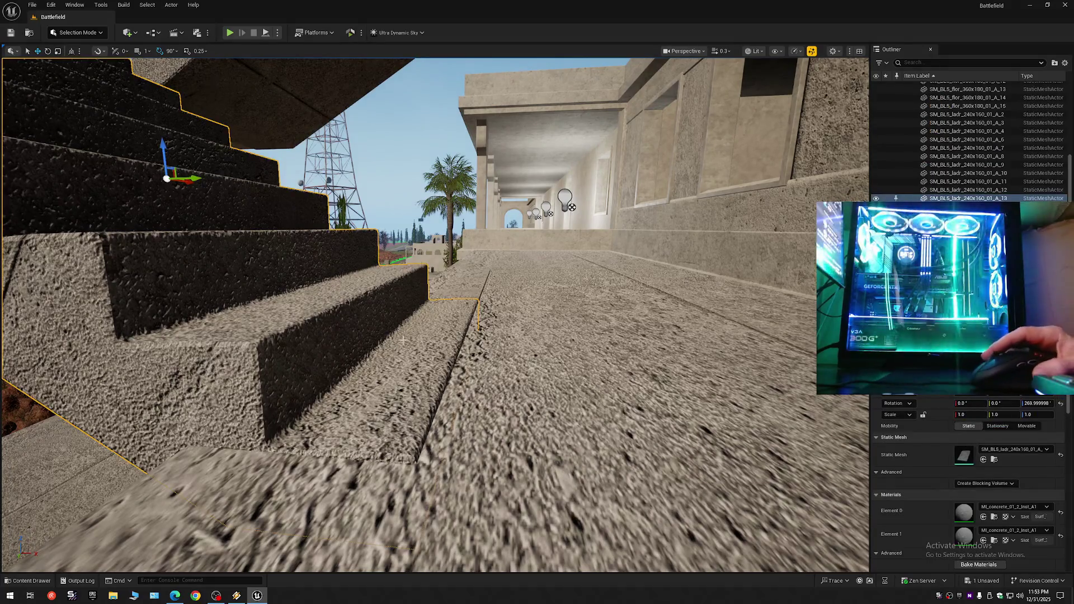
middle_click(410, 345)
left_click_drag(410, 322, 407, 323)
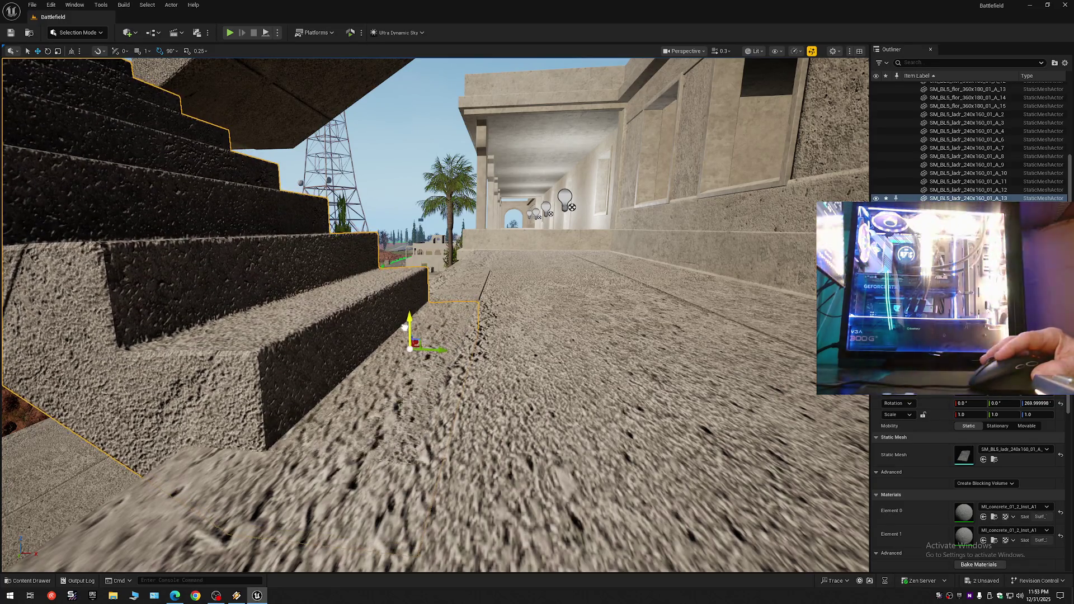
left_click(435, 356)
- Lower the next staircase flight slightly onto its floor
key("s")
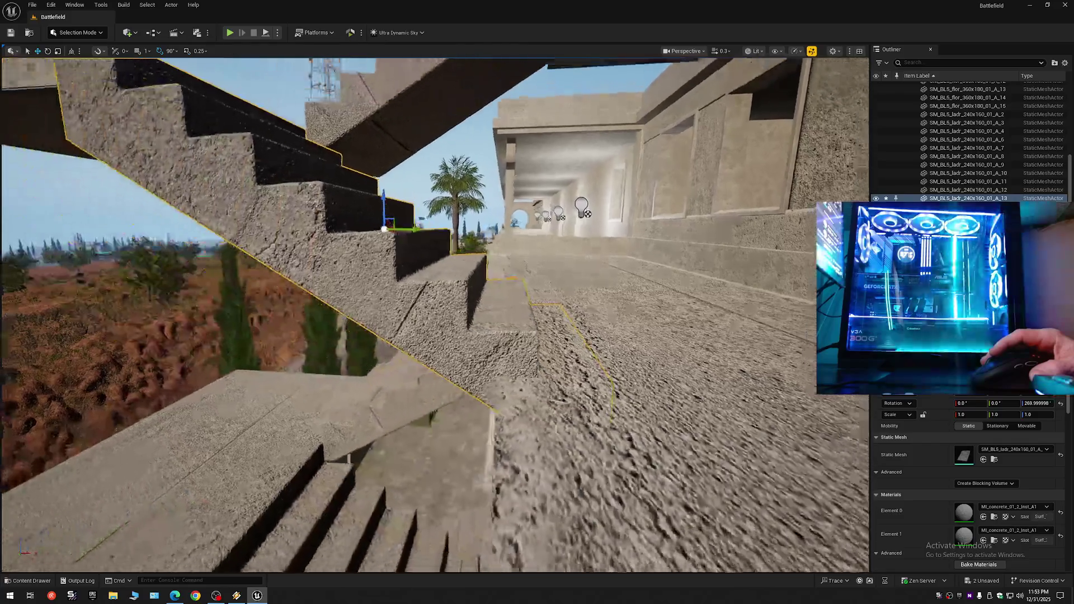
scroll(467, 364, "up", 2)
key("w")
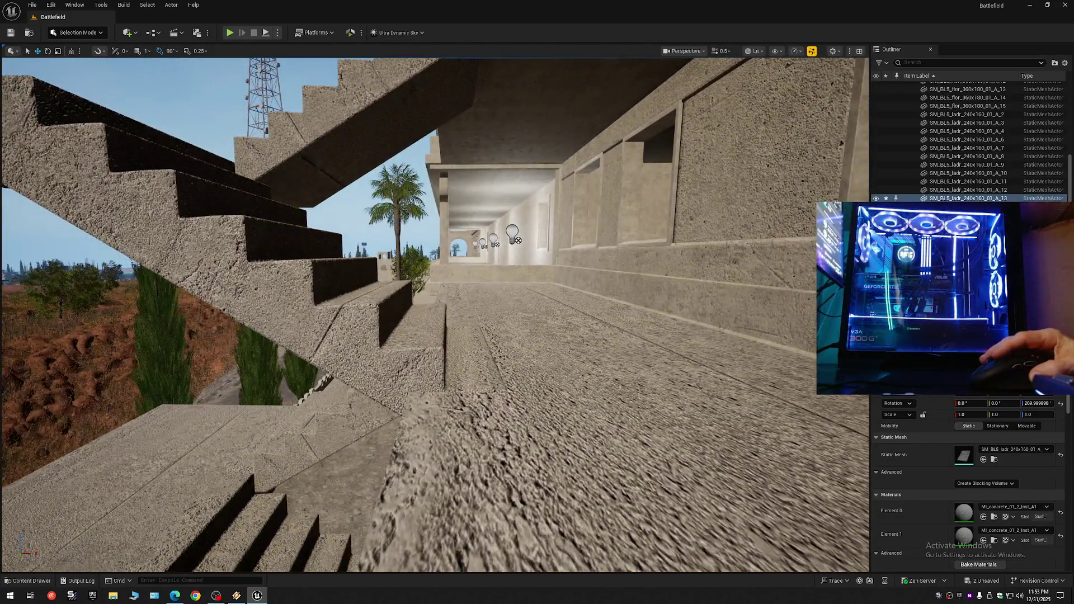
key("a")
left_click(465, 363)
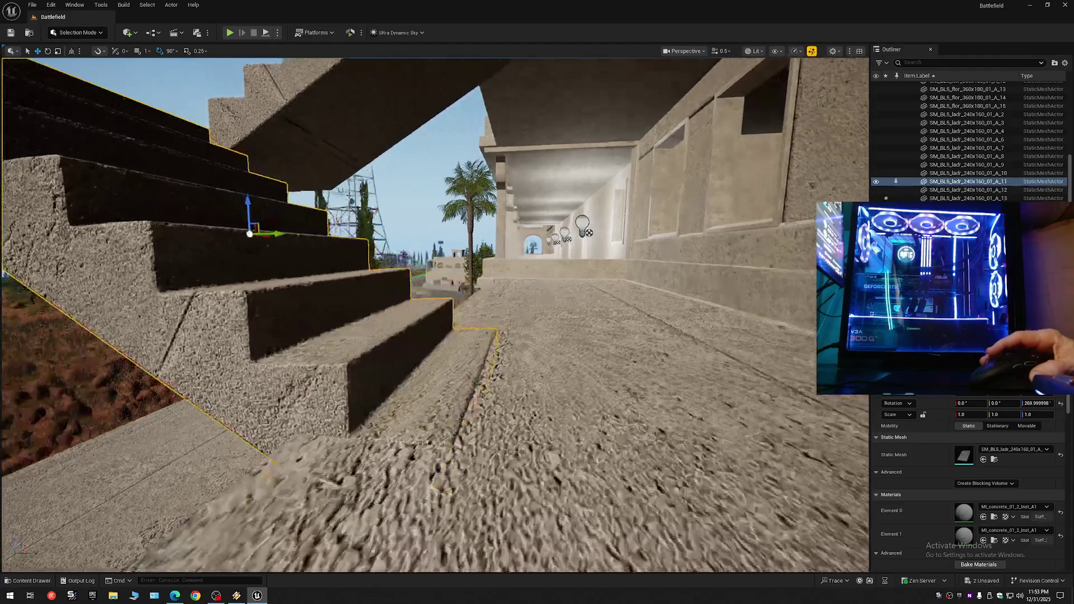
left_click_drag(441, 343, 443, 345)
- Lower the adjoining staircase flight to meet the floor
left_click_drag(473, 431, 473, 431)
left_click(472, 431)
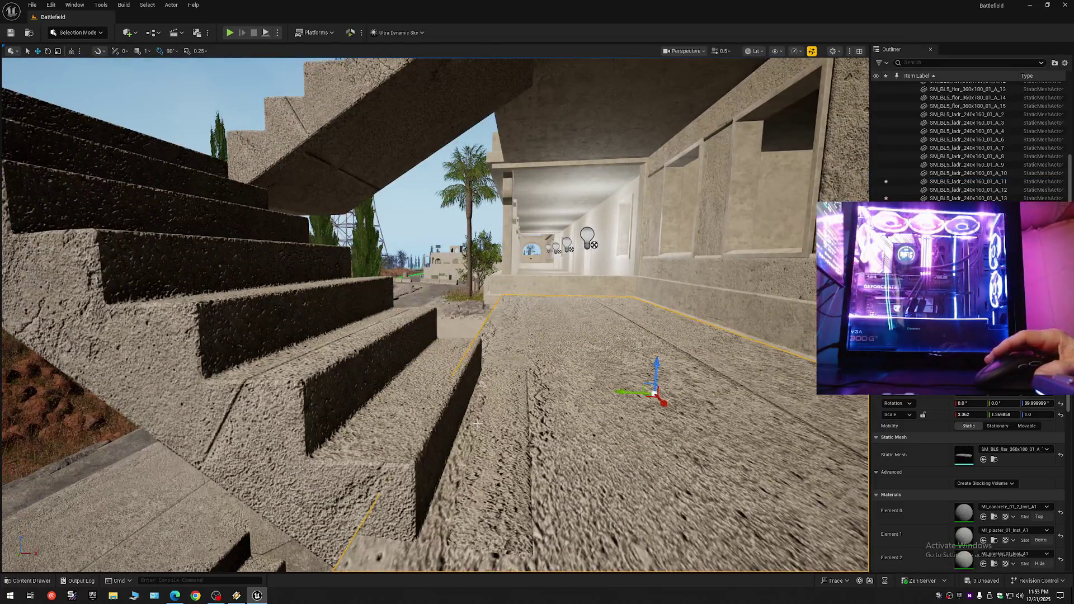
left_click(335, 313)
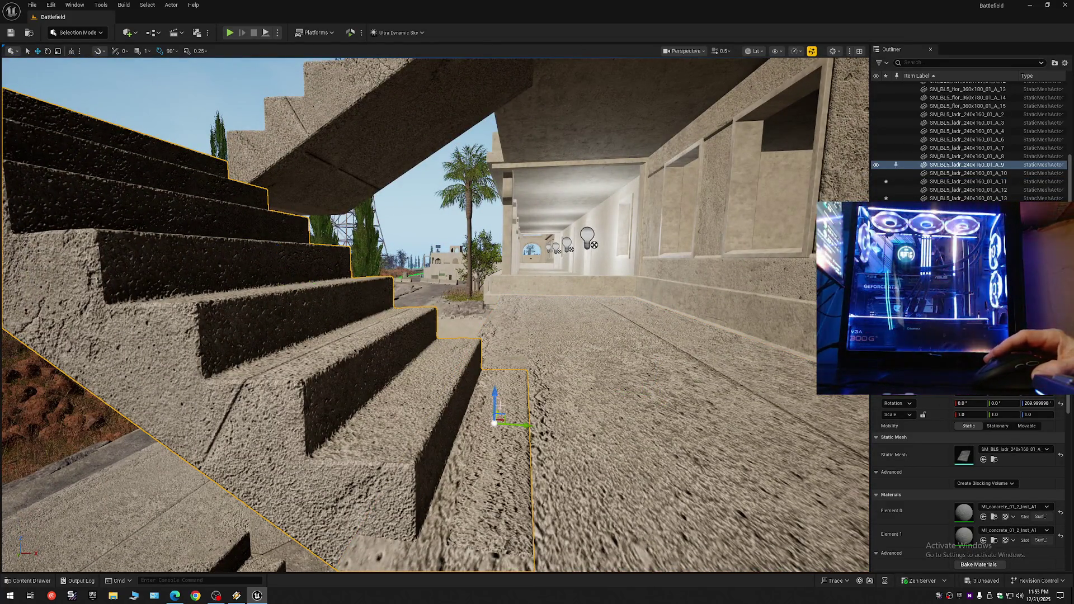
left_click_drag(495, 398, 521, 430)
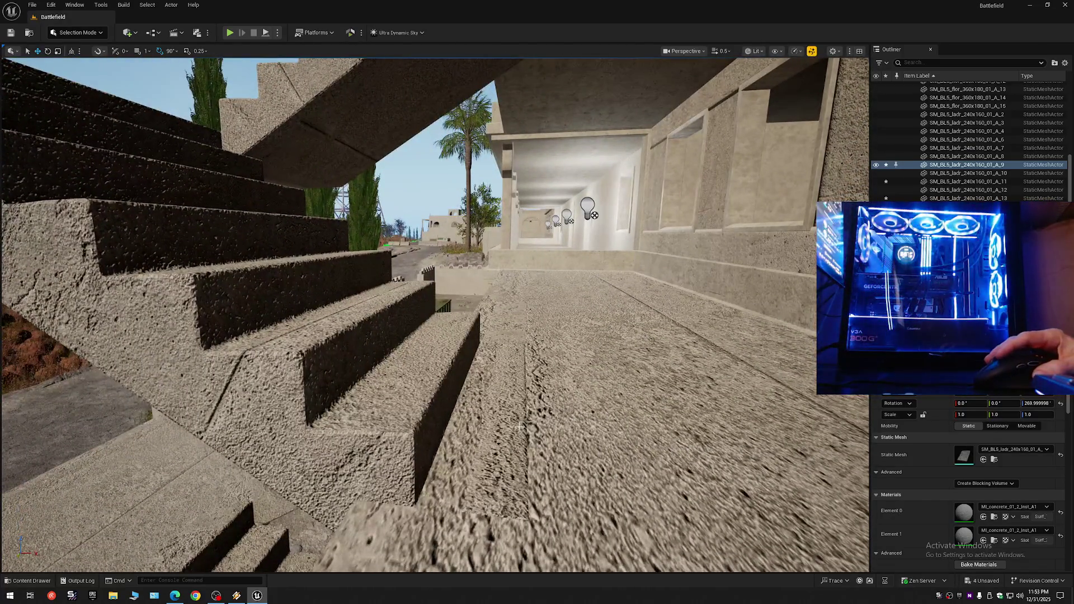
- Lower another staircase flight slightly to meet the floor
left_click(521, 430)
scroll(521, 430, "up", 3)
left_click_drag(520, 430, 518, 430)
mouse_move(525, 385)
left_mouse_down()
mouse_move(502, 389)
mouse_move(522, 389)
left_mouse_up()
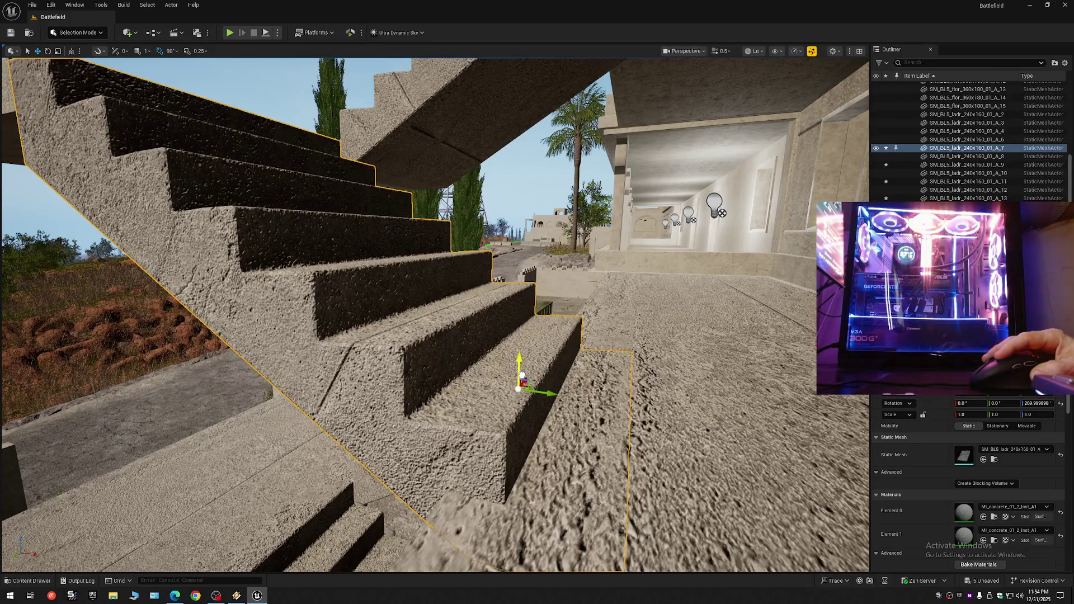
left_click_drag(525, 382, 534, 382)
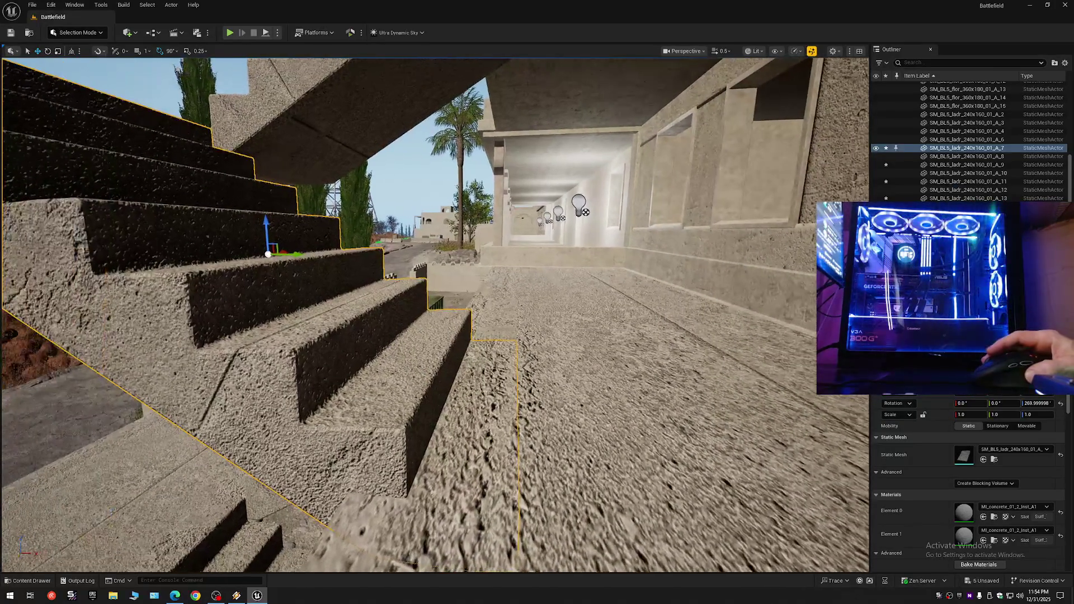
mouse_move(592, 425)
left_mouse_down()
mouse_move(585, 402)
mouse_move(592, 425)
left_mouse_up()
- Move another flight's pivot to its upper step, then pivot the next flight at a step corner
left_click(410, 413)
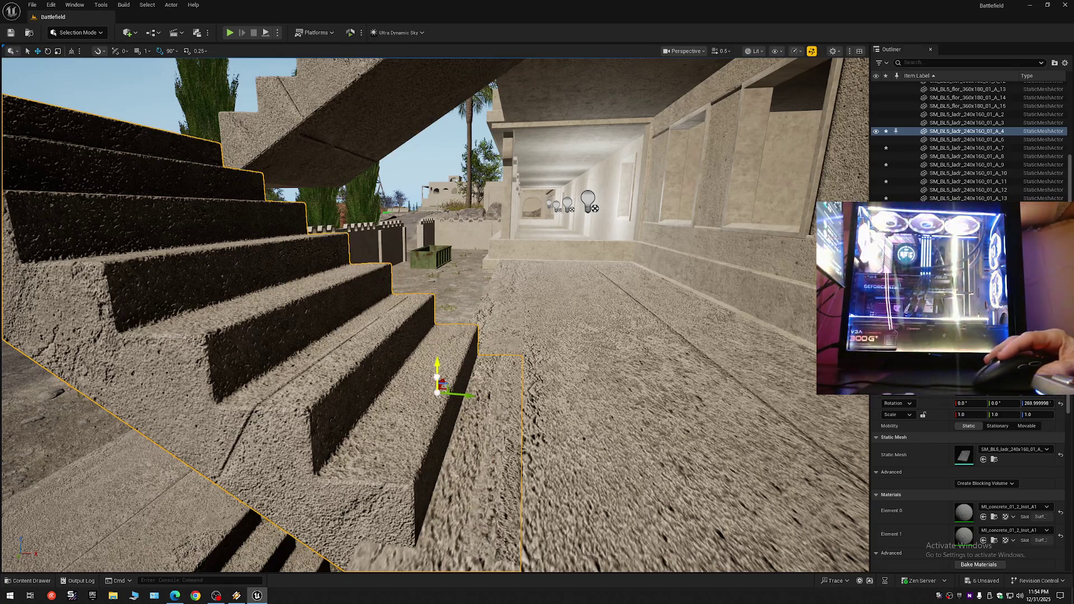
left_click_drag(438, 379, 280, 269)
mouse_move(480, 397)
left_mouse_down()
mouse_move(475, 386)
mouse_move(480, 397)
mouse_move(444, 386)
left_mouse_up()
scroll(479, 395, "down", 2)
scroll(453, 389, "up", 1)
left_click(450, 392)
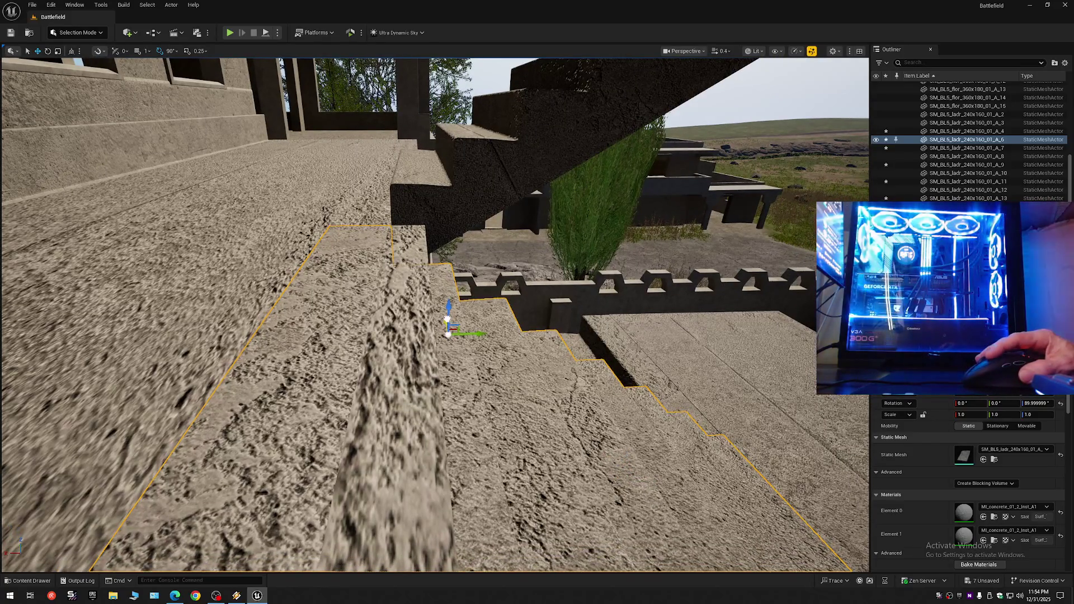
middle_click(449, 300)
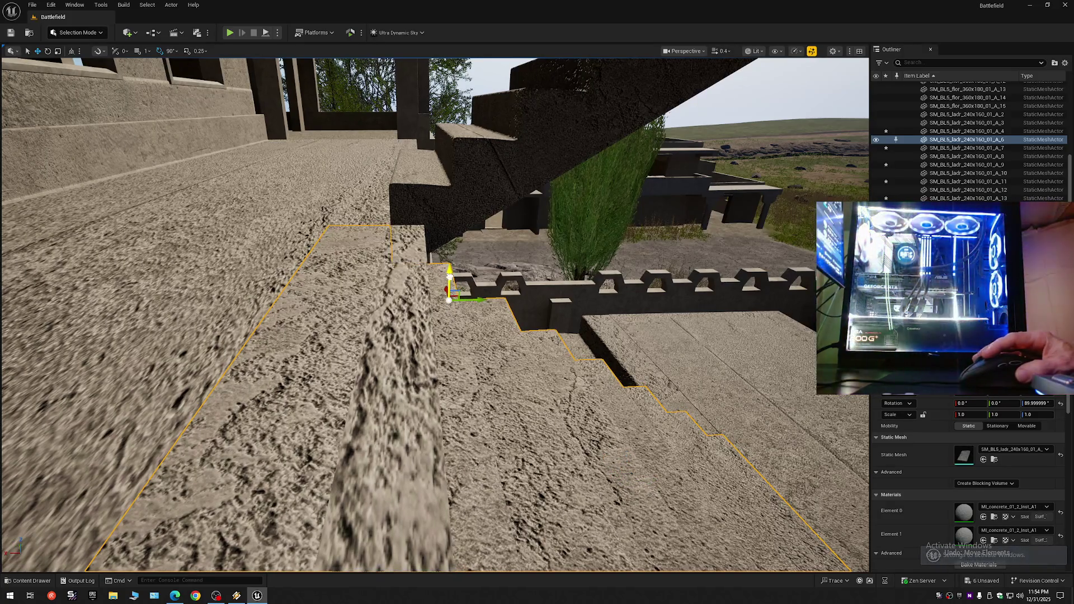
- Select successive stair flights (A_6, A_3, A_8, A_10, A_12) down the staircase to line them up
mouse_move(450, 300)
left_mouse_down()
mouse_move(439, 212)
mouse_move(443, 316)
mouse_move(425, 291)
mouse_move(433, 325)
left_mouse_up()
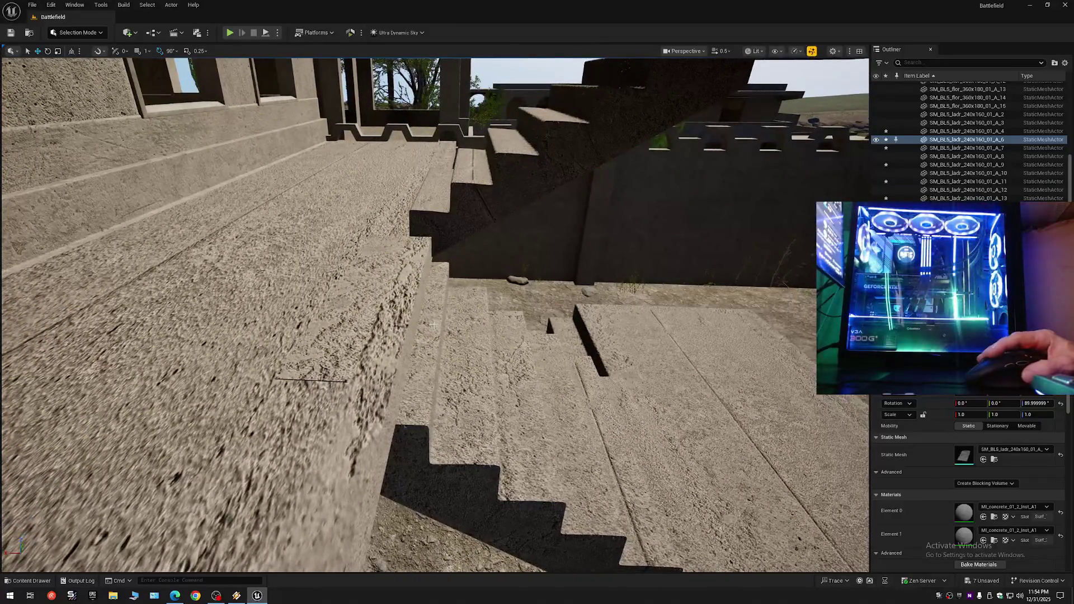
left_click(433, 324)
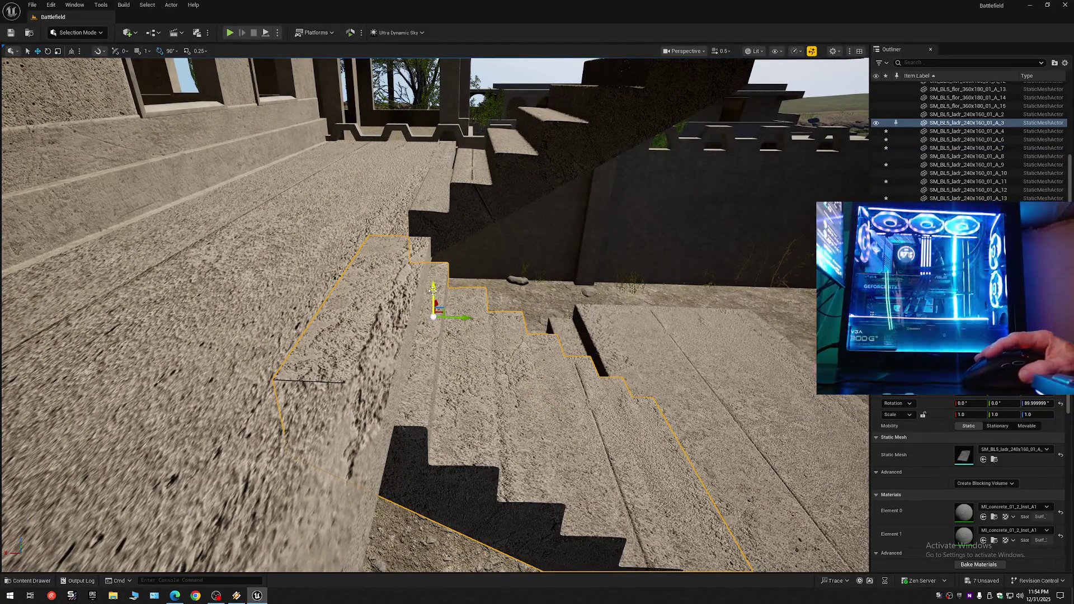
mouse_move(433, 324)
left_mouse_down()
mouse_move(432, 380)
mouse_move(433, 301)
mouse_move(427, 311)
left_mouse_up()
left_click(427, 311)
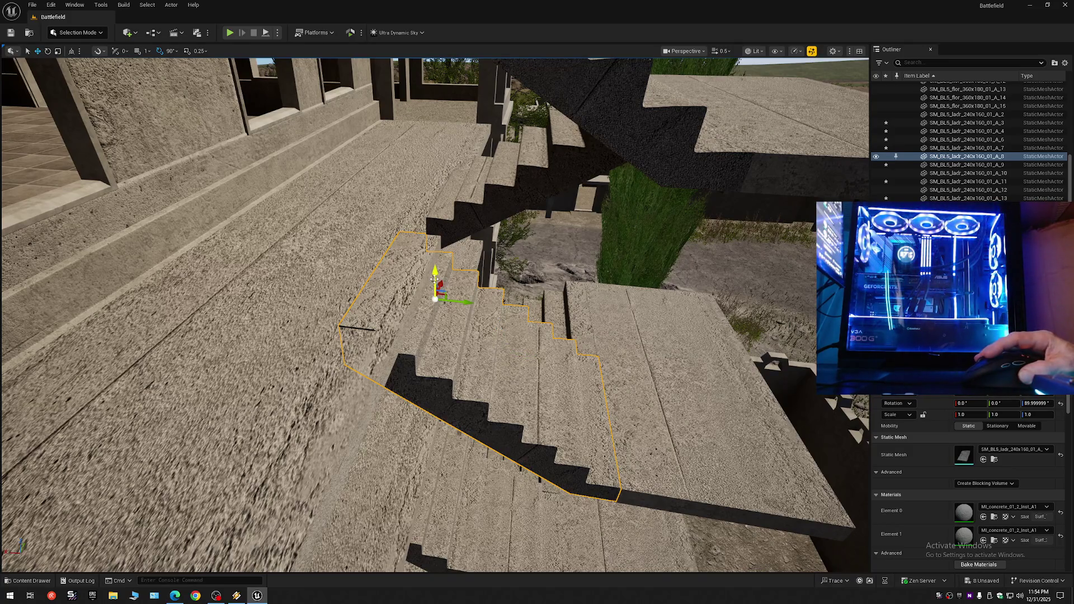
left_click_drag(435, 278, 435, 310)
left_click(434, 308)
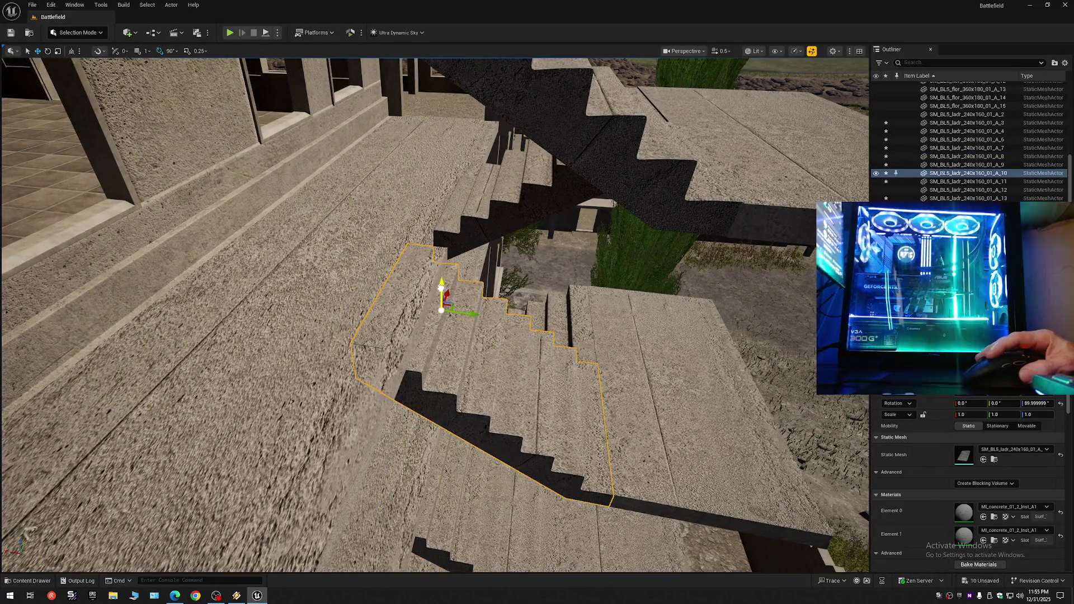
left_click_drag(440, 289, 444, 309)
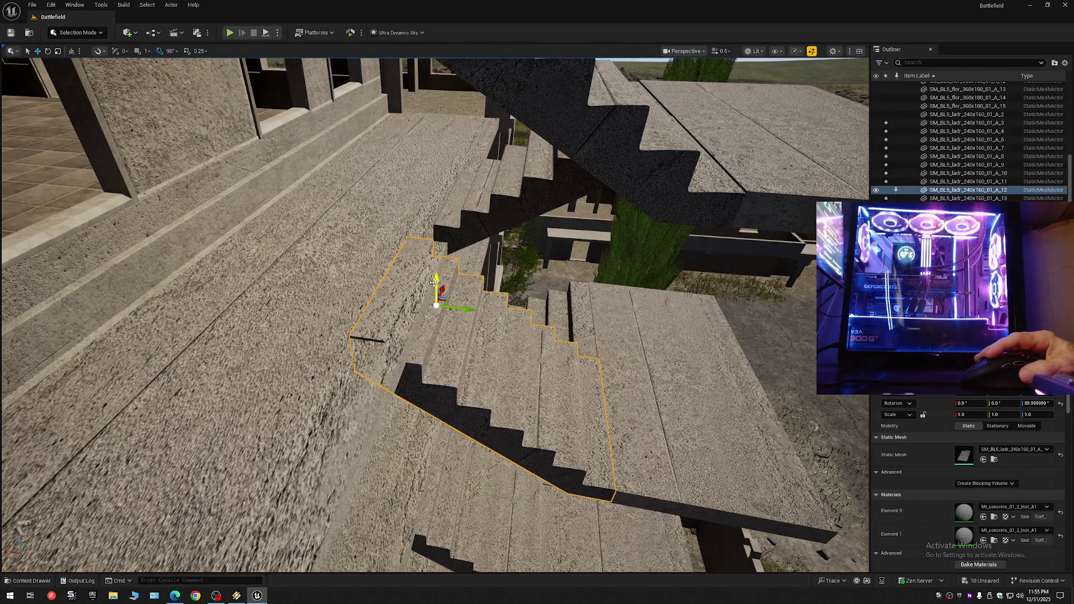
mouse_move(442, 295)
left_mouse_down()
mouse_move(406, 284)
mouse_move(399, 239)
left_mouse_up()
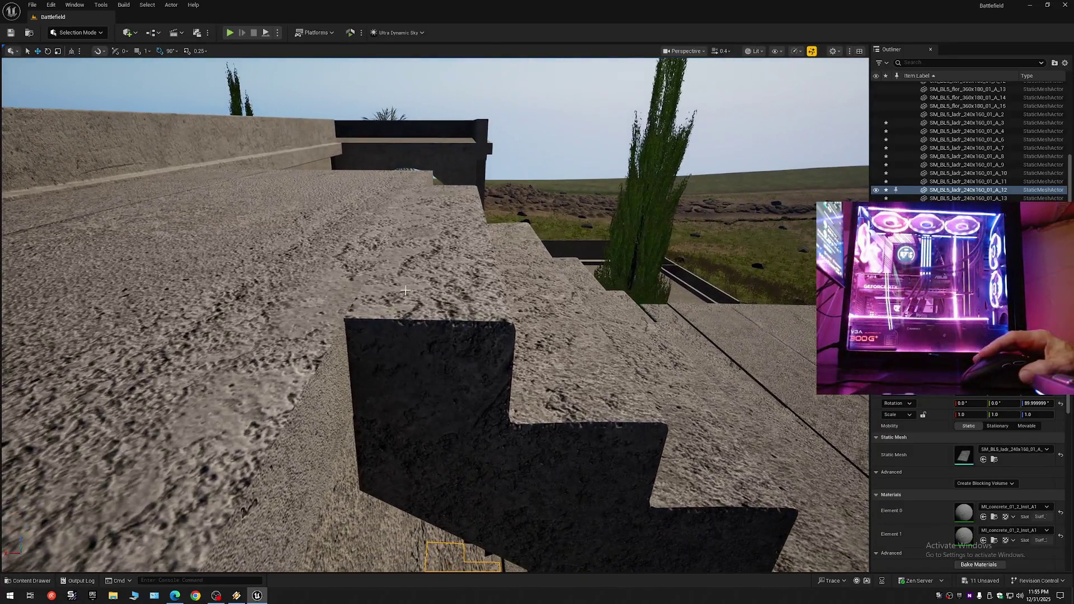
left_click_drag(405, 290, 405, 290)
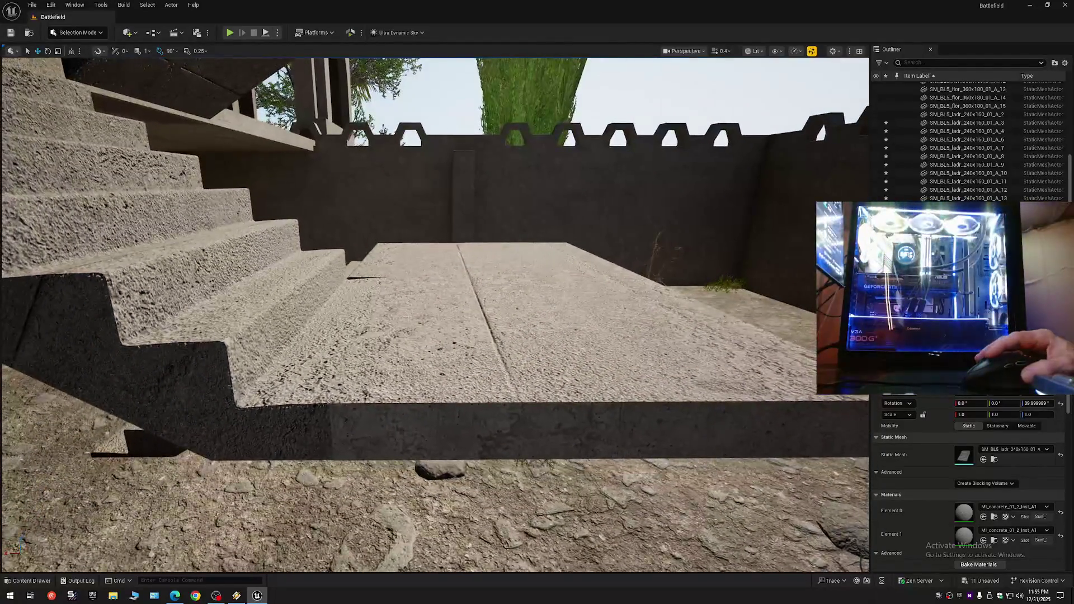
- Select the landing floor slab and hide it from the viewport
left_click(408, 317)
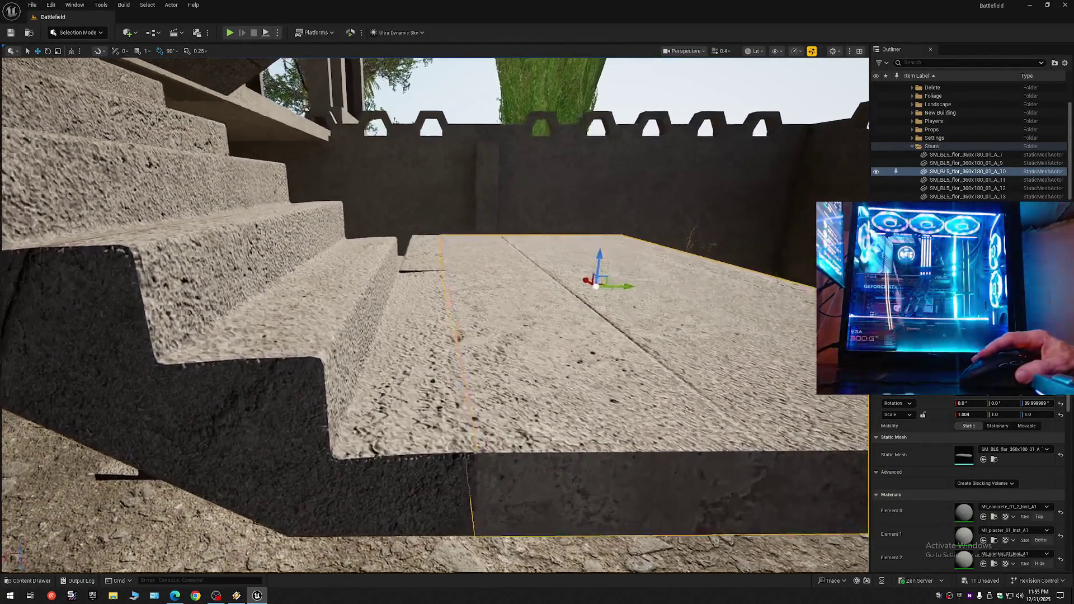
left_click_drag(405, 290, 532, 271)
left_click(876, 172)
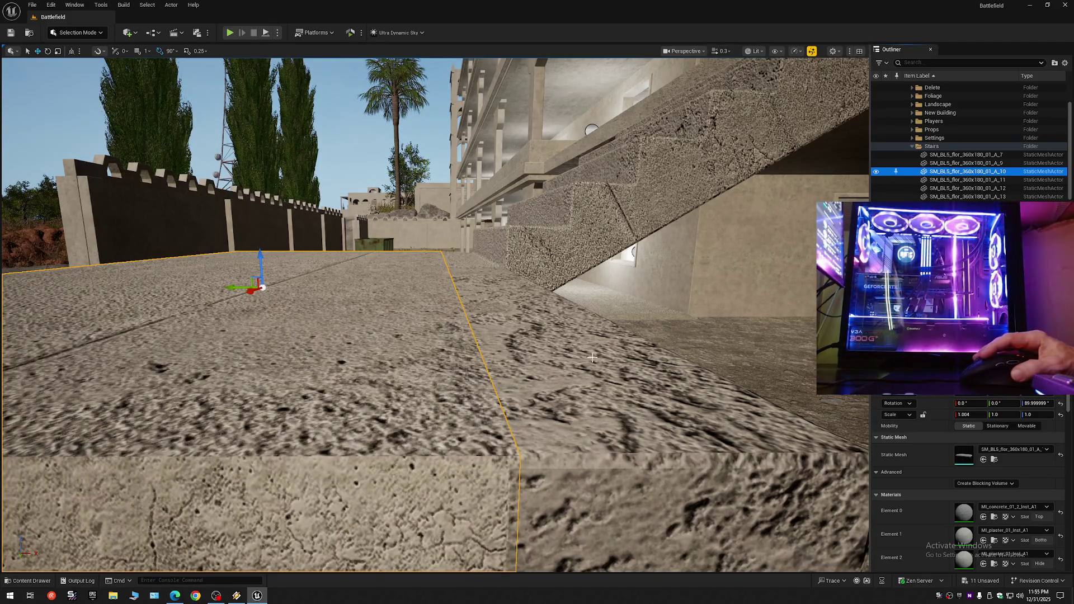
- Select 6_Story_Building, then fly to and select stair flight SM_BL5_ladr_240x160_01_A_9
left_click(533, 157)
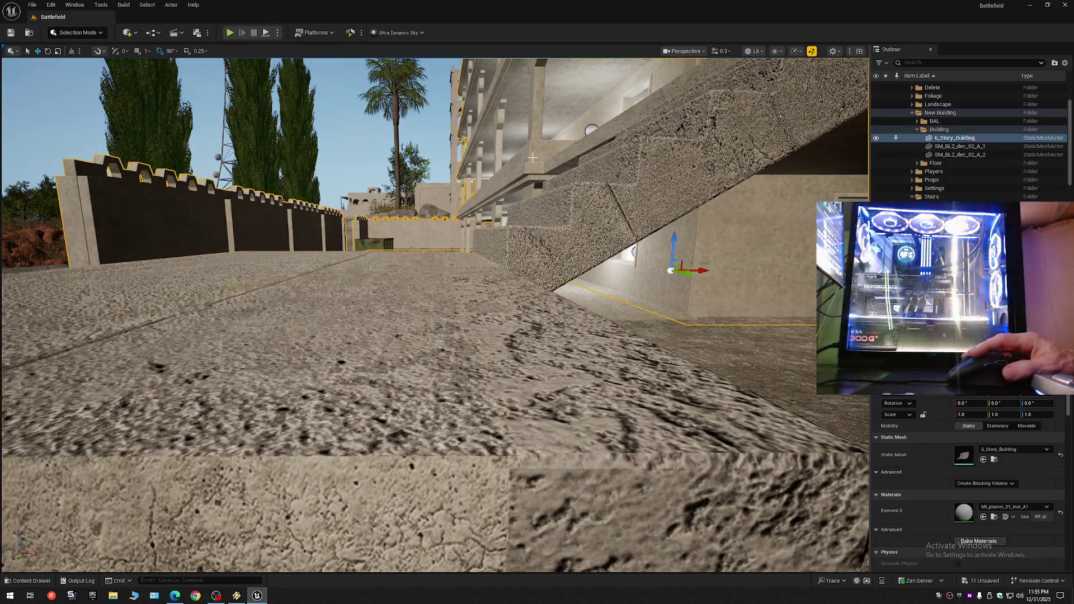
mouse_move(526, 170)
left_mouse_down()
mouse_move(280, 235)
mouse_move(262, 245)
mouse_move(271, 250)
mouse_move(266, 305)
mouse_move(259, 261)
left_mouse_up()
left_click(245, 243)
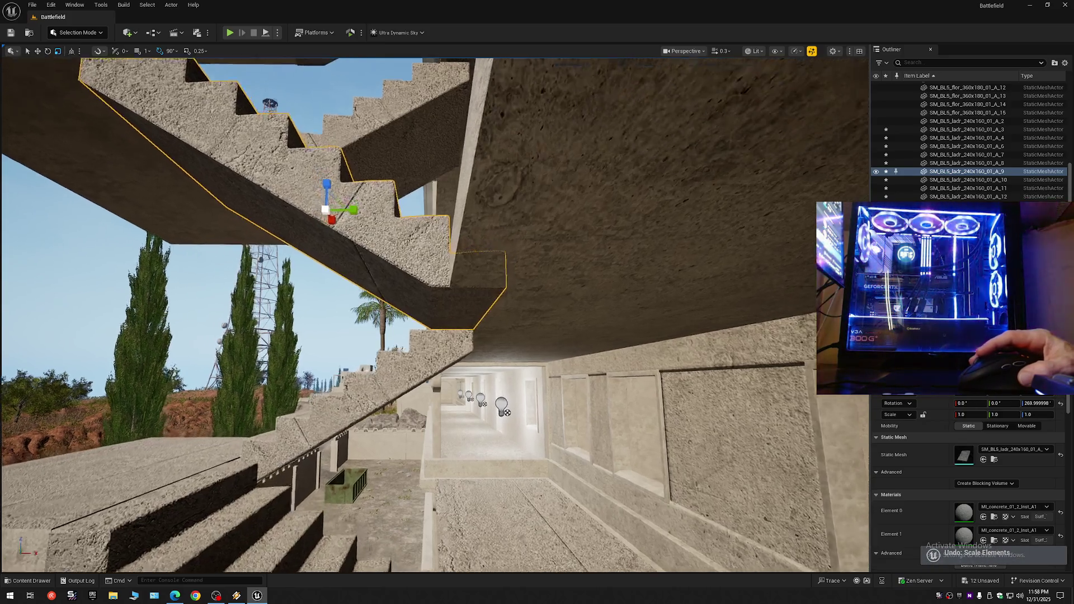
left_click_drag(259, 260, 263, 226)
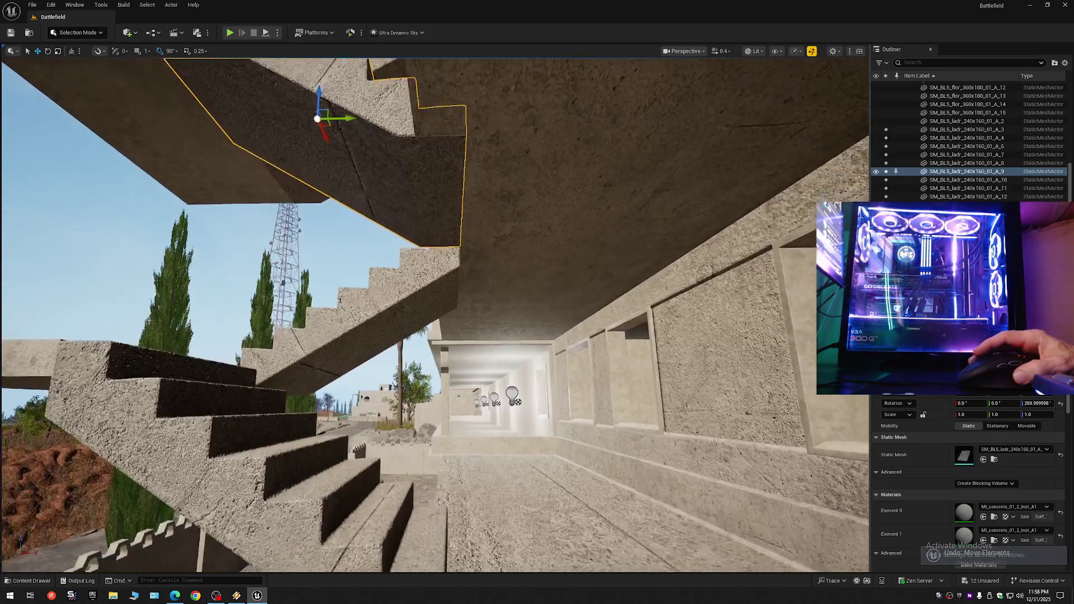
- Fly up to the steps and select the upper and lower stair flights
key("w")
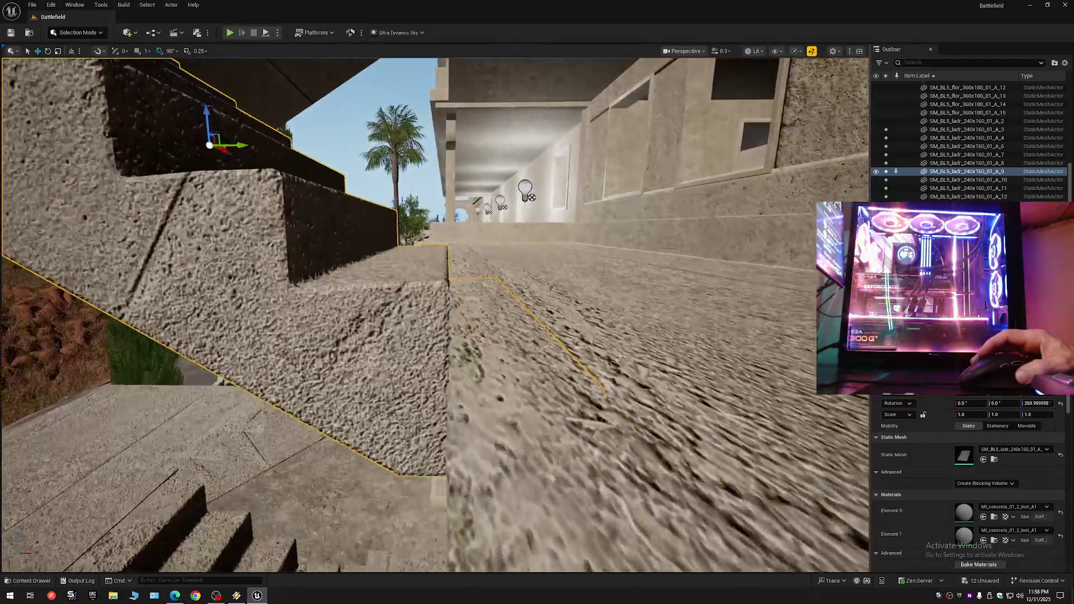
key("w")
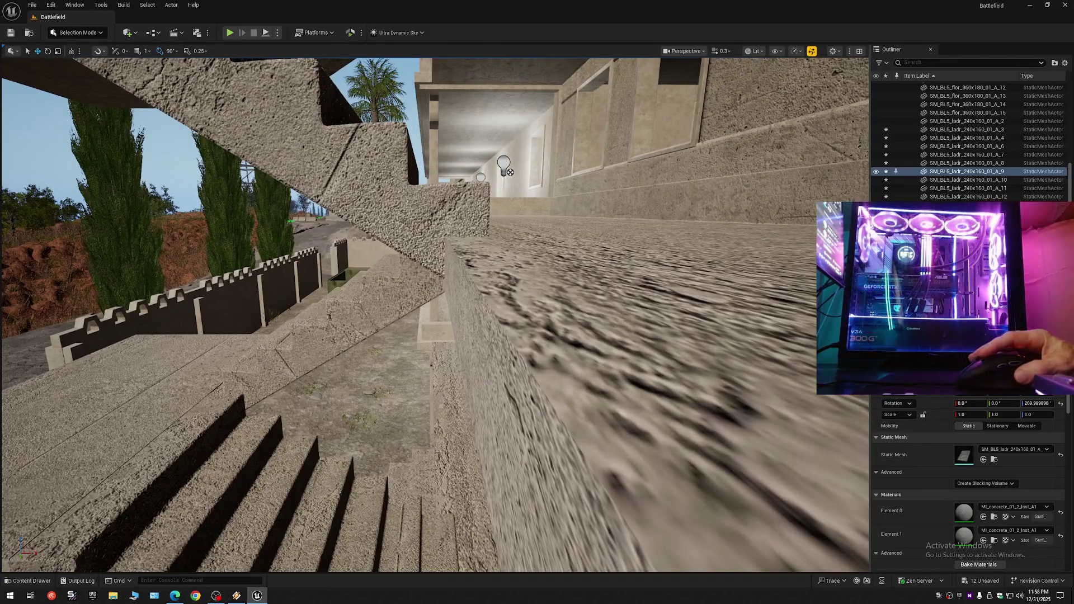
left_click(347, 134)
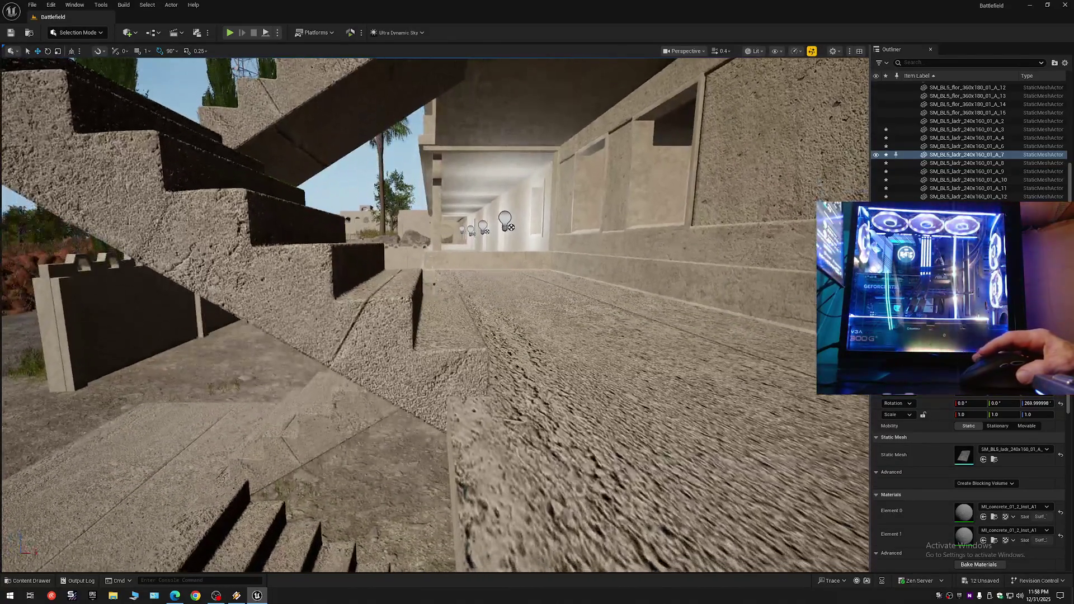
left_click(436, 359, "ctrl")
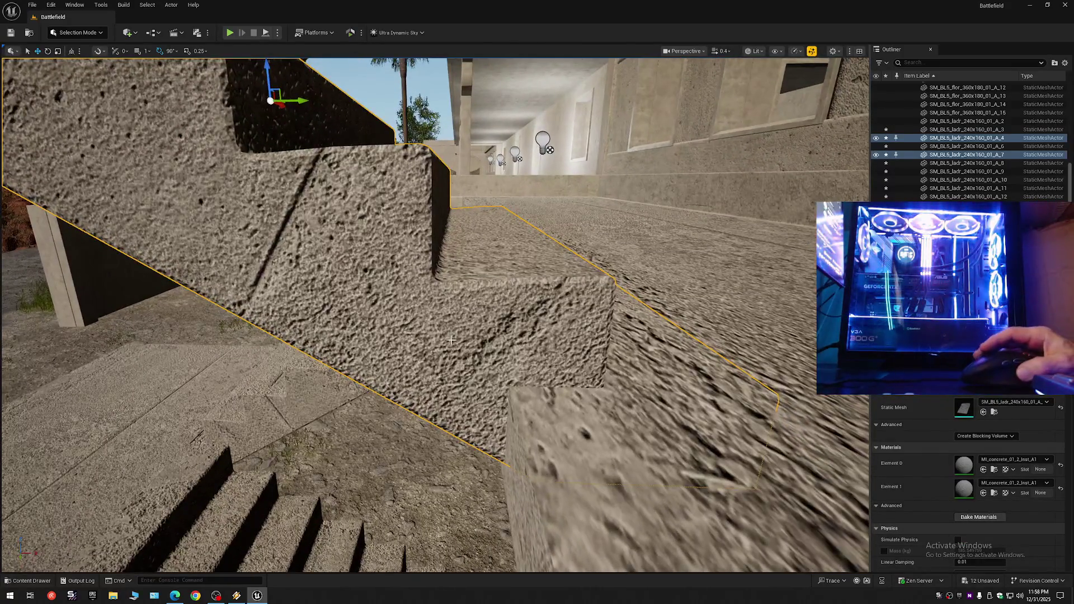
key("s")
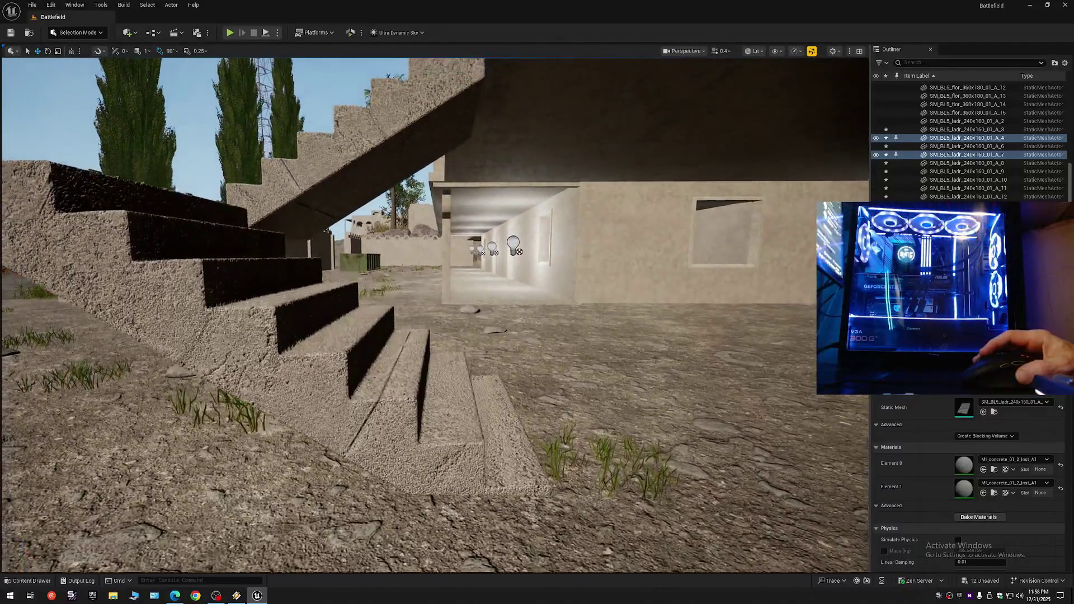
left_click_drag(459, 336, 459, 353)
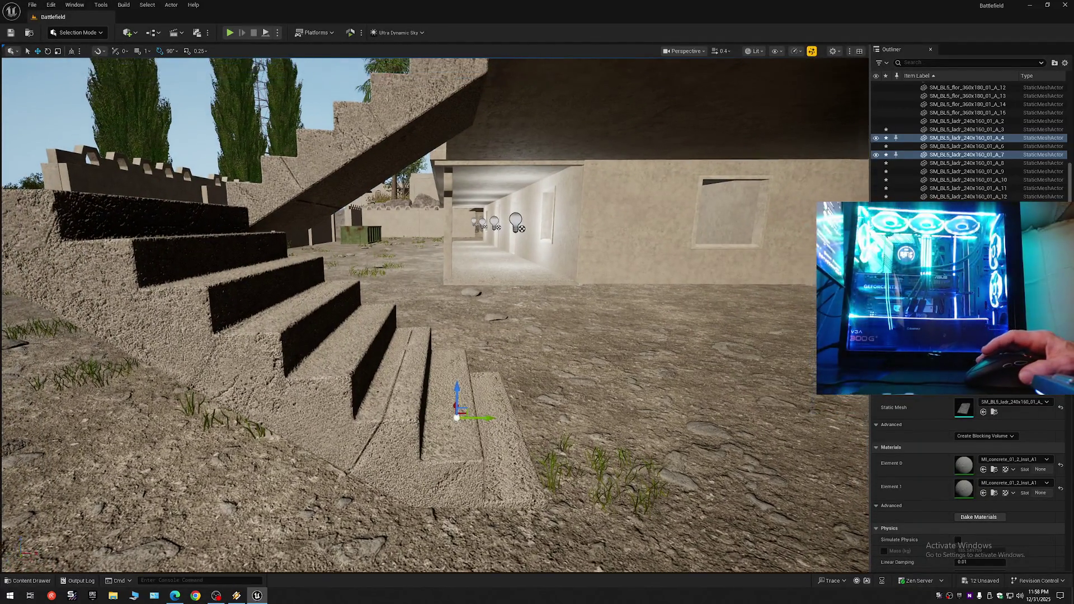
left_click_drag(462, 397, 450, 314)
- Select and inspect stair flights SM_BL5_ladr_240x160_01_A_2 and A_11 up close
left_click(450, 364, "ctrl")
mouse_move(434, 372)
left_mouse_down()
mouse_move(433, 336)
mouse_move(434, 372)
left_mouse_up()
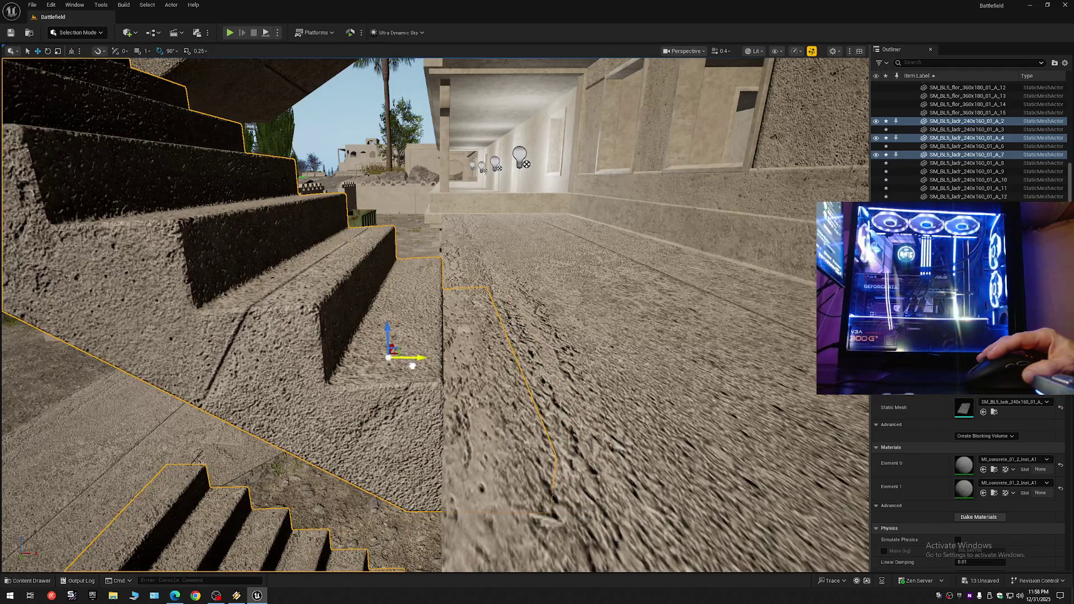
mouse_move(429, 387)
left_mouse_down()
mouse_move(425, 422)
mouse_move(417, 385)
mouse_move(478, 429)
mouse_move(448, 378)
mouse_move(449, 324)
left_mouse_up()
left_click(447, 405)
left_click_drag(433, 284, 431, 330)
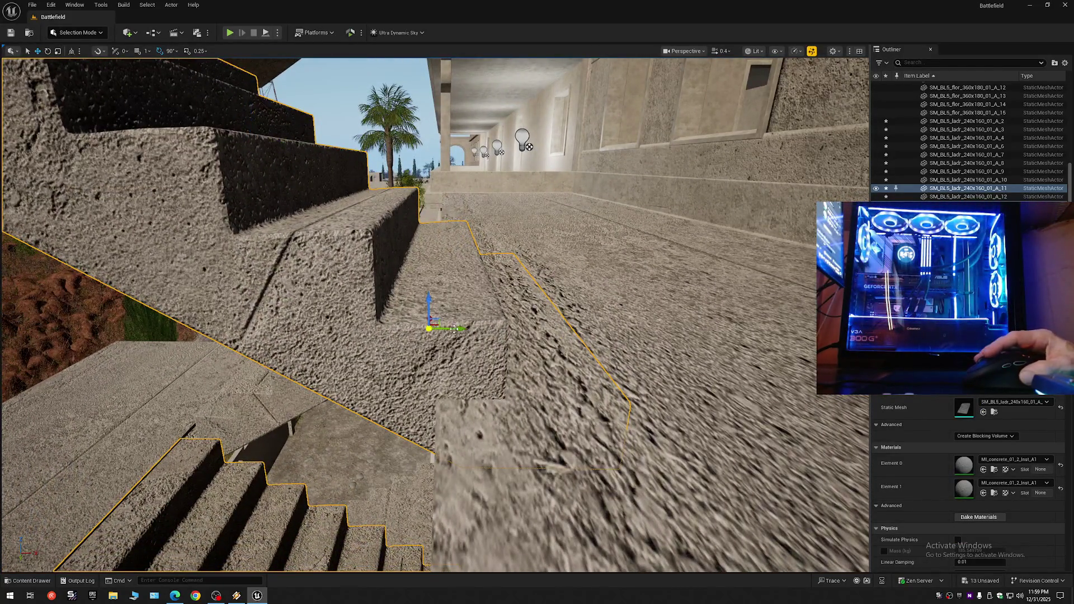
key("d")
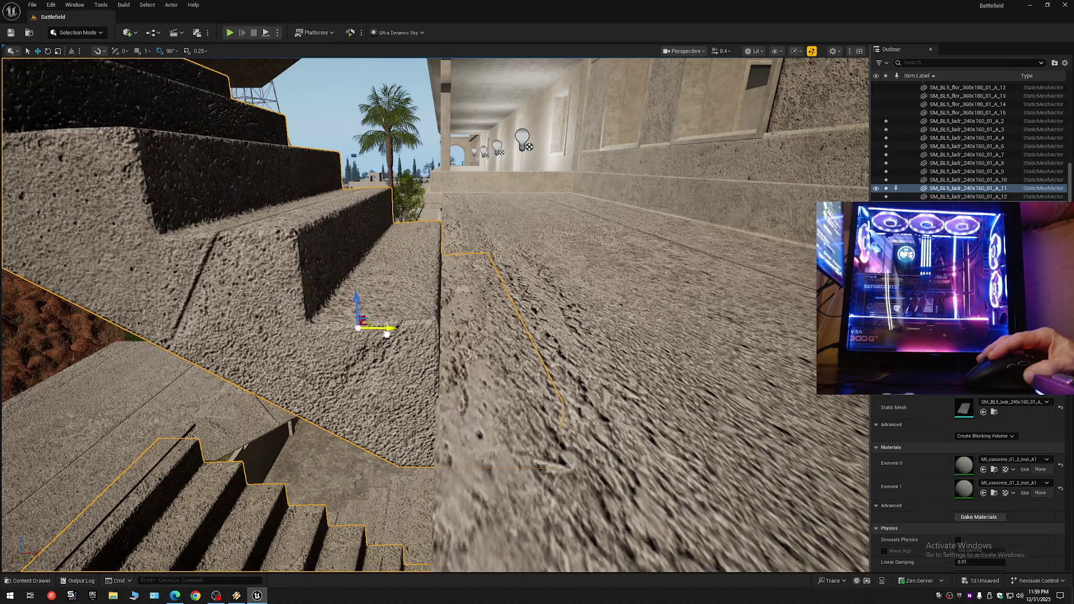
left_click_drag(527, 360, 527, 359)
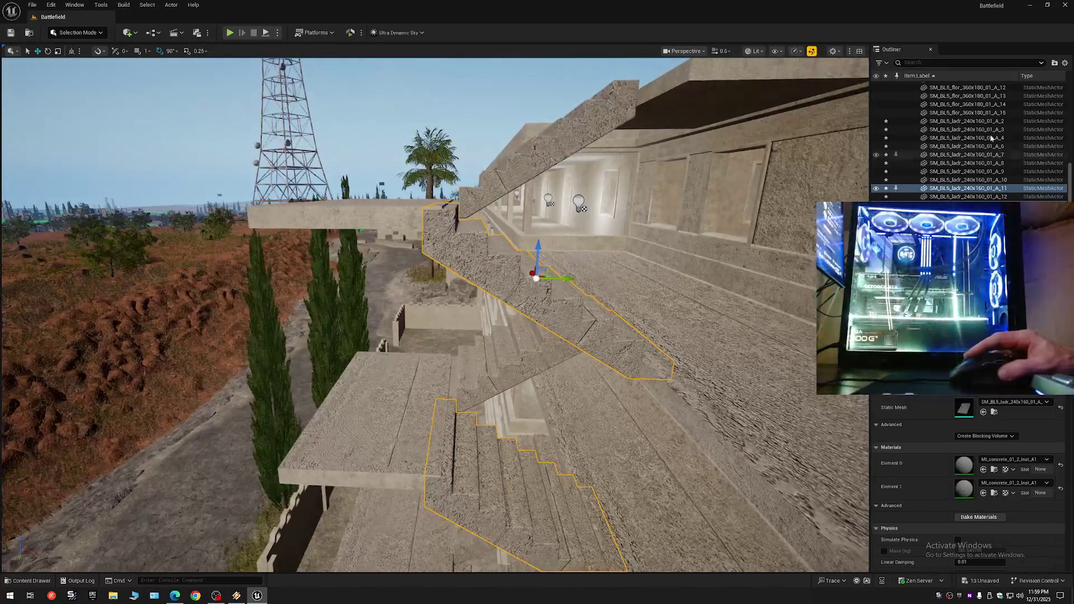
- Collapse all Outliner folders and expand Battlefield to its top-level folders
left_click(1064, 63)
left_click(974, 105)
left_click(905, 84)
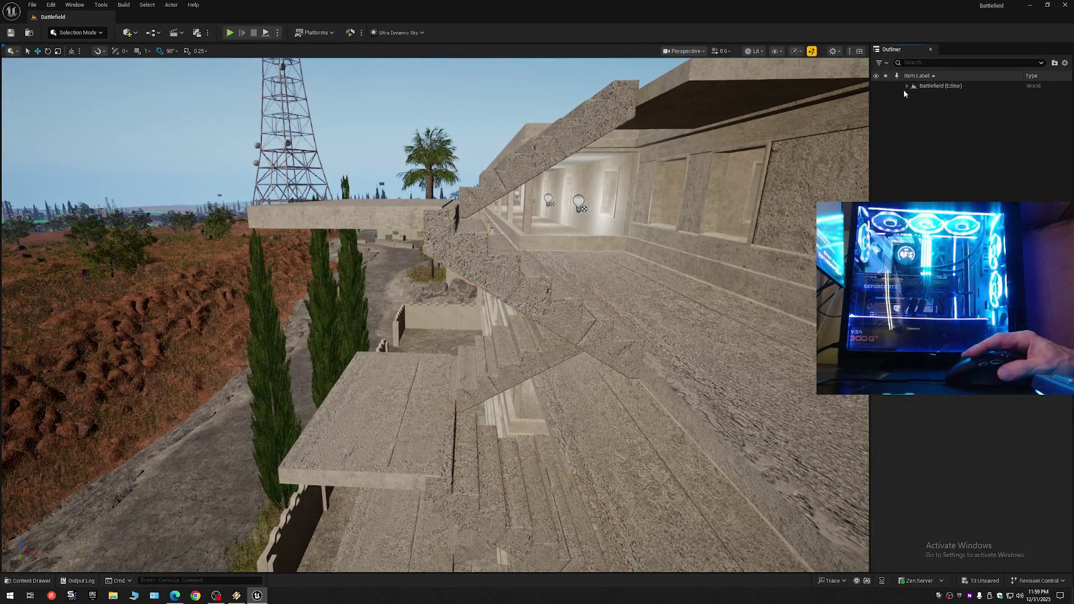
left_click(908, 86)
- Select the stone landing slab beside the staircase
left_click_drag(434, 313, 434, 313)
scroll(434, 313, "down", 1)
scroll(434, 314, "down", 1)
left_click_drag(359, 301, 358, 301)
left_click(358, 301)
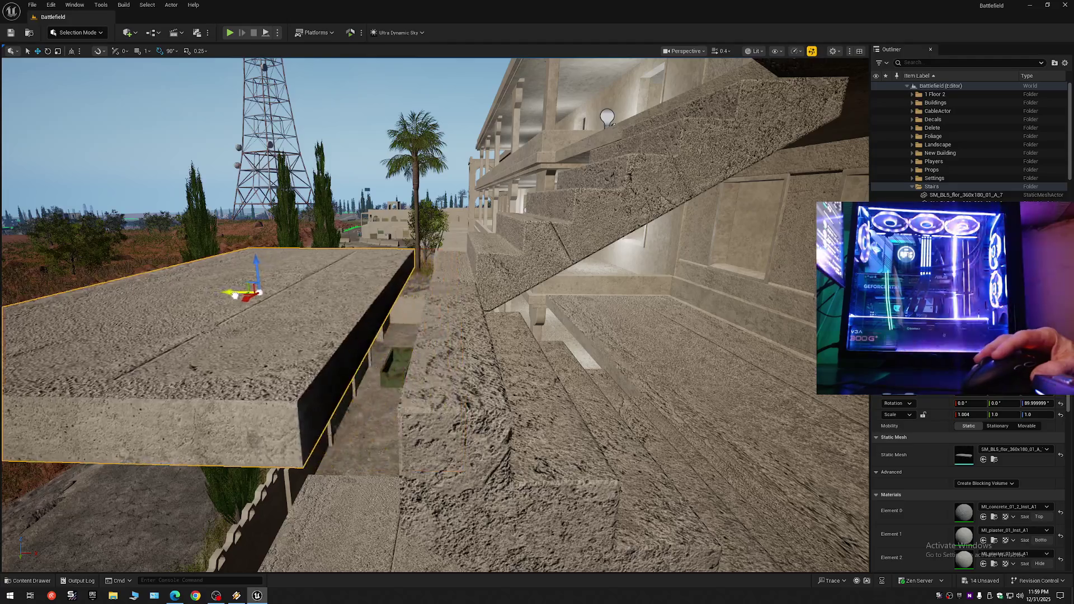
left_click_drag(277, 301, 277, 301)
scroll(277, 301, "down", 1)
left_click_drag(568, 249, 563, 234)
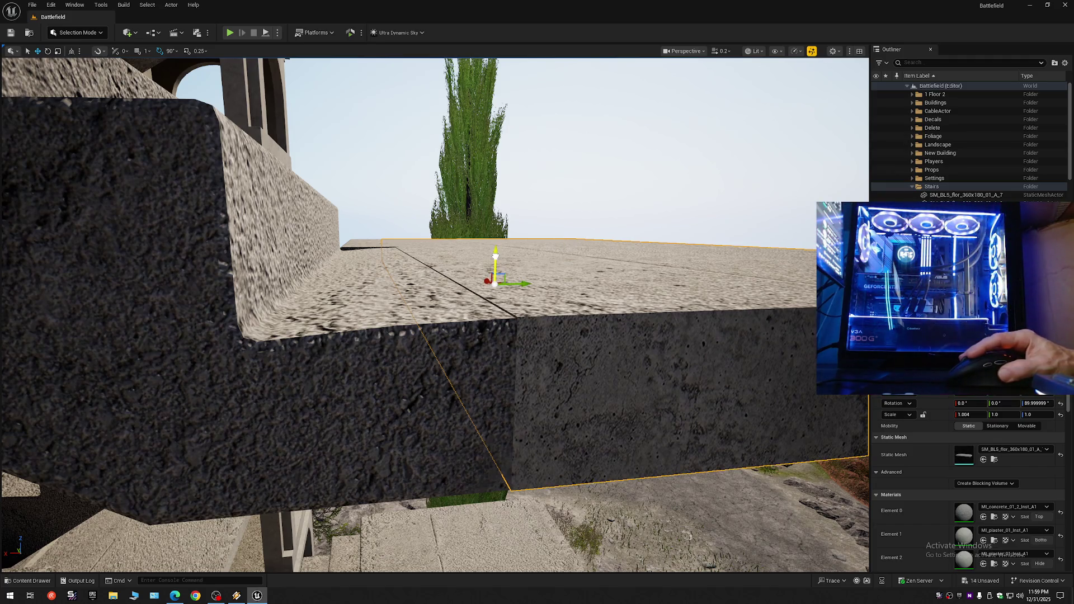
- Select the upper landing slab and undo the last two slab moves
scroll(494, 256, "up", 1)
key("w")
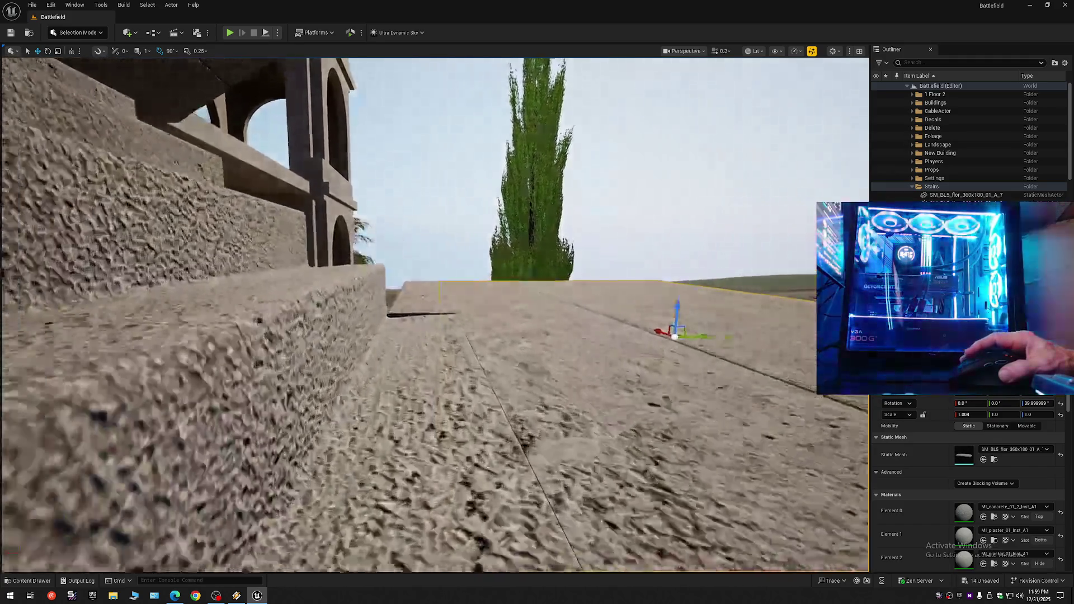
key("s")
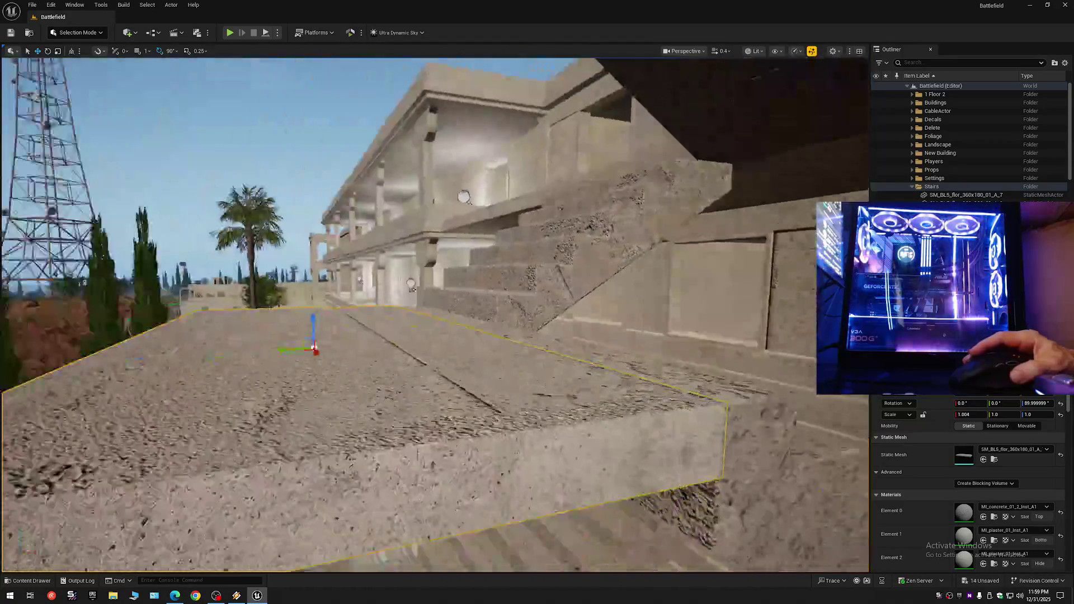
scroll(435, 314, "up", 1)
key("w")
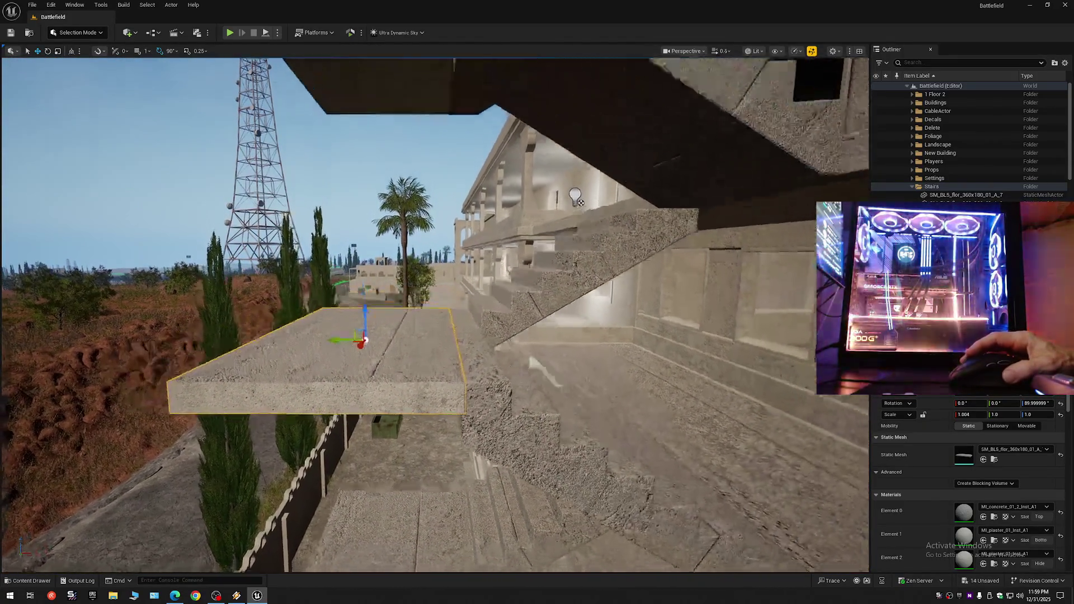
key("s")
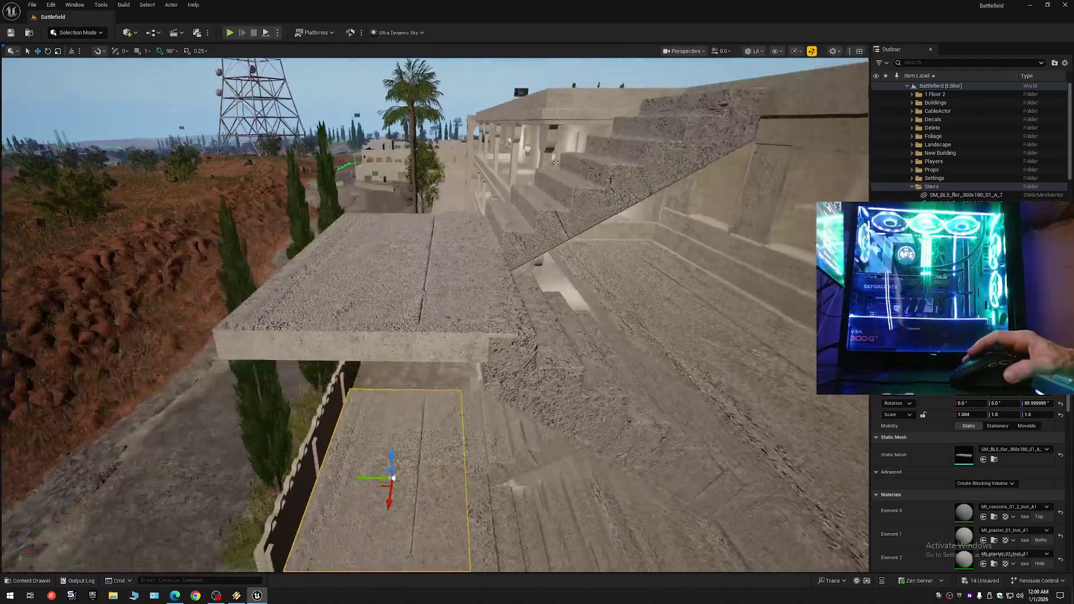
left_click(457, 291)
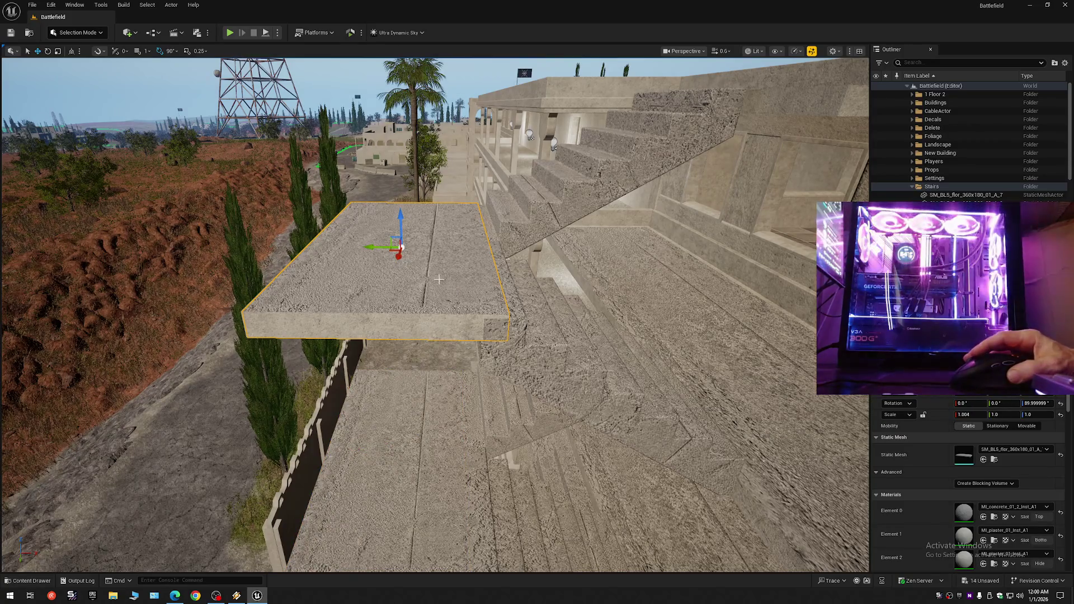
key("ctrl+z")
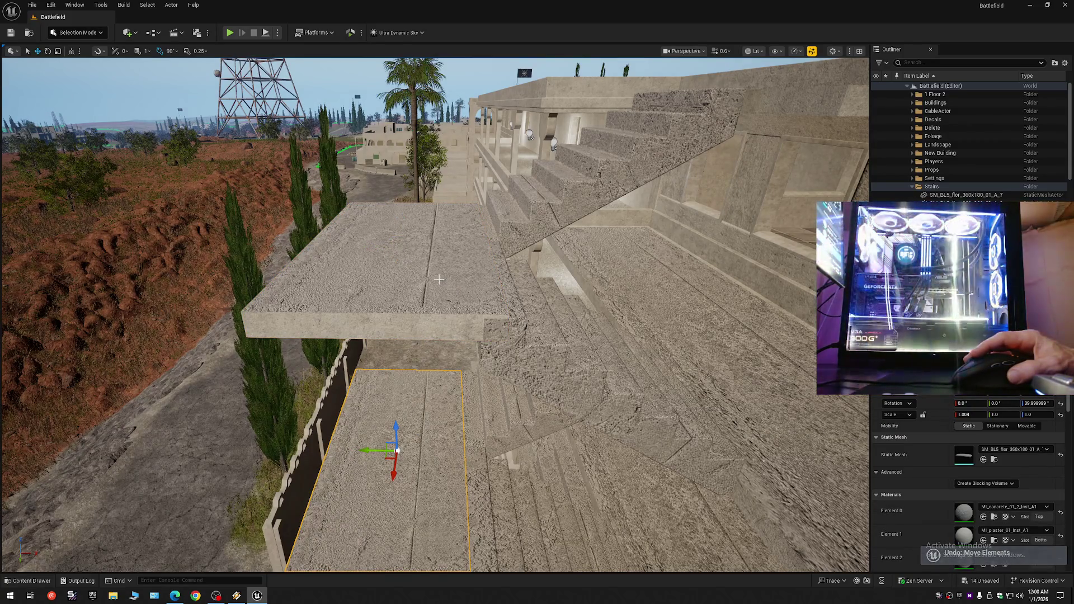
key("ctrl+z")
- Select the upper landing slab and the five stair slabs stacked below it
left_click(452, 296)
scroll(439, 313, "down", 5)
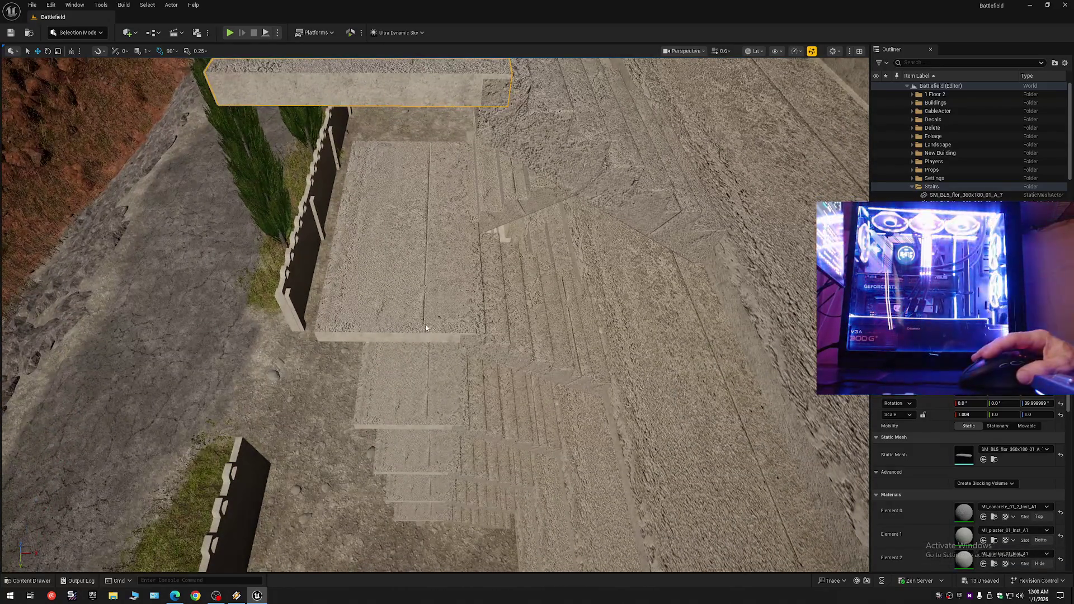
left_click(425, 328, "ctrl")
left_click(408, 386, "ctrl")
left_click(417, 452, "ctrl")
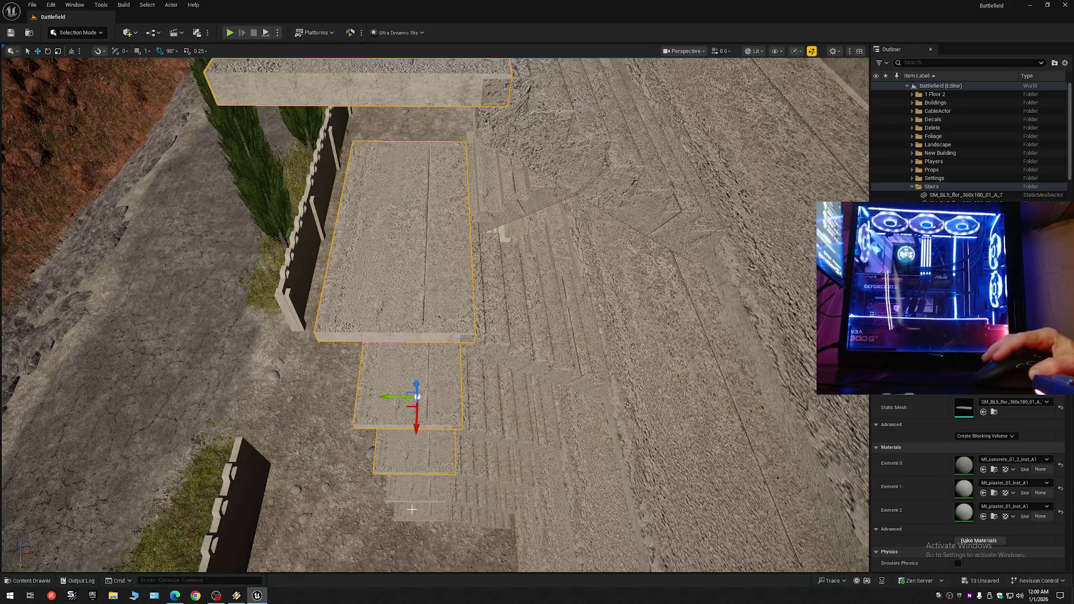
left_click(412, 510, "ctrl")
left_click(412, 491, "ctrl")
mouse_move(457, 303)
left_mouse_down()
mouse_move(571, 237)
mouse_move(434, 352)
mouse_move(355, 374)
mouse_move(63, 379)
mouse_move(403, 371)
left_mouse_up()
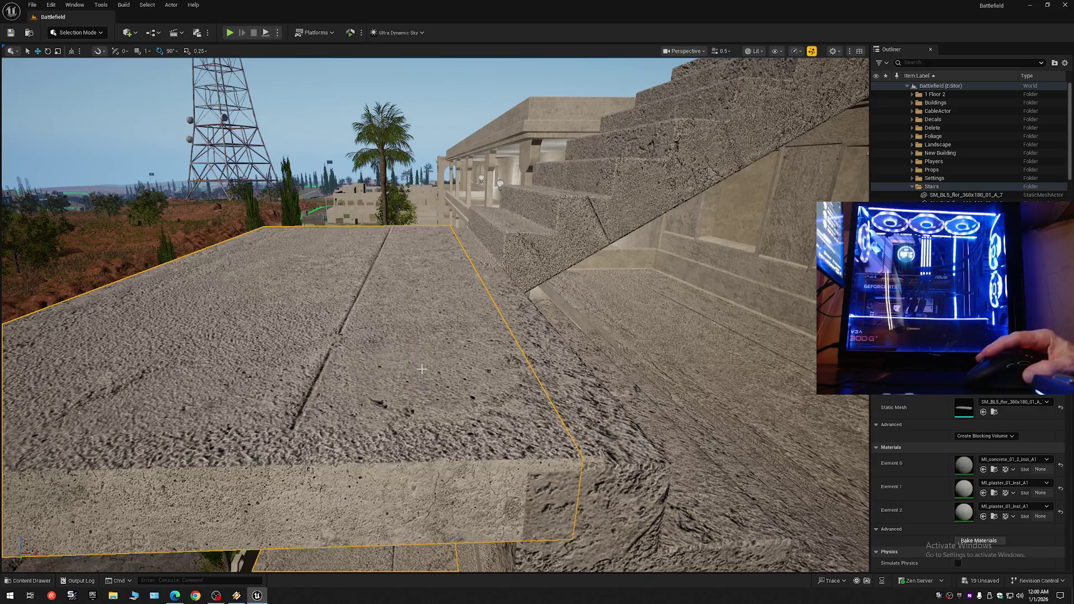
- Undo the sideways slab shift, then try sliding the landing slab lengthwise and undo that too
key("ctrl+z")
scroll(414, 326, "down", 5)
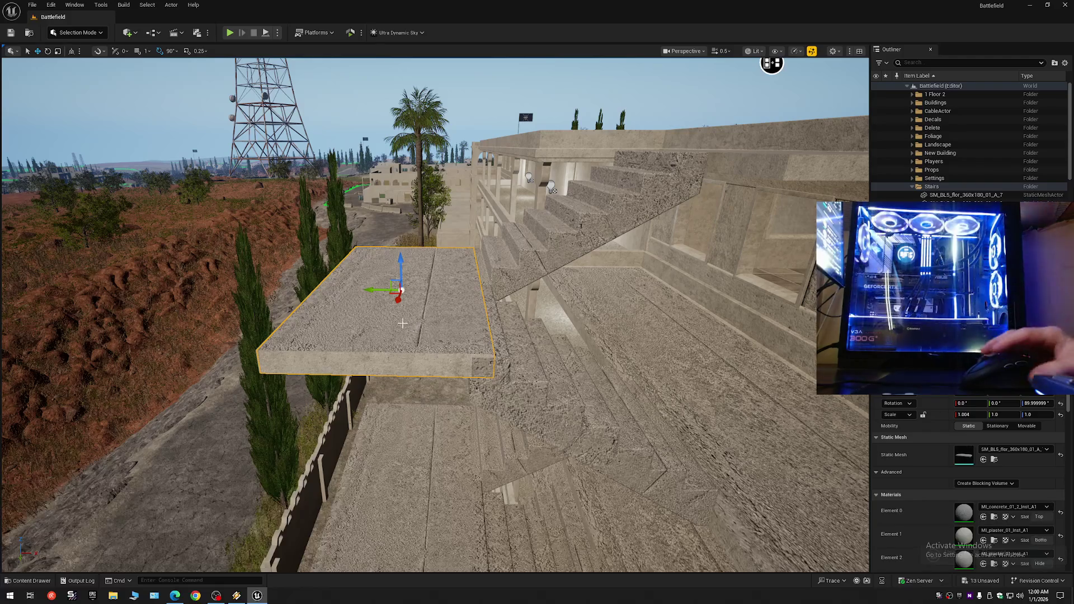
key("Escape")
left_click(420, 321)
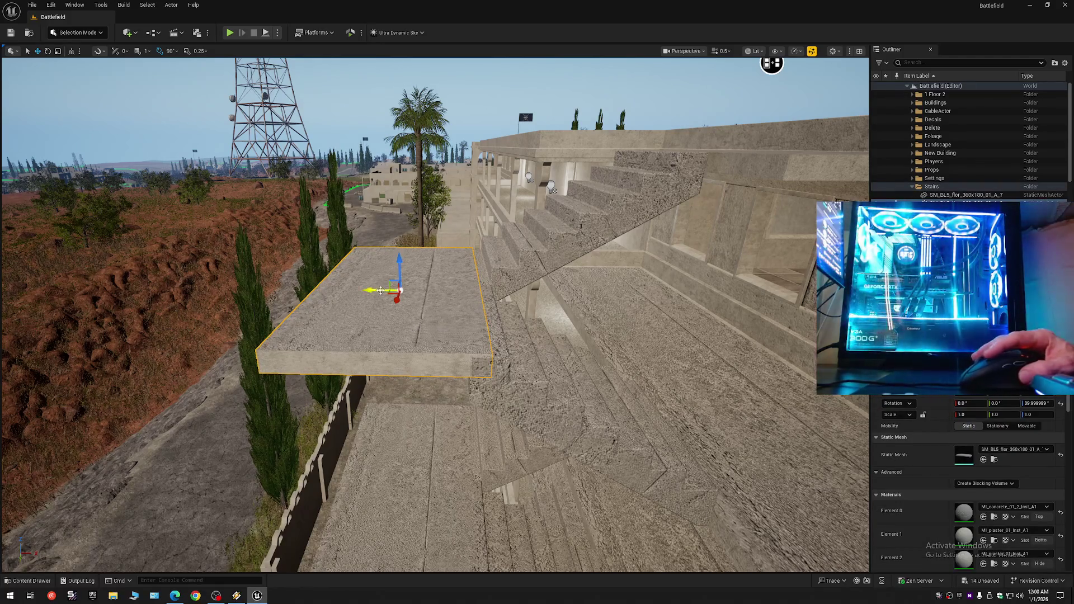
left_click_drag(386, 292, 330, 292)
key("ctrl+z")
scroll(460, 338, "up", 5)
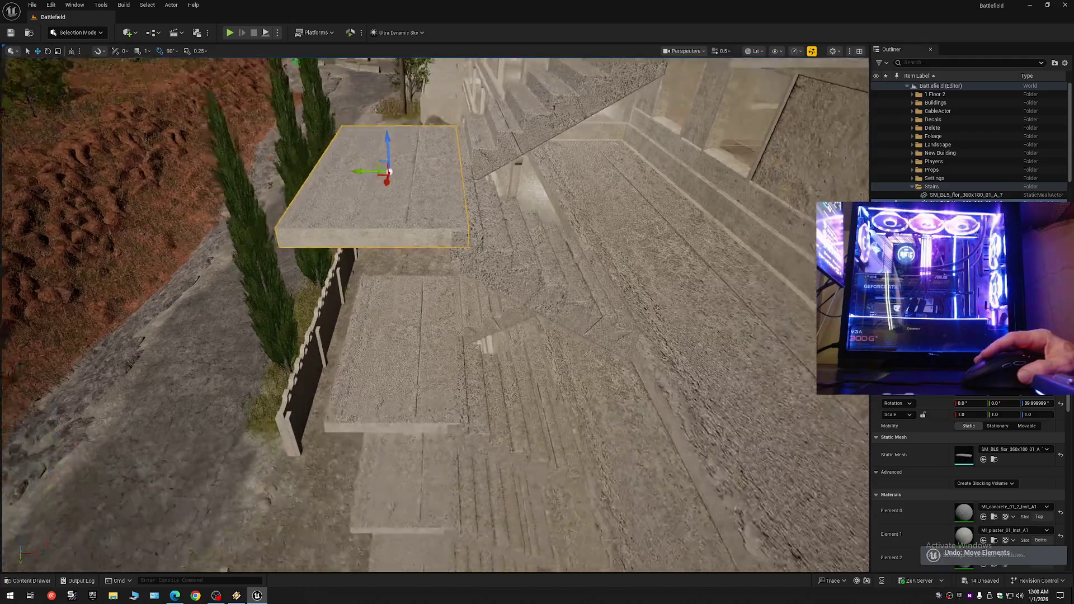
- Select the stair blocks up to the top landing, delete them, then undo the deletion
left_click(410, 487)
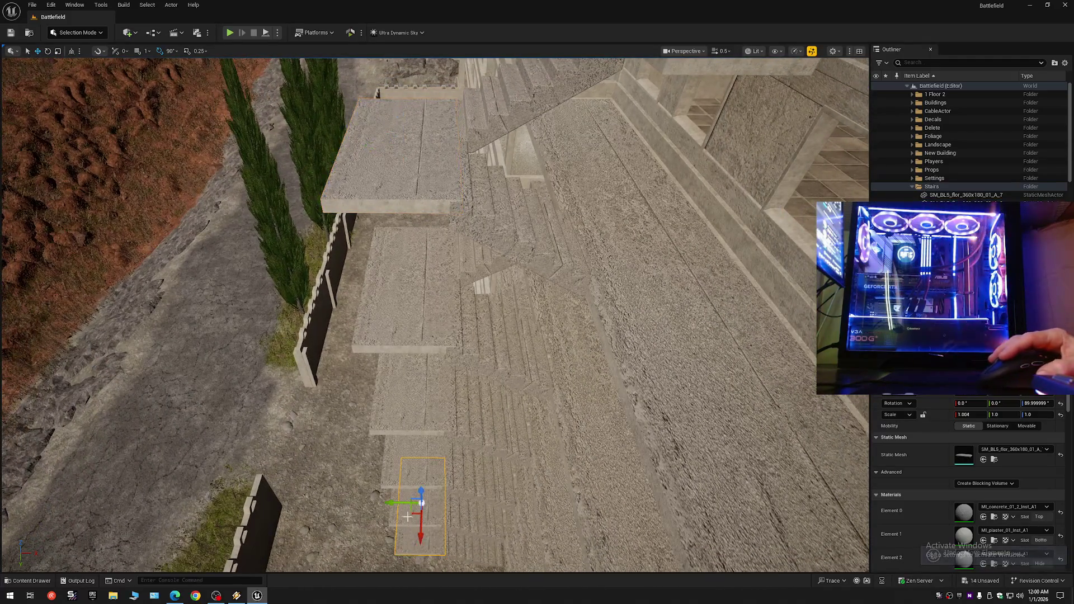
left_click(414, 448, "ctrl")
left_click(412, 392, "ctrl")
left_click(407, 281, "ctrl")
left_click(410, 198, "ctrl")
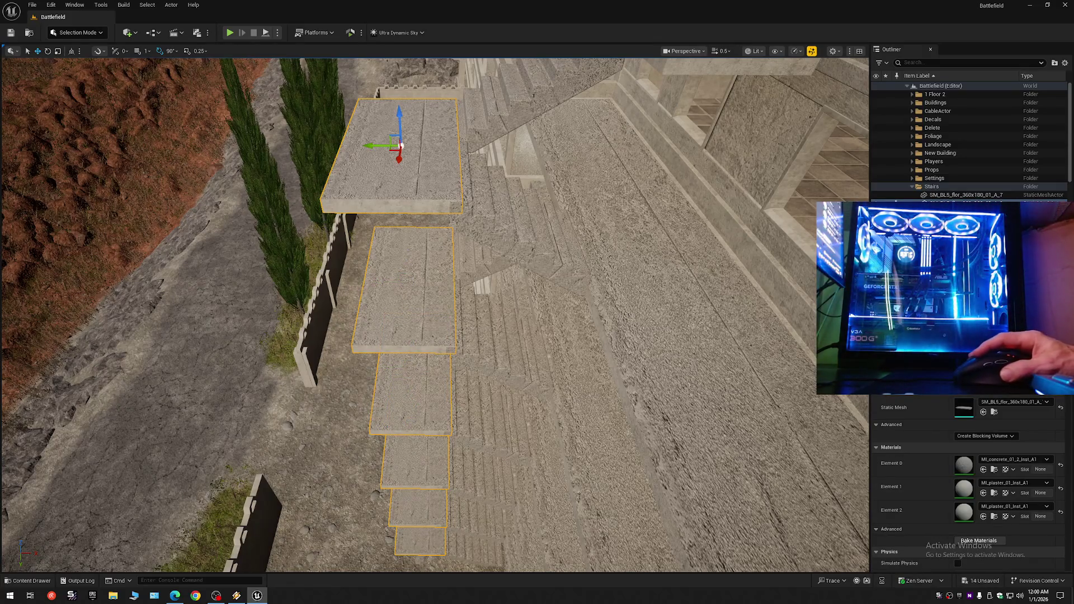
key("Delete")
key("ctrl+z")
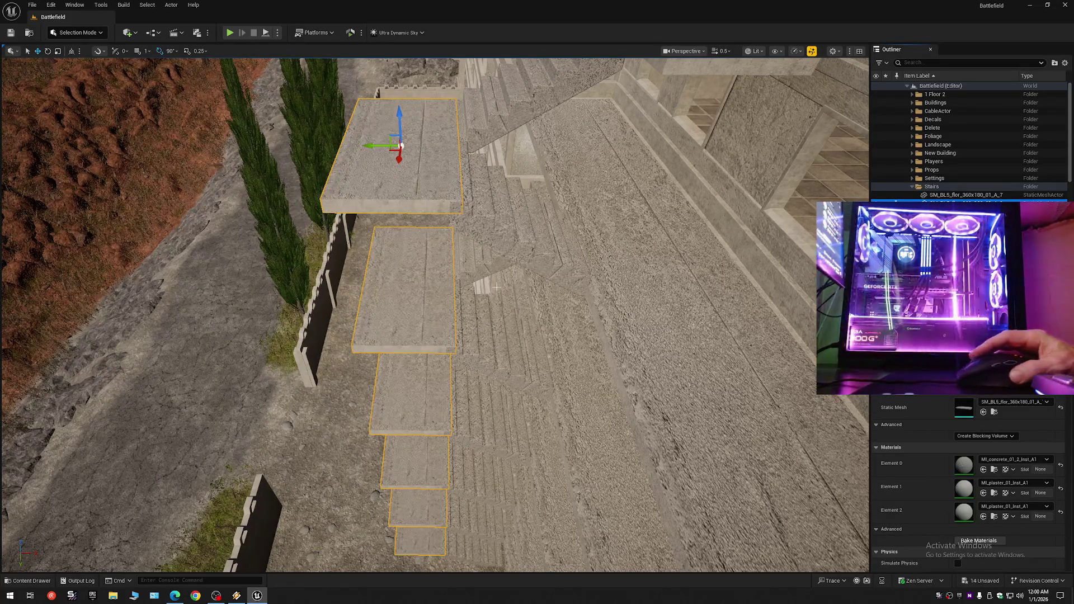
scroll(431, 332, "up", 5)
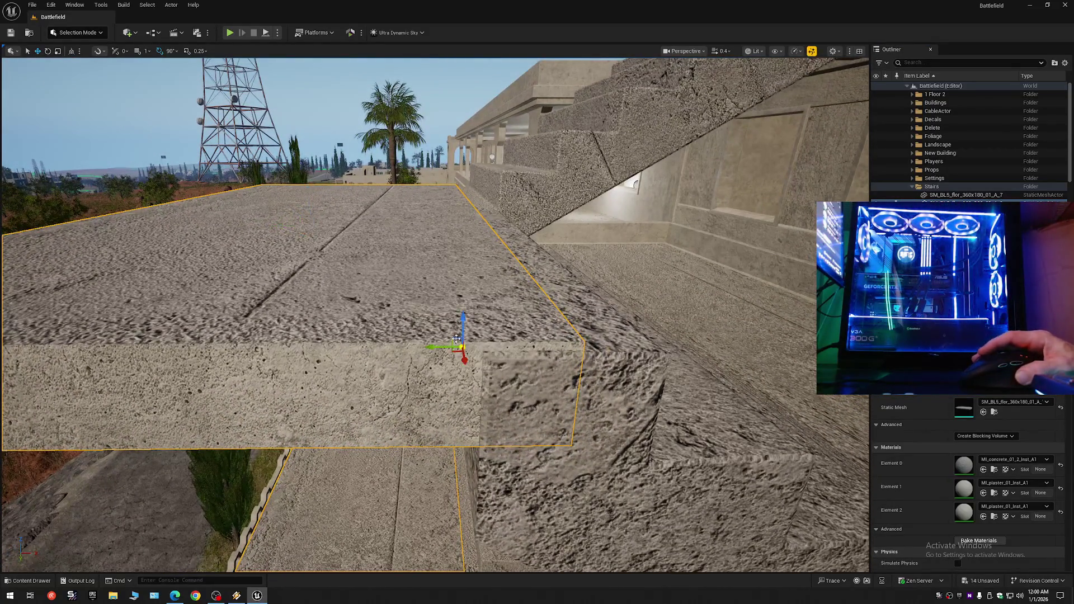
- Slide the landing slab sideways toward the stairs and inspect it from below and above
mouse_move(434, 346)
left_mouse_down()
mouse_move(257, 351)
mouse_move(343, 348)
left_mouse_up()
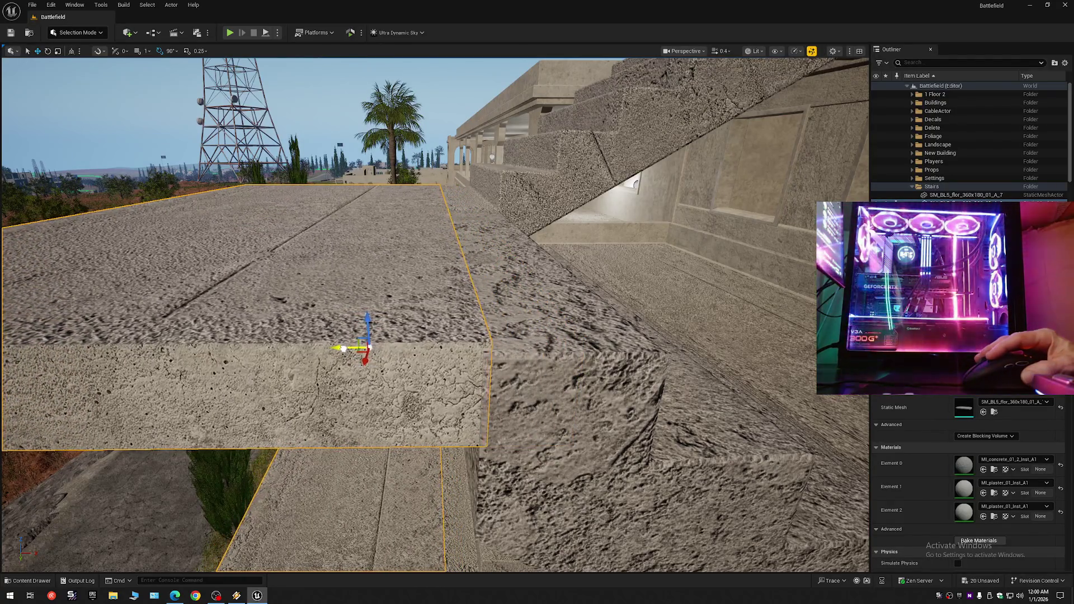
mouse_move(502, 365)
left_mouse_down()
mouse_move(481, 347)
mouse_move(492, 369)
mouse_move(502, 365)
left_mouse_up()
scroll(435, 313, "down", 2)
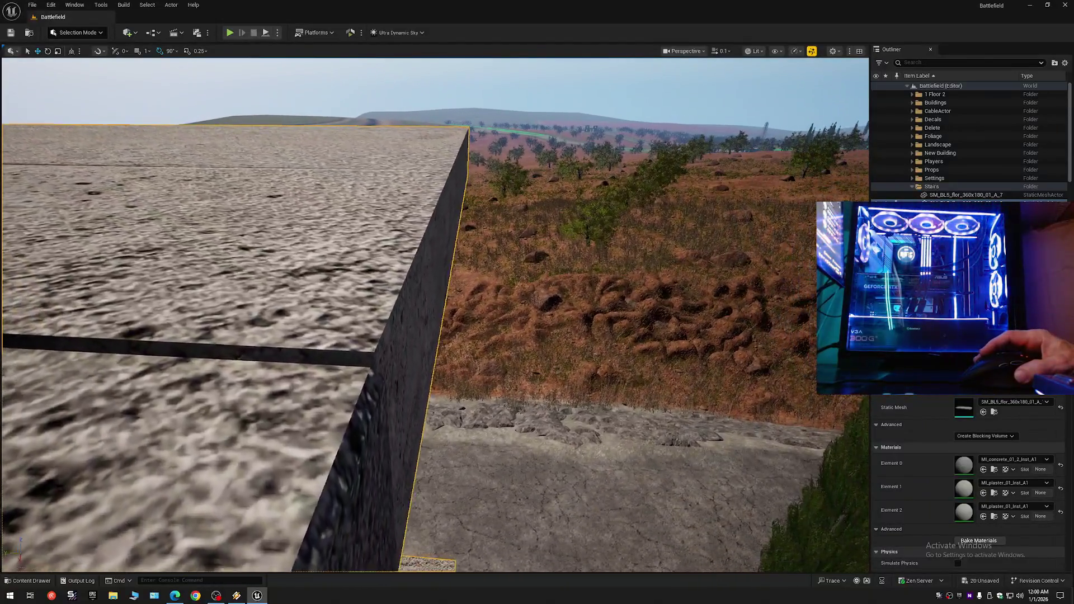
left_click_drag(435, 313, 445, 299)
left_click_drag(522, 292, 522, 292)
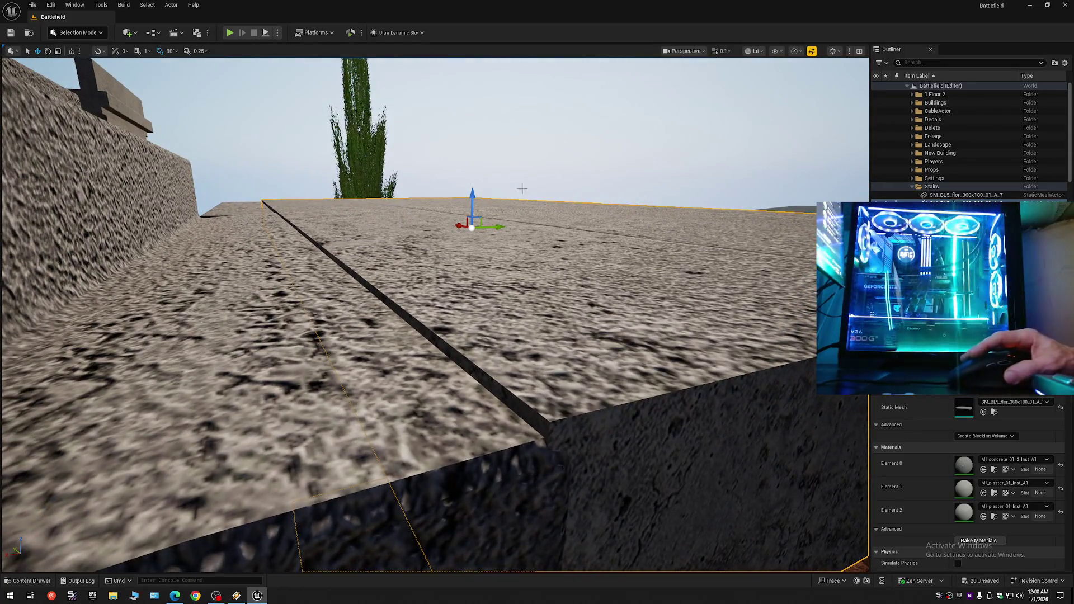
- Lower the slab slightly to close the seam, then check it against the wall and building
left_click_drag(472, 194, 473, 196)
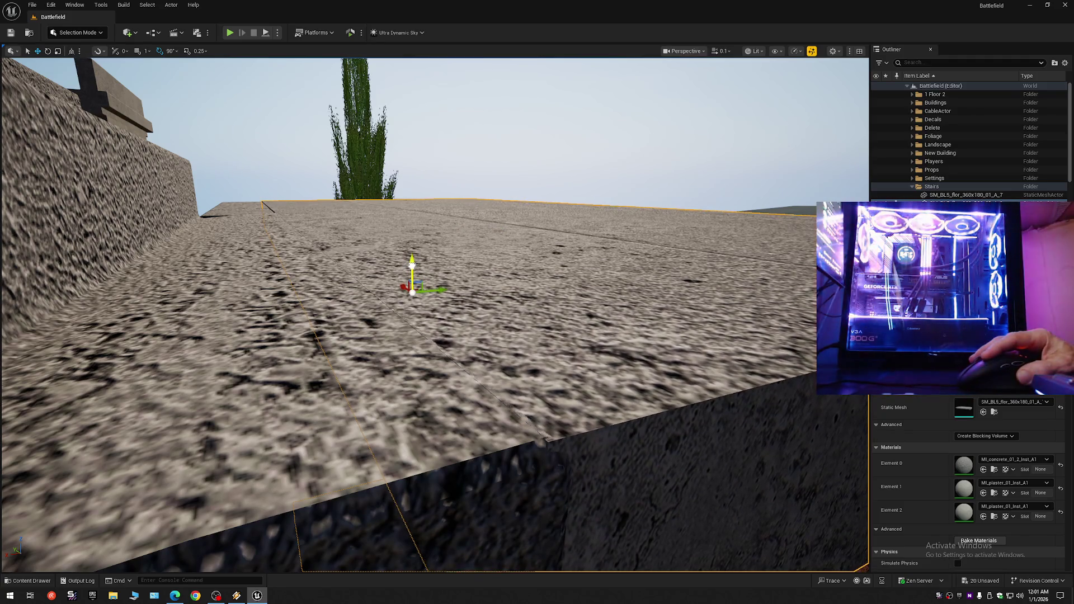
scroll(513, 314, "up", 2)
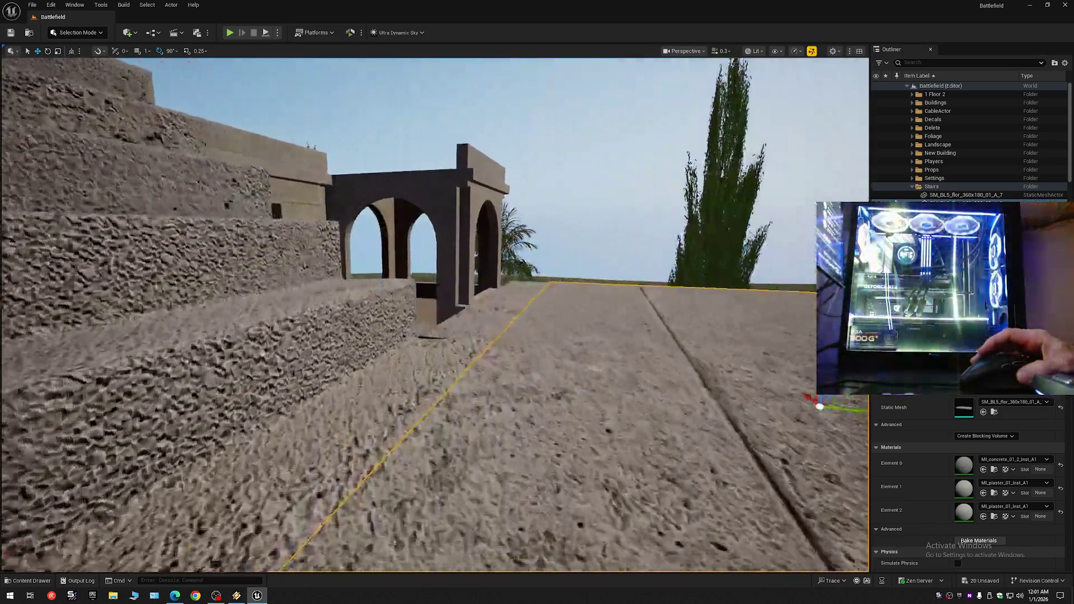
mouse_move(513, 313)
left_mouse_down()
mouse_move(470, 272)
mouse_move(481, 358)
left_mouse_up()
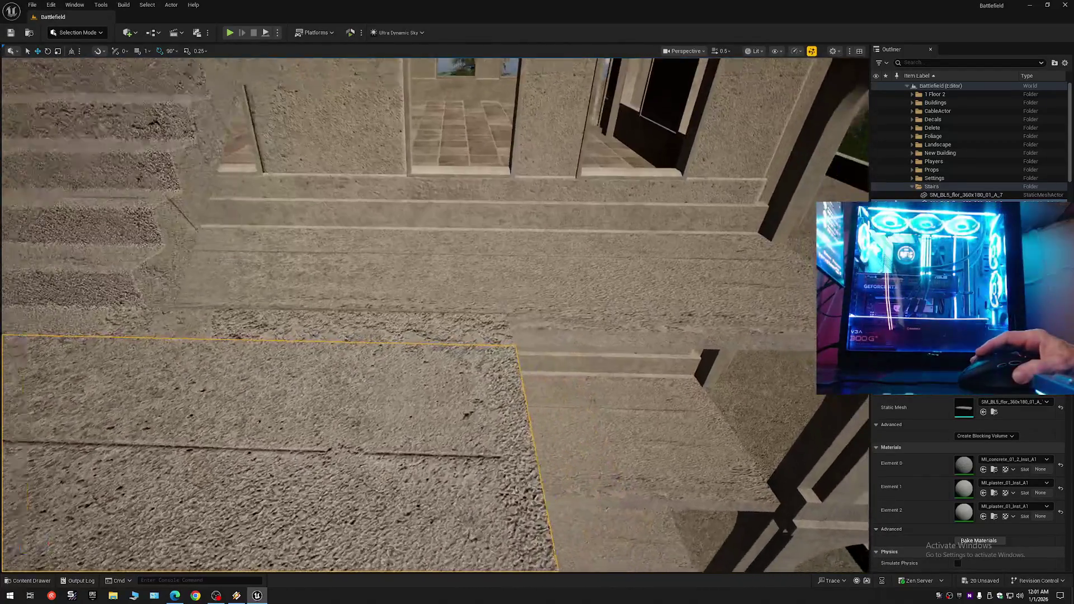
scroll(435, 315, "down", 1)
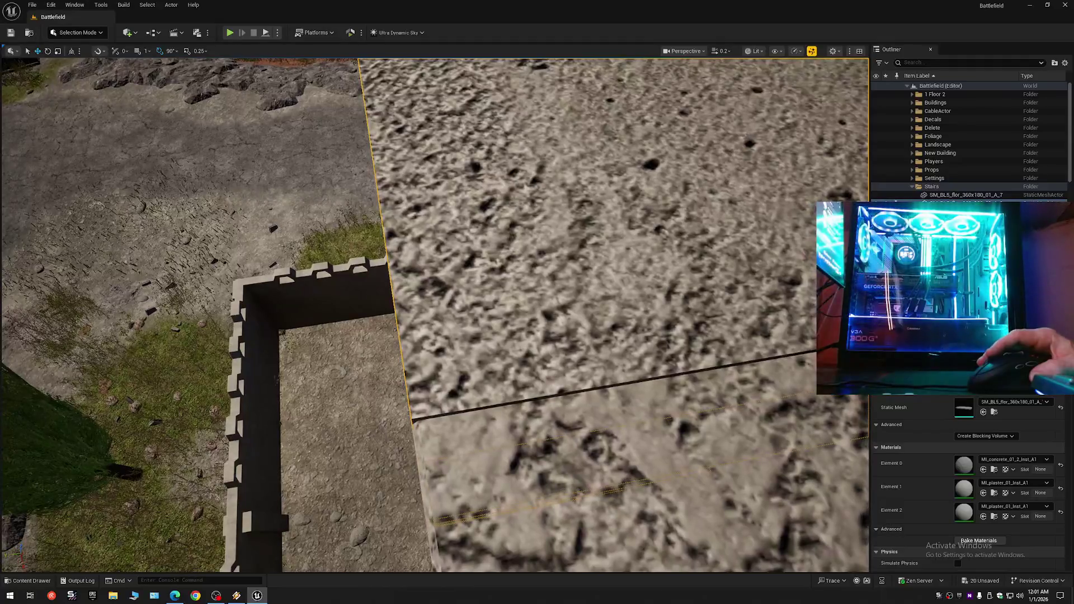
scroll(436, 315, "up", 1)
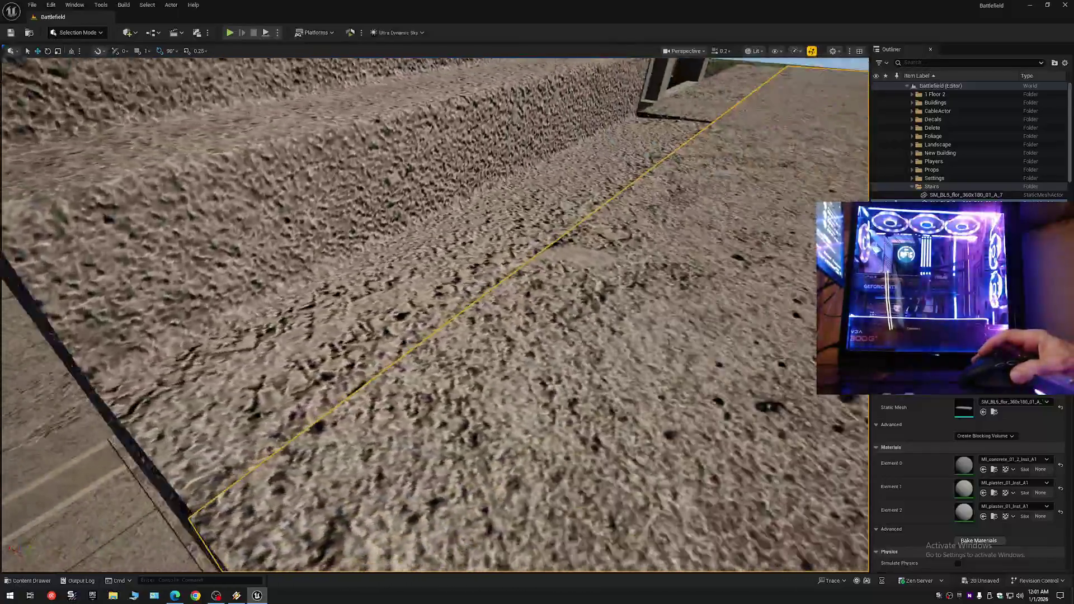
mouse_move(562, 327)
left_mouse_down()
mouse_move(563, 313)
mouse_move(563, 326)
left_mouse_up()
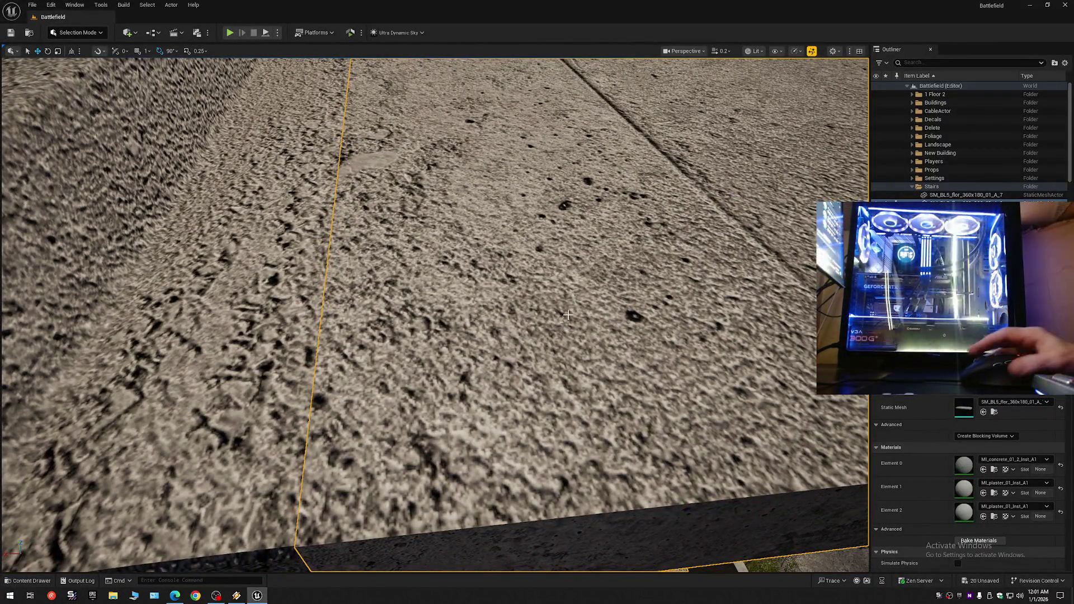
mouse_move(425, 367)
left_mouse_down()
mouse_move(436, 286)
mouse_move(436, 313)
left_mouse_up()
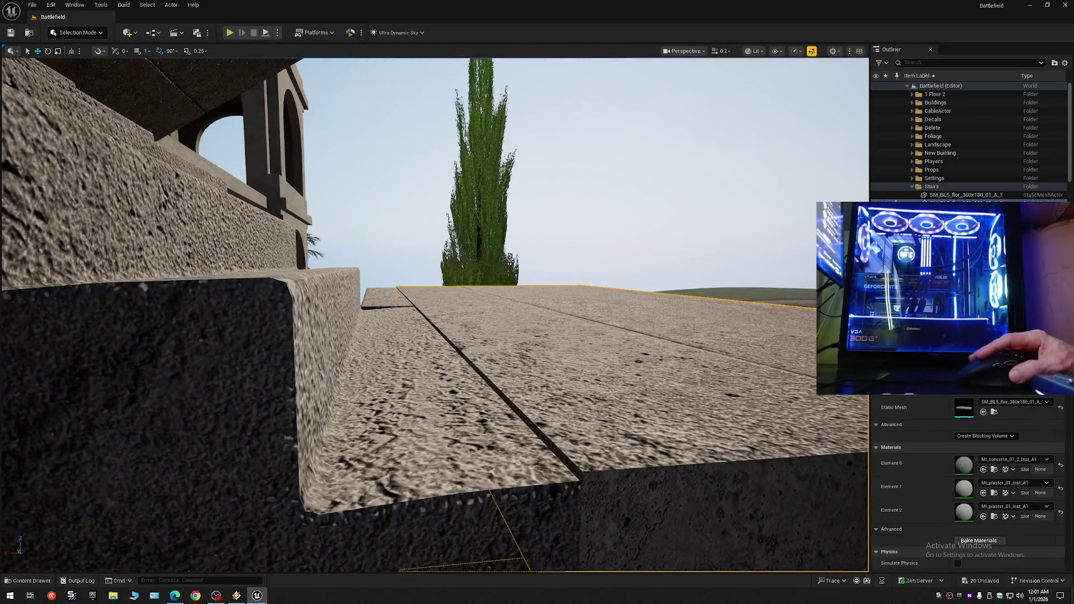
left_click(473, 346)
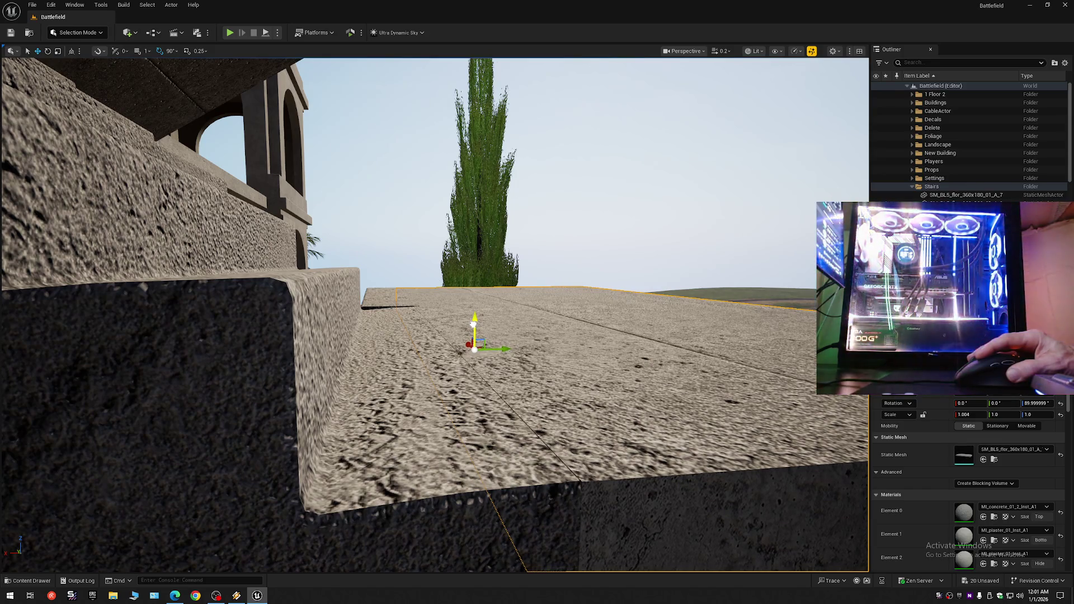
mouse_move(476, 346)
left_mouse_down()
mouse_move(476, 358)
mouse_move(467, 330)
mouse_move(475, 341)
mouse_move(476, 319)
mouse_move(476, 375)
mouse_move(475, 349)
mouse_move(515, 385)
left_mouse_up()
- Fly from under the stairs to the wall checking the landings, then Collapse All in the Outliner
scroll(477, 353, "down", 1)
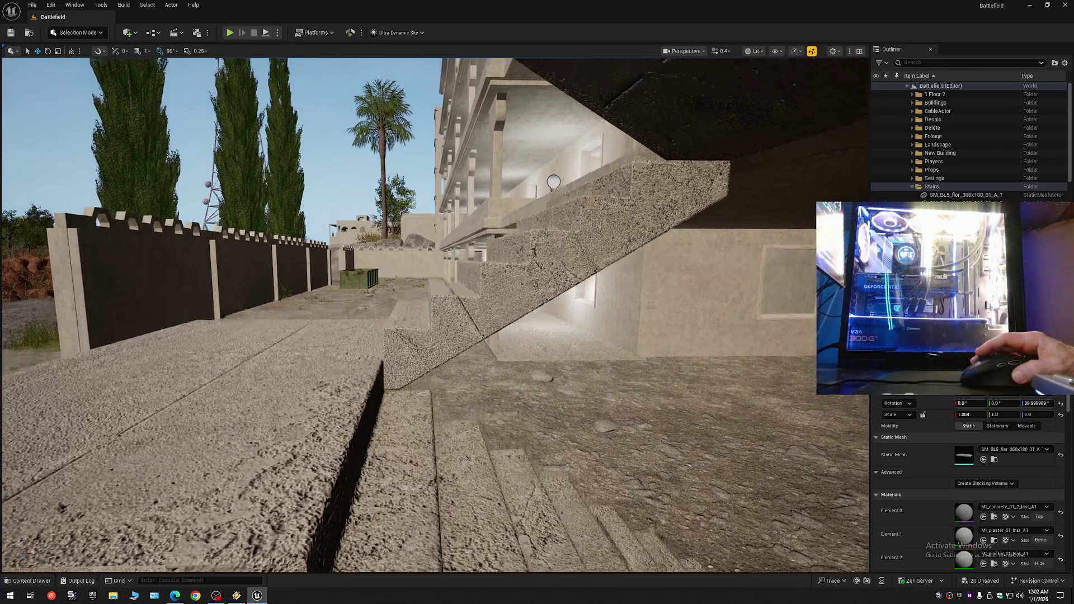
left_click_drag(516, 384, 500, 368)
scroll(513, 381, "up", 2)
scroll(510, 378, "down", 1)
scroll(502, 370, "down", 2)
mouse_move(297, 262)
left_mouse_down()
mouse_move(277, 243)
mouse_move(521, 393)
mouse_move(533, 386)
left_mouse_up()
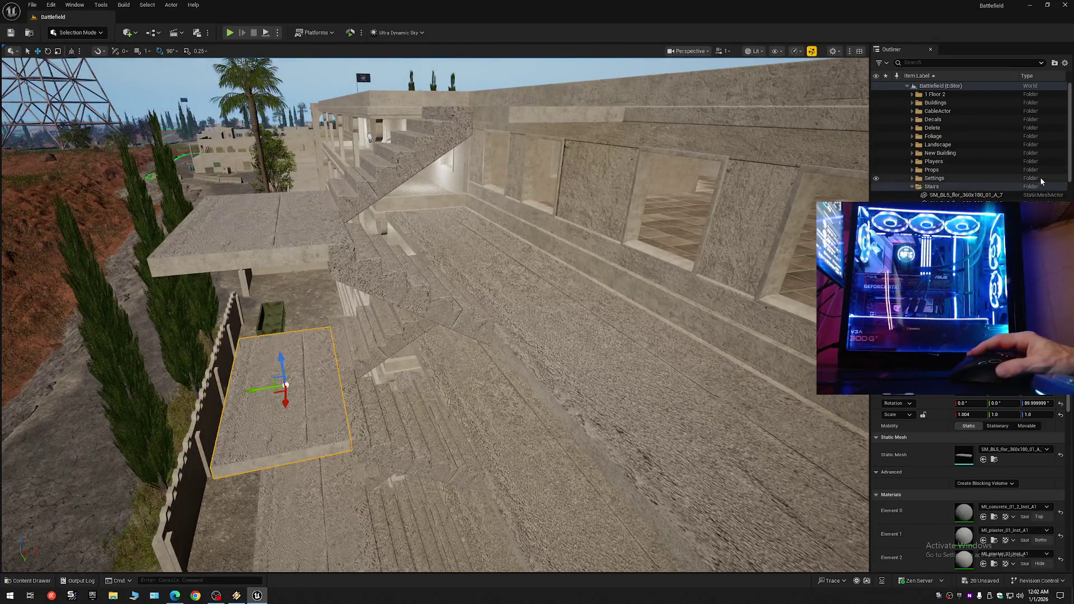
left_click(1066, 63)
left_click(1005, 105)
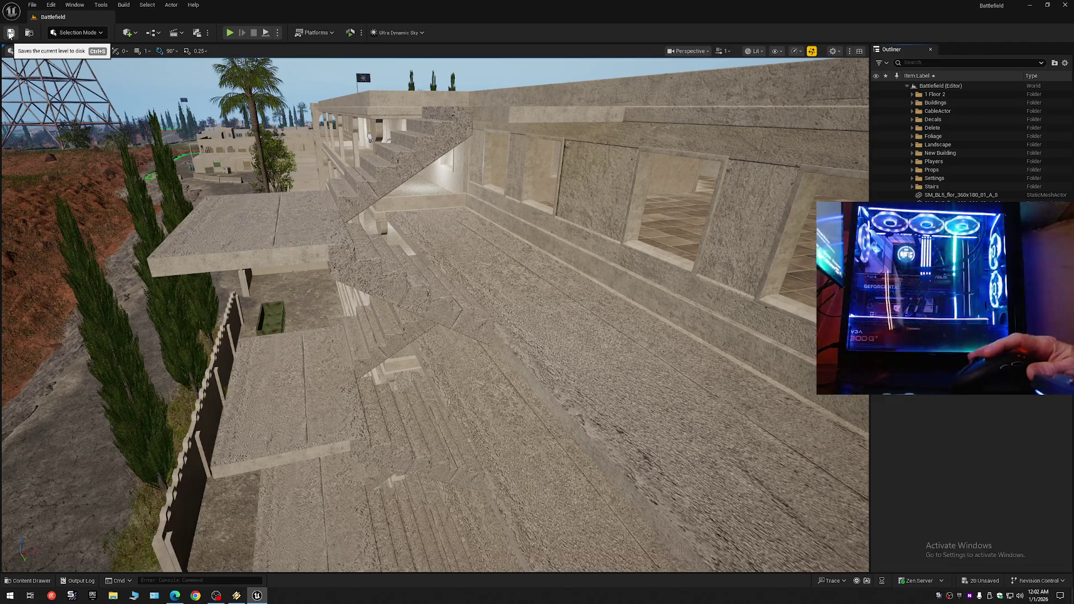
- Save the Battlefield level and all changed packages, then bring up the ZOL music player
left_click(10, 34)
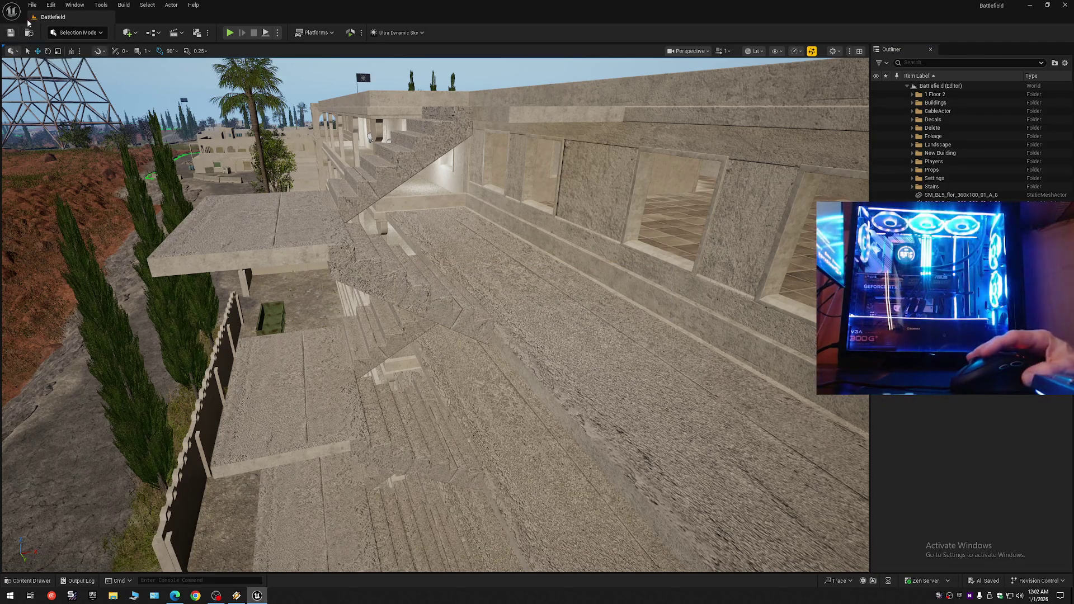
left_click(33, 4)
left_click(49, 108)
left_click(32, 4)
left_click(56, 123)
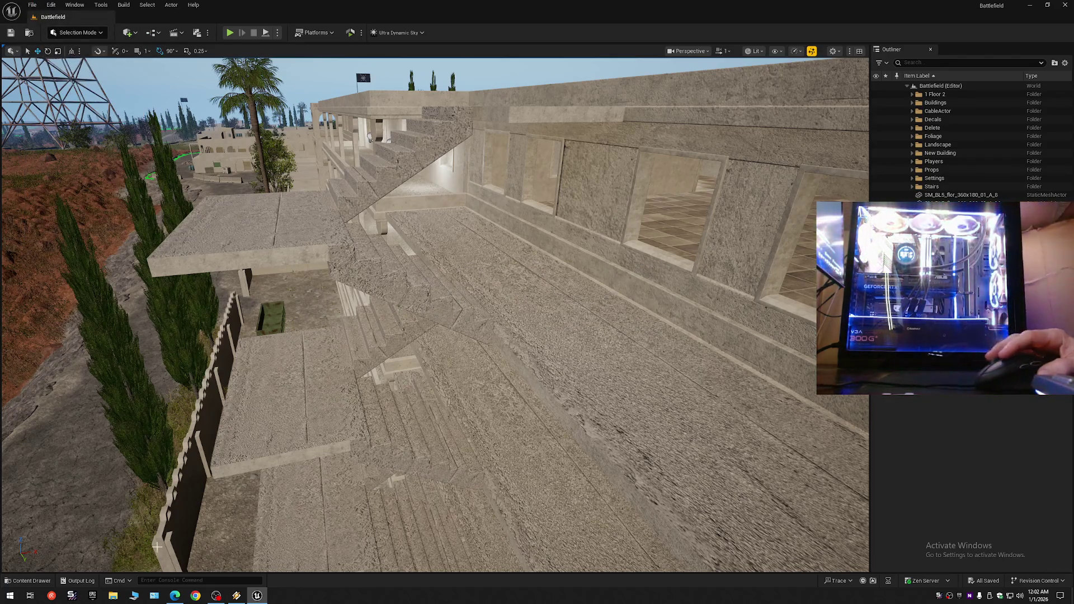
left_click(237, 596)
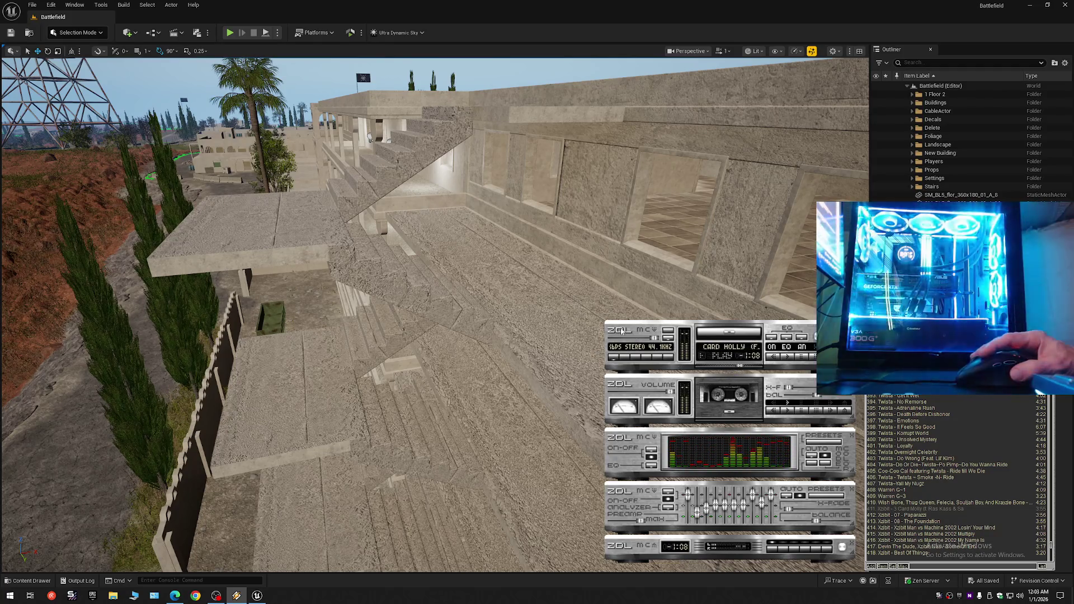
- Select rooftop floor slab SM_BL5_flor_360x180_01_A_0 and fly low along its edges above the stairs
mouse_move(301, 169)
left_mouse_down()
mouse_move(597, 142)
mouse_move(456, 72)
mouse_move(188, 167)
mouse_move(313, 246)
mouse_move(437, 268)
mouse_move(442, 323)
left_mouse_up()
left_click(442, 323)
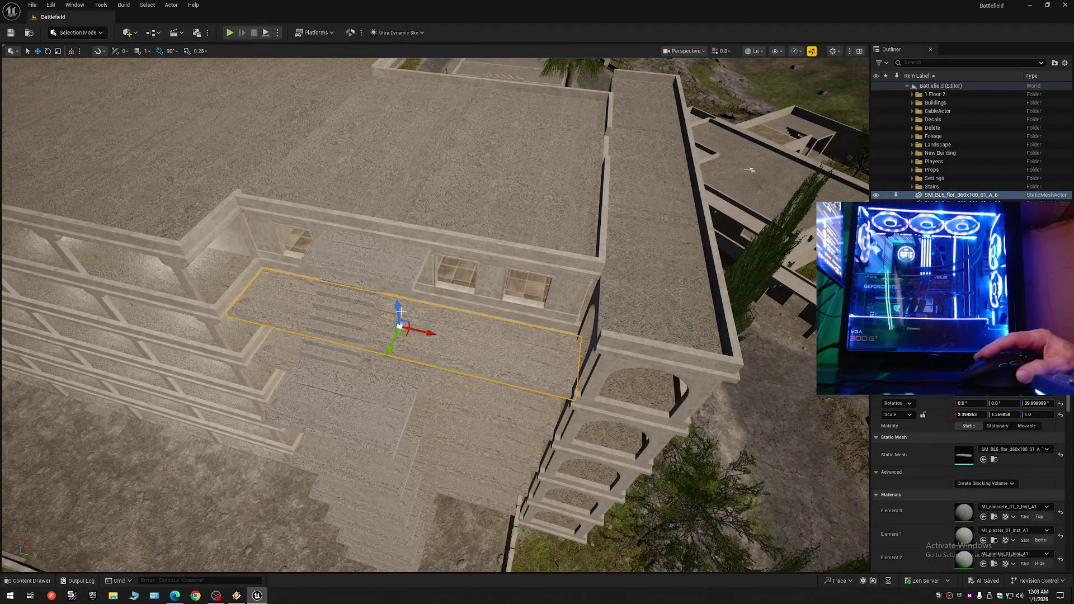
mouse_move(384, 250)
left_mouse_down()
mouse_move(406, 168)
mouse_move(462, 136)
mouse_move(571, 144)
mouse_move(610, 112)
mouse_move(598, 106)
left_mouse_up()
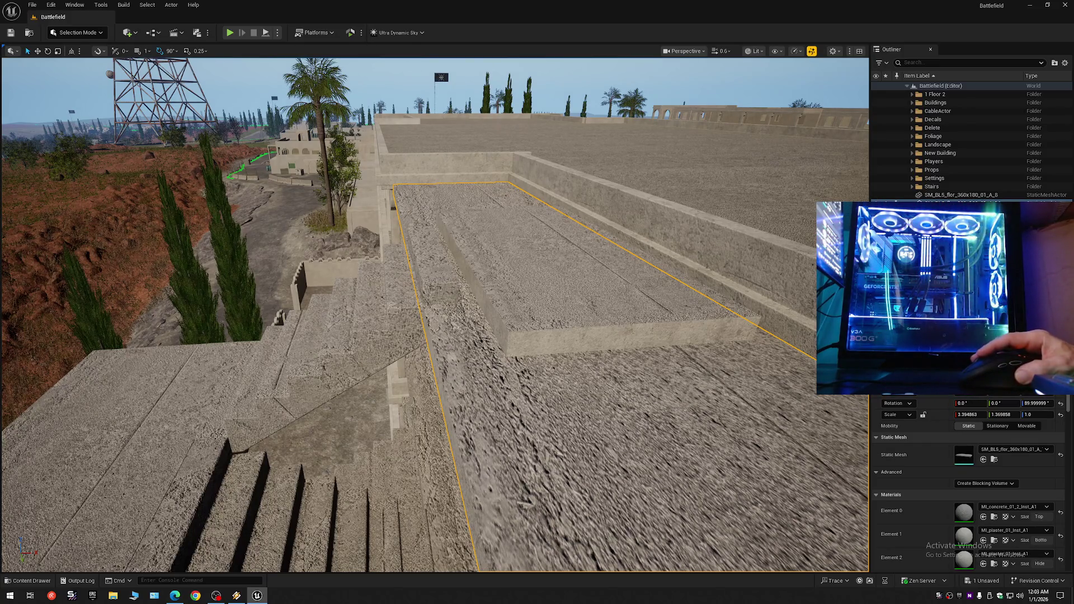
mouse_move(451, 297)
left_mouse_down()
mouse_move(662, 115)
mouse_move(647, 159)
mouse_move(587, 157)
mouse_move(586, 134)
left_mouse_up()
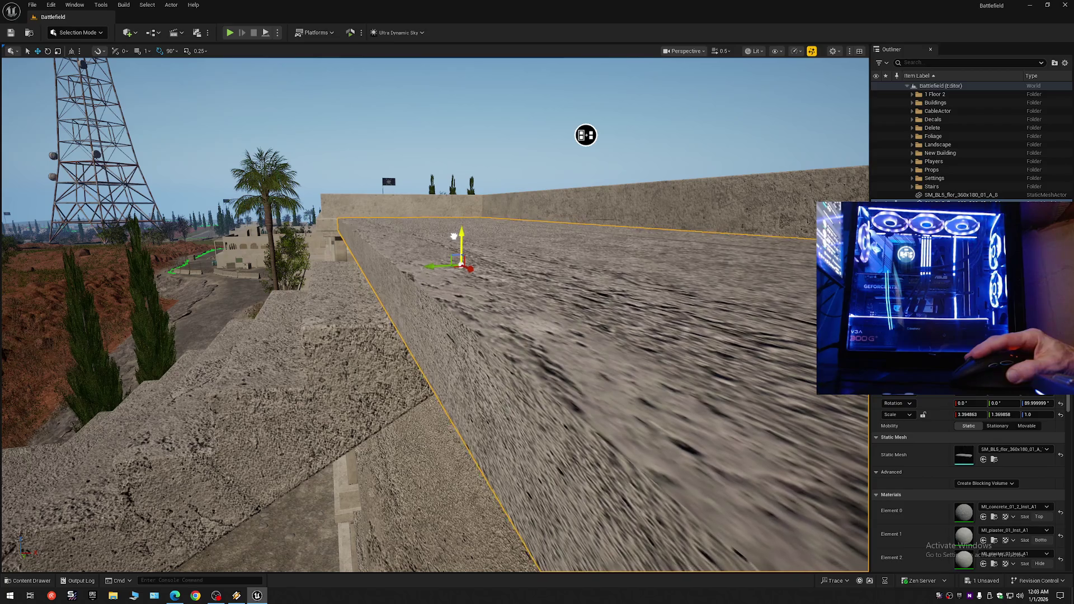
mouse_move(585, 135)
left_mouse_down()
mouse_move(358, 168)
mouse_move(283, 159)
mouse_move(246, 173)
mouse_move(244, 207)
mouse_move(243, 185)
left_mouse_up()
scroll(341, 165, "down", 1)
scroll(282, 160, "up", 1)
scroll(246, 193, "up", 2)
left_click_drag(473, 279, 473, 276)
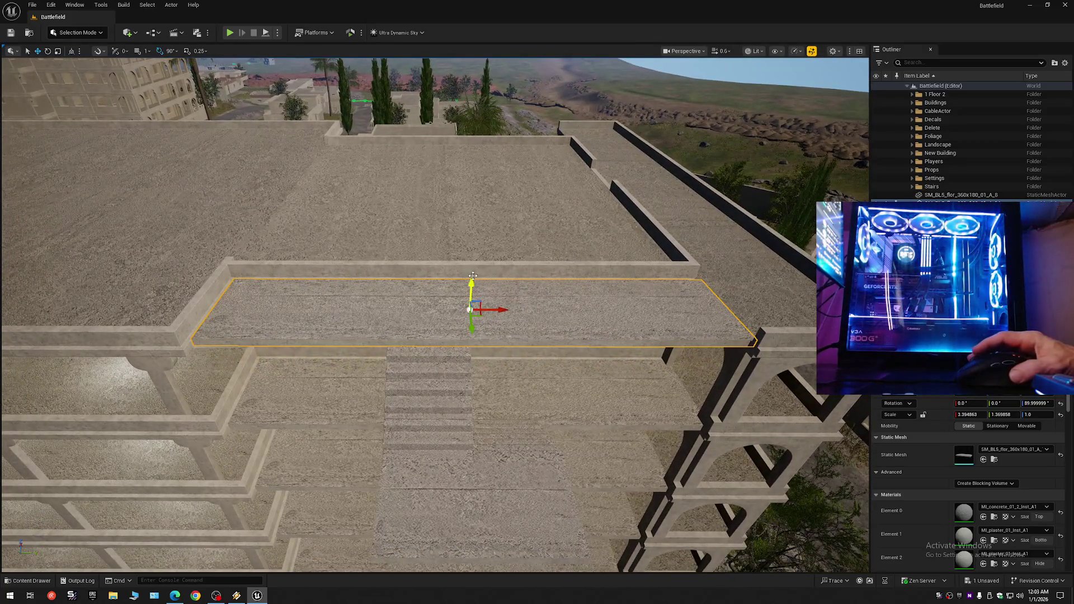
left_click(1064, 63)
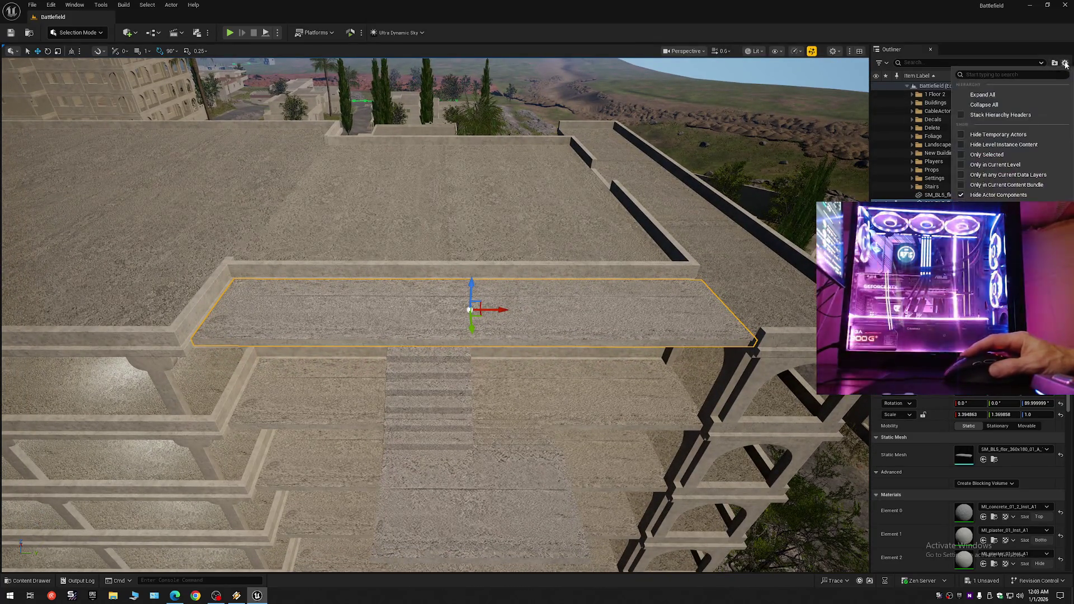
left_click(1012, 106)
left_click(911, 88)
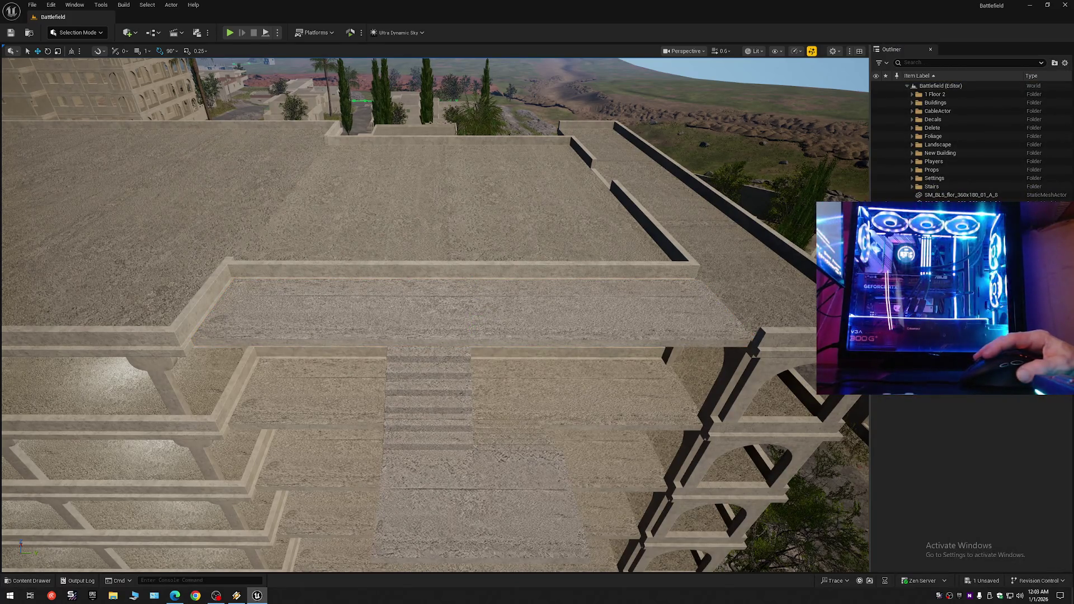
left_click(643, 312)
key("h")
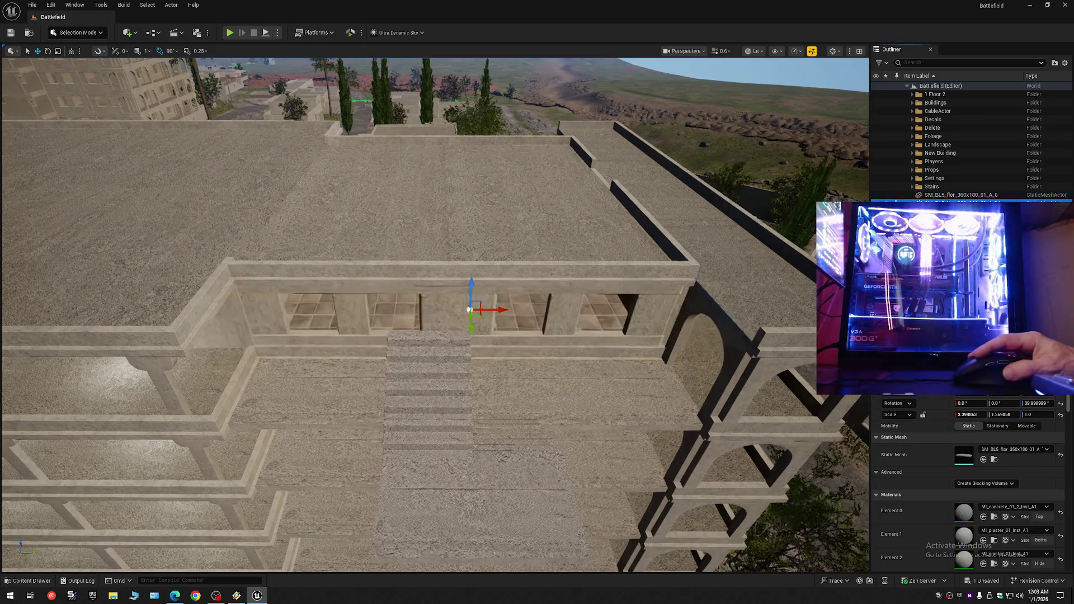
left_click(432, 301)
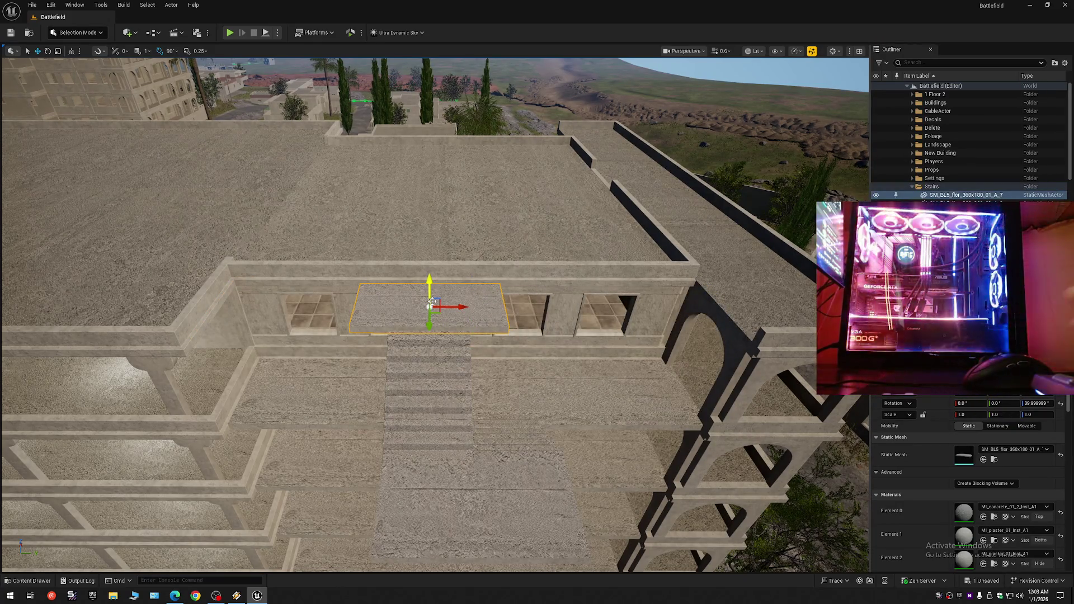
key("Delete")
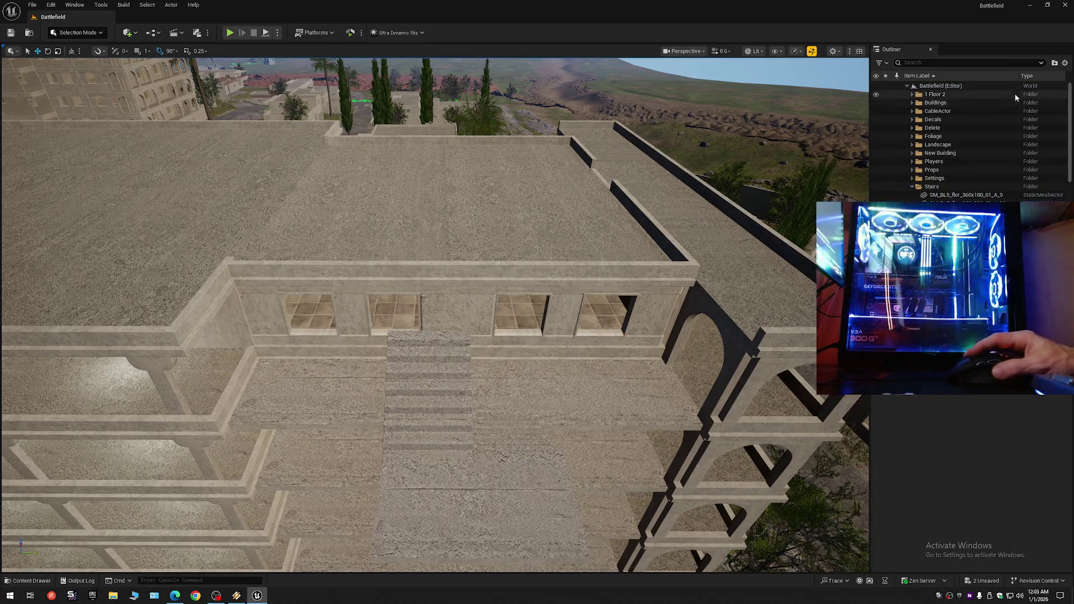
scroll(968, 139, "down", 2)
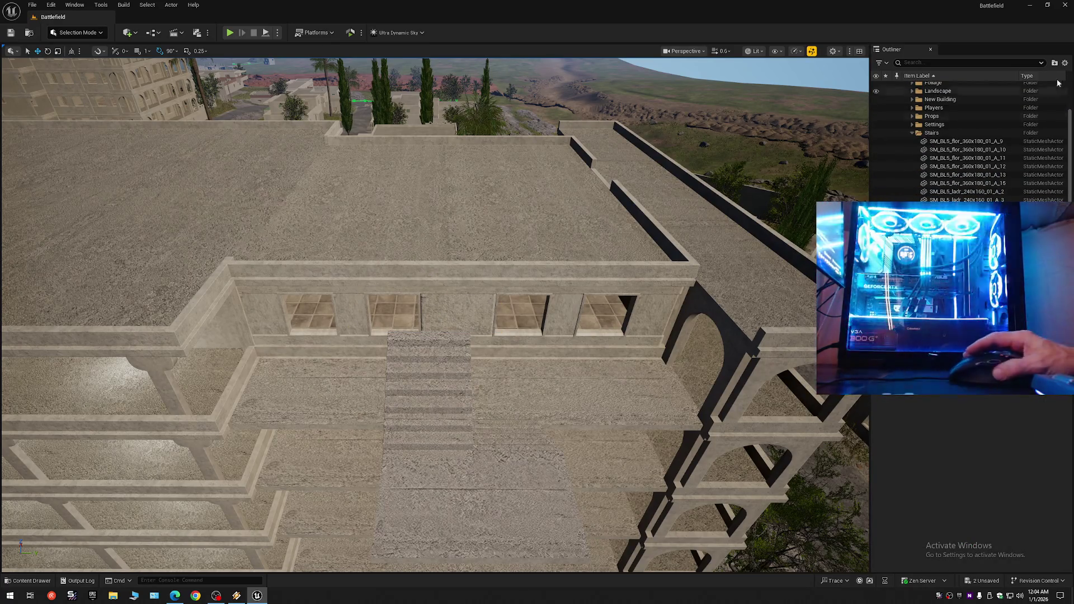
left_click(1064, 64)
left_click(984, 105)
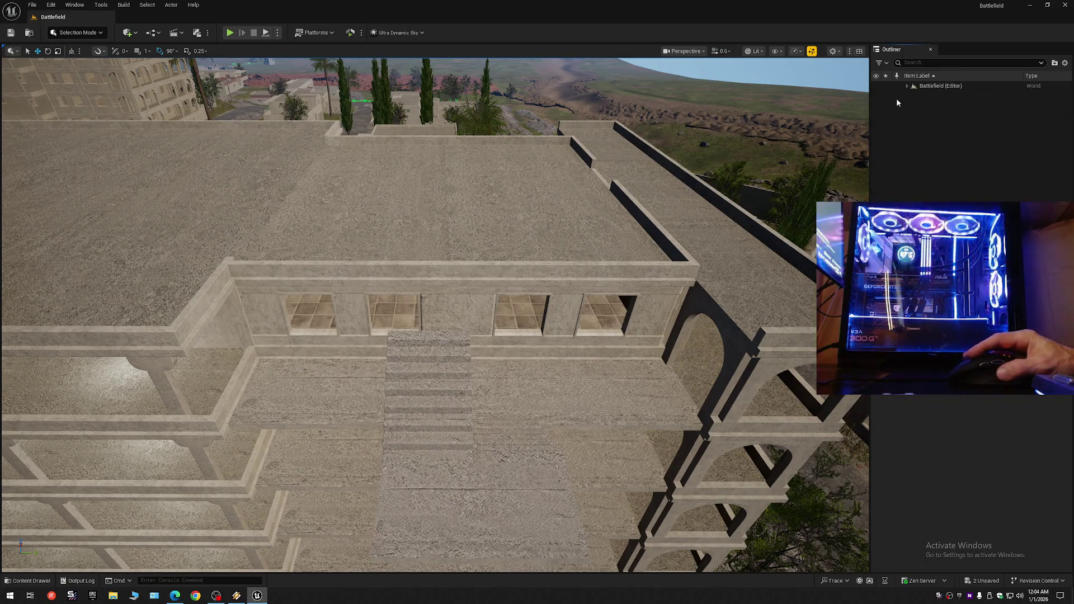
scroll(435, 313, "down", 3)
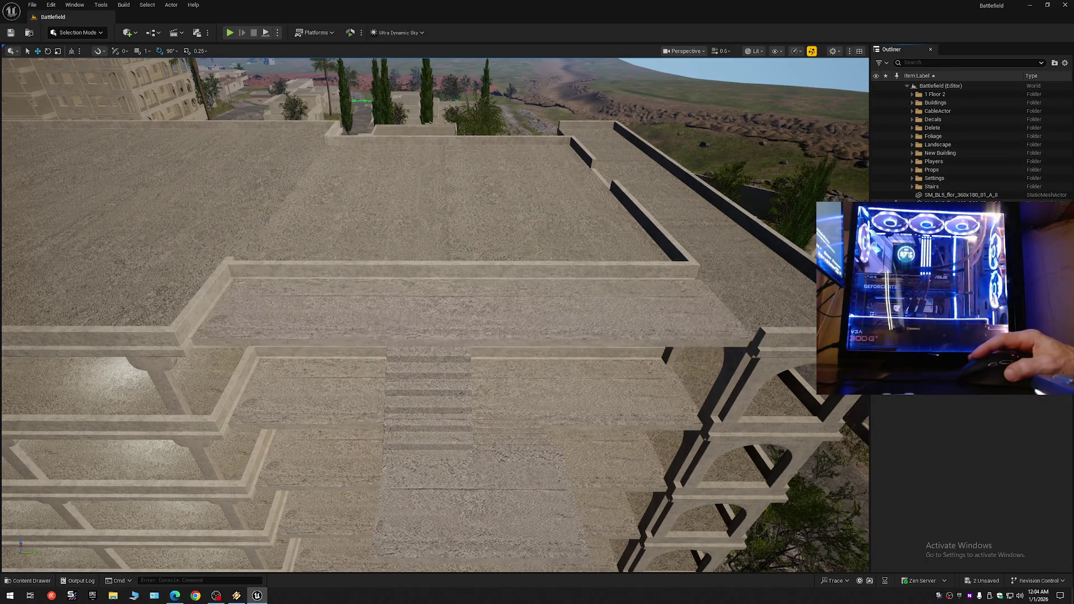
scroll(435, 313, "up", 1)
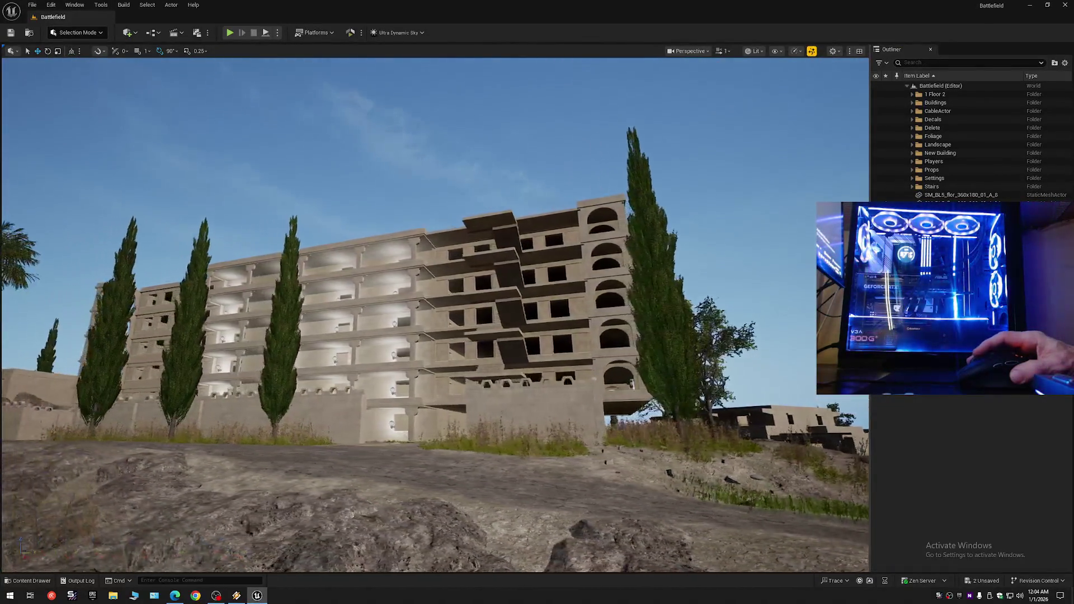
- Fly in toward the building's ground-floor stairs and along the covered colonnaded walkway
key("w")
scroll(434, 313, "down", 1)
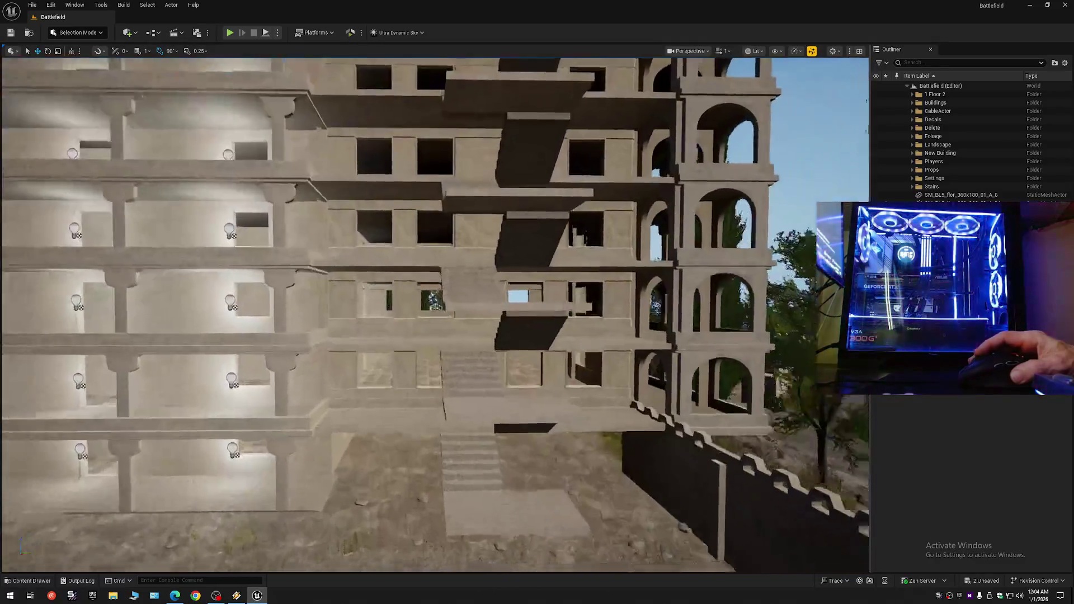
scroll(434, 313, "down", 3)
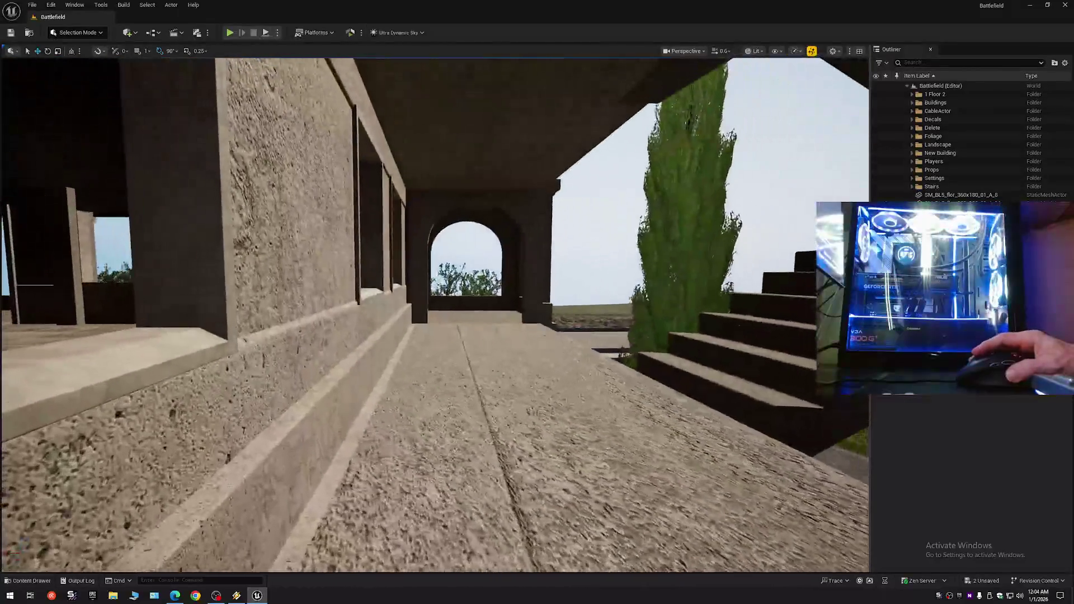
key("w")
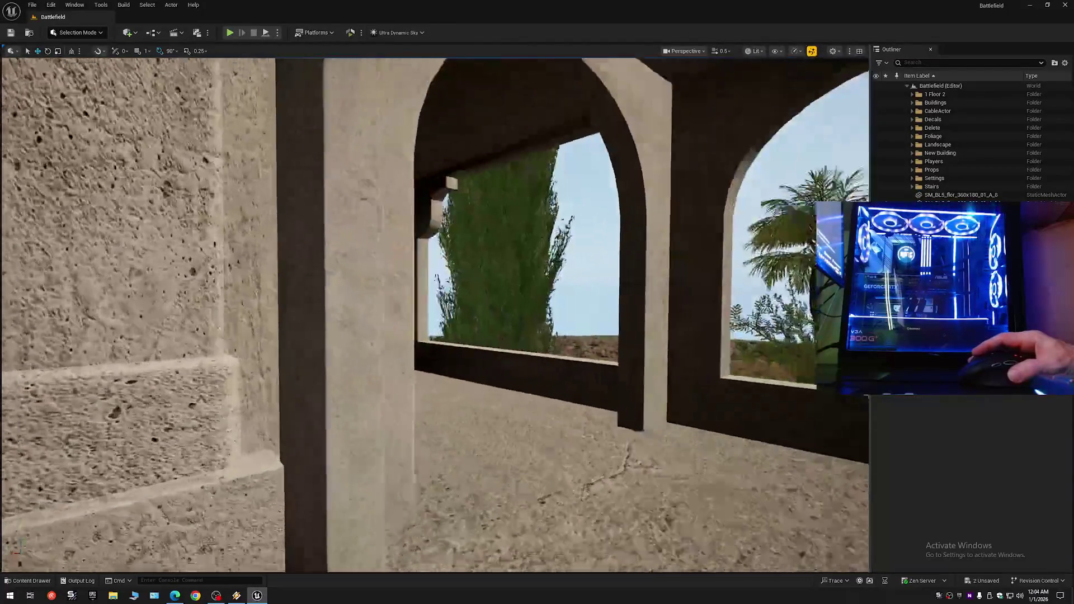
scroll(435, 314, "down", 1)
key("w")
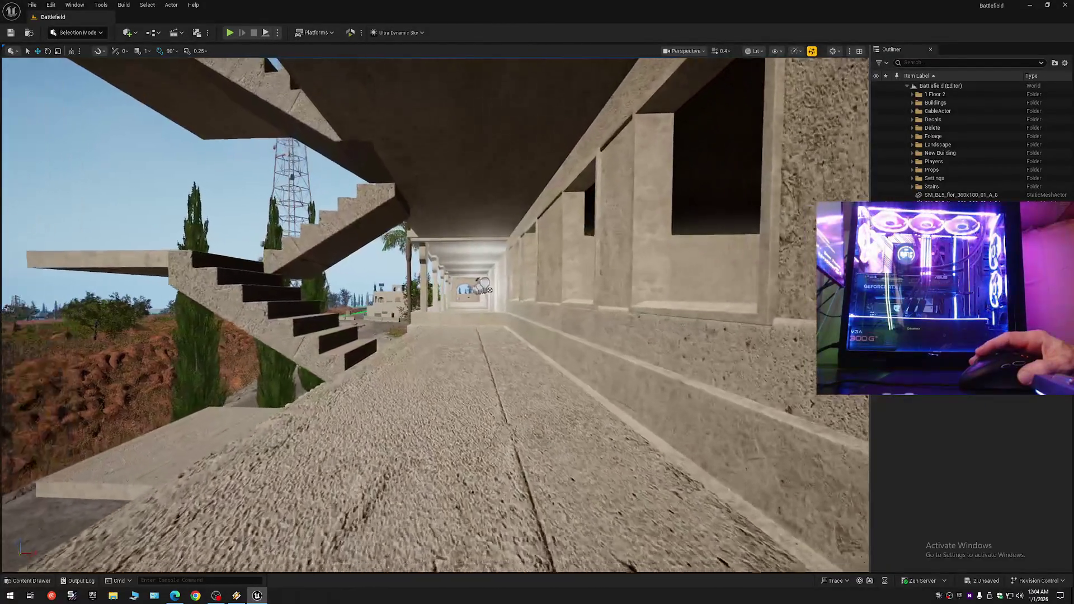
key("w")
scroll(434, 313, "up", 1)
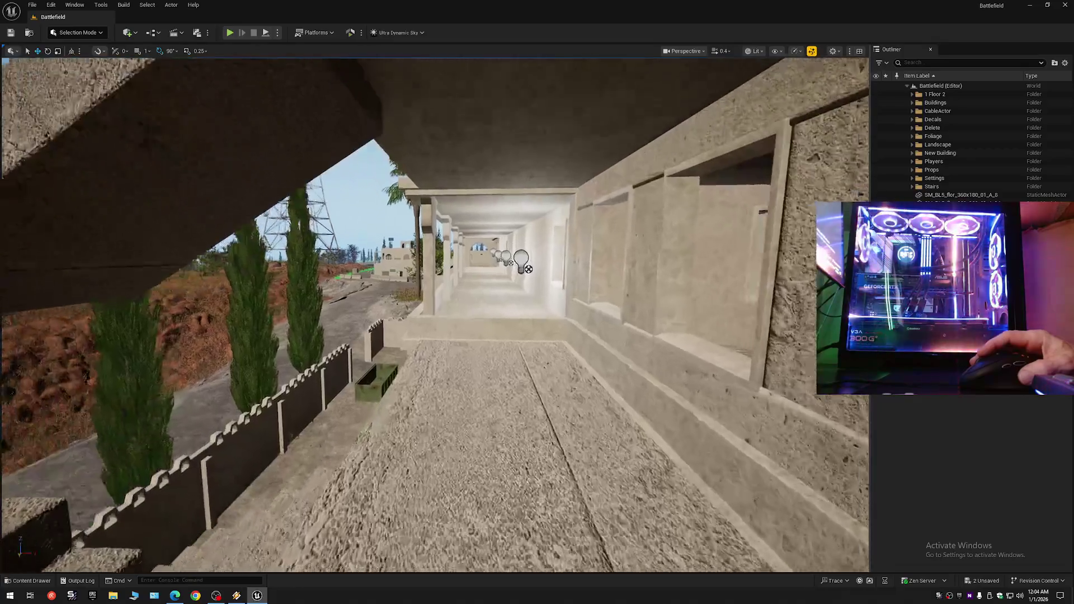
key("w")
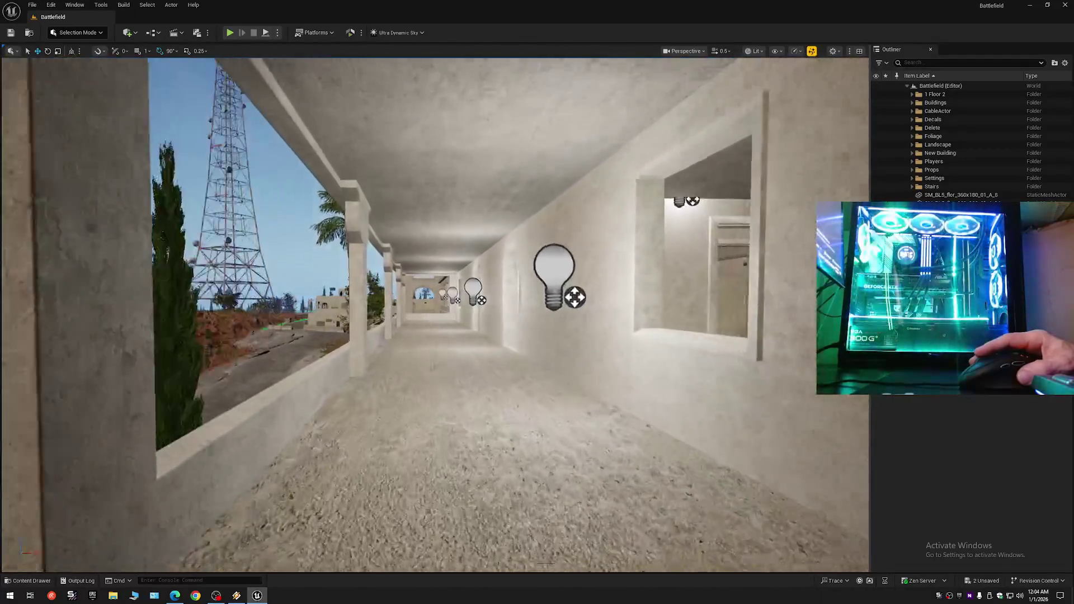
key("w")
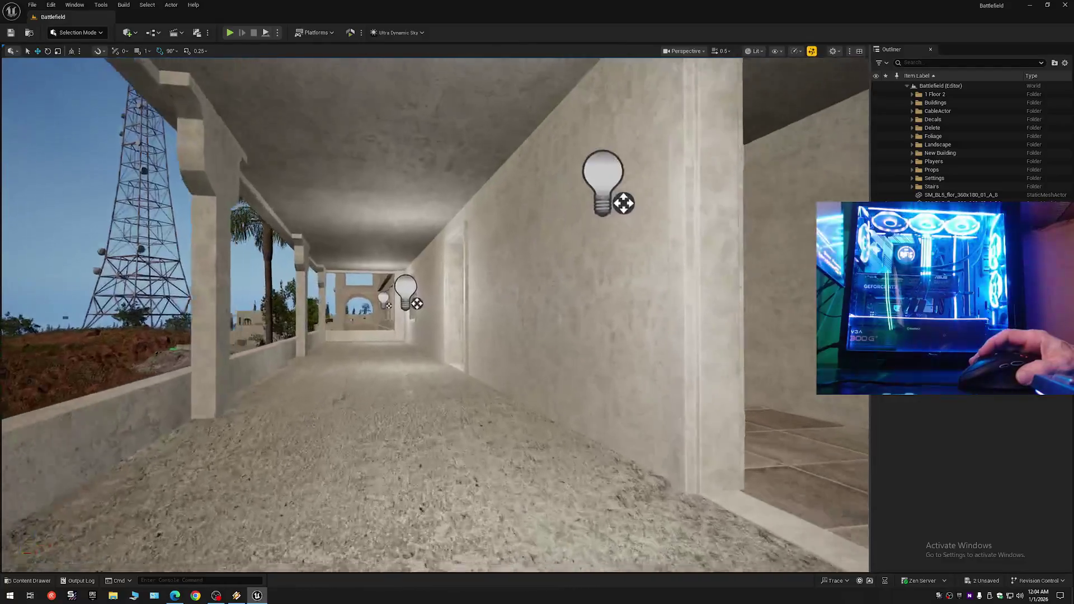
- Back out toward the facade, rise onto the lowest stair flight and select its step mesh
key("s")
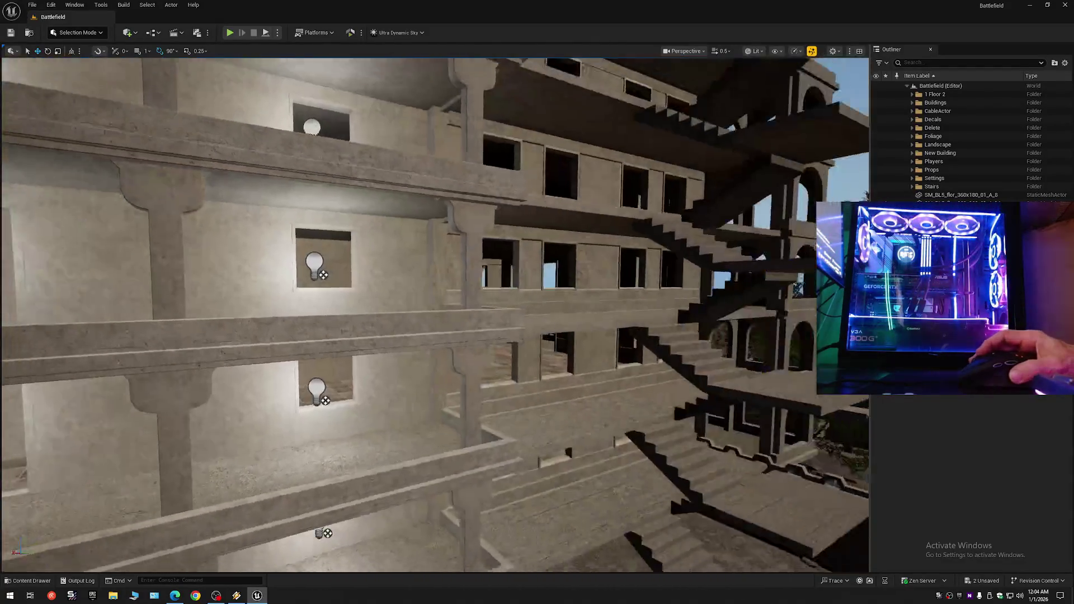
scroll(269, 175, "up", 2)
key("w")
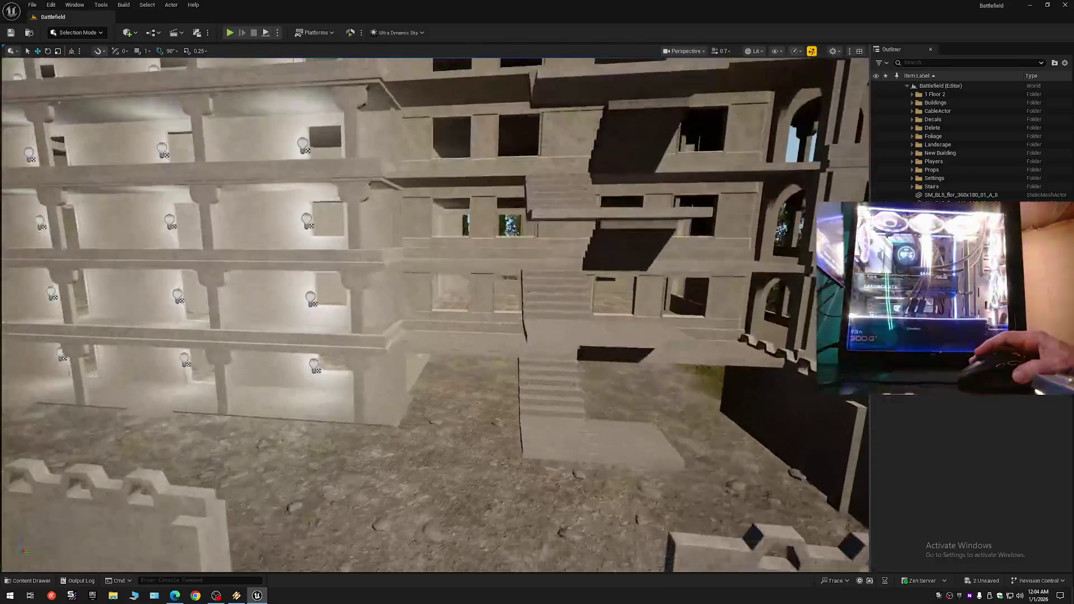
key("w")
scroll(434, 315, "down", 2)
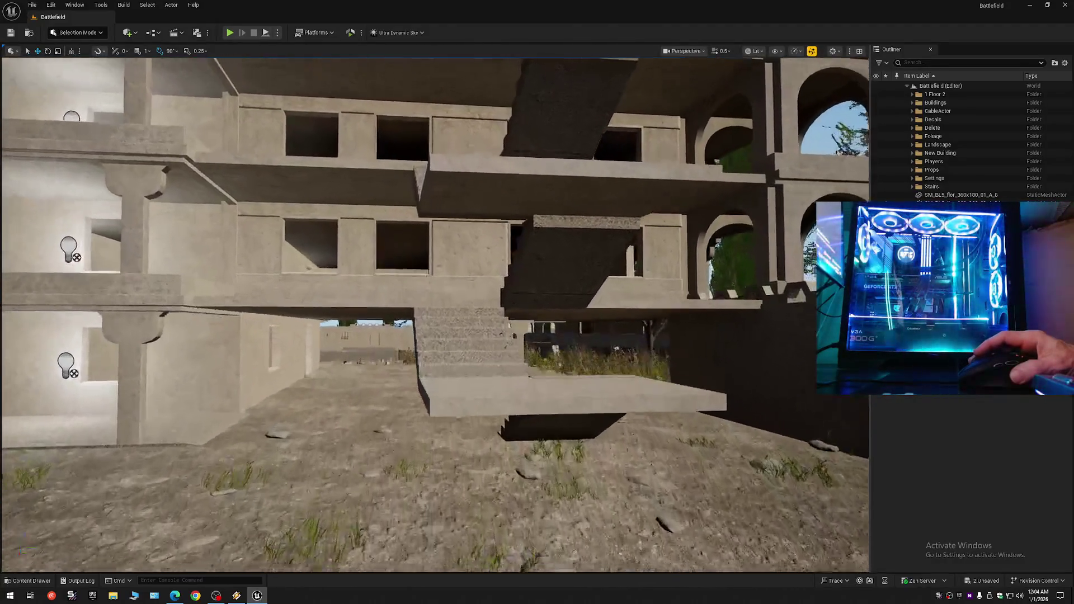
key("w")
scroll(434, 315, "down", 1)
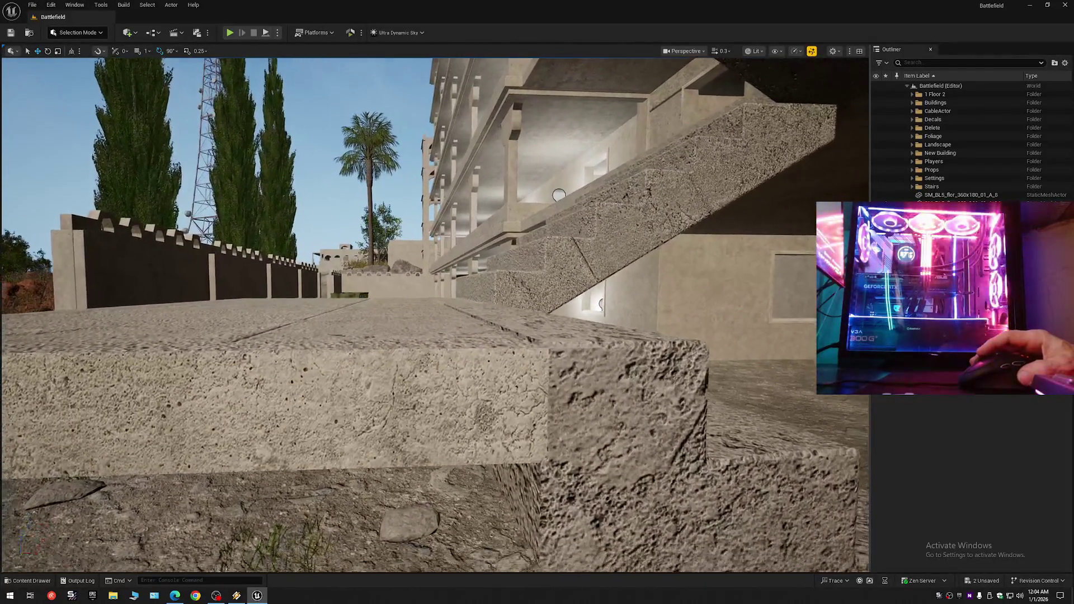
key("w")
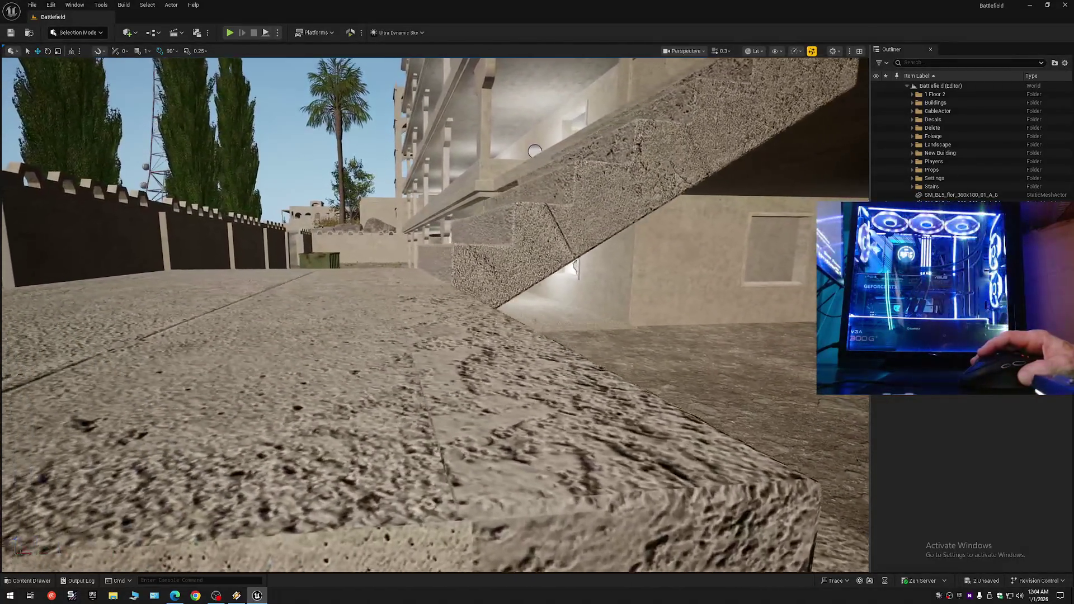
left_click(480, 320)
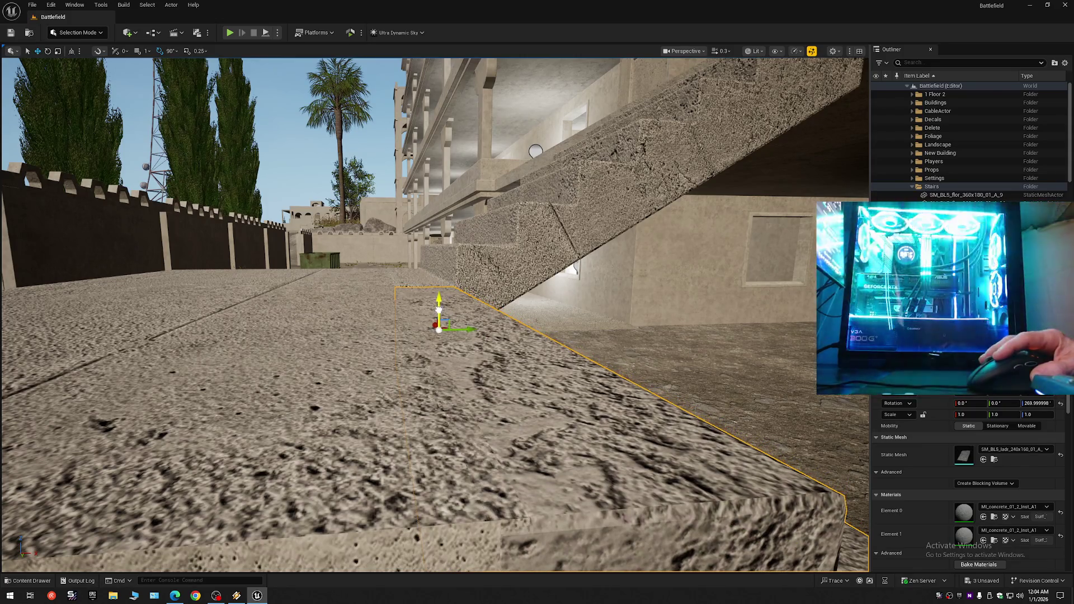
left_click_drag(435, 313, 504, 313)
left_click_drag(753, 145, 753, 145)
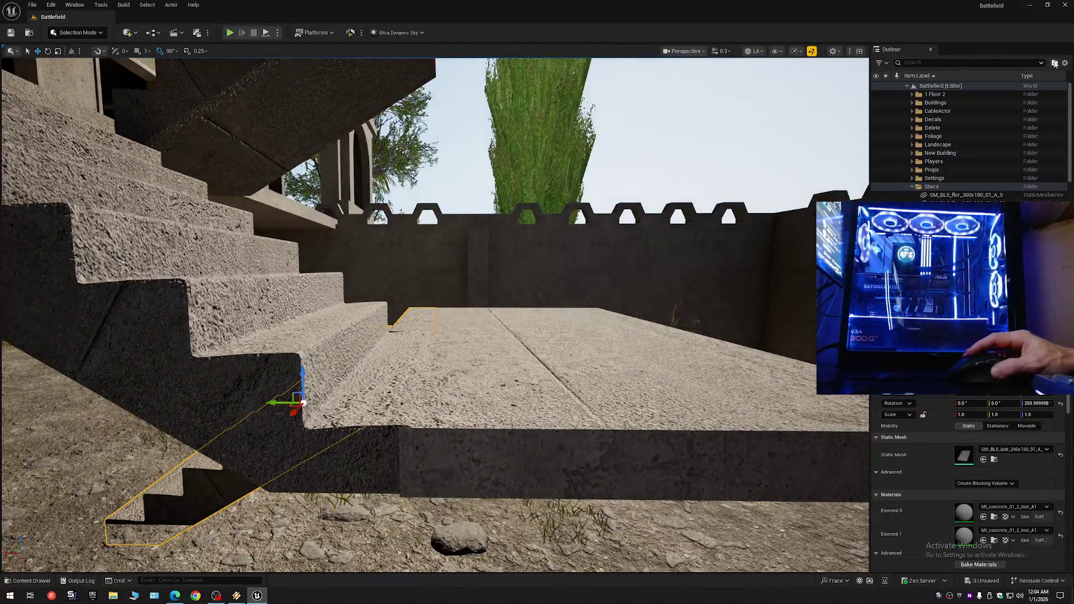
left_click(1065, 63)
left_click(901, 99)
left_click(907, 86)
left_click_drag(448, 314, 448, 313)
left_click_drag(543, 255, 543, 255)
left_click(427, 290)
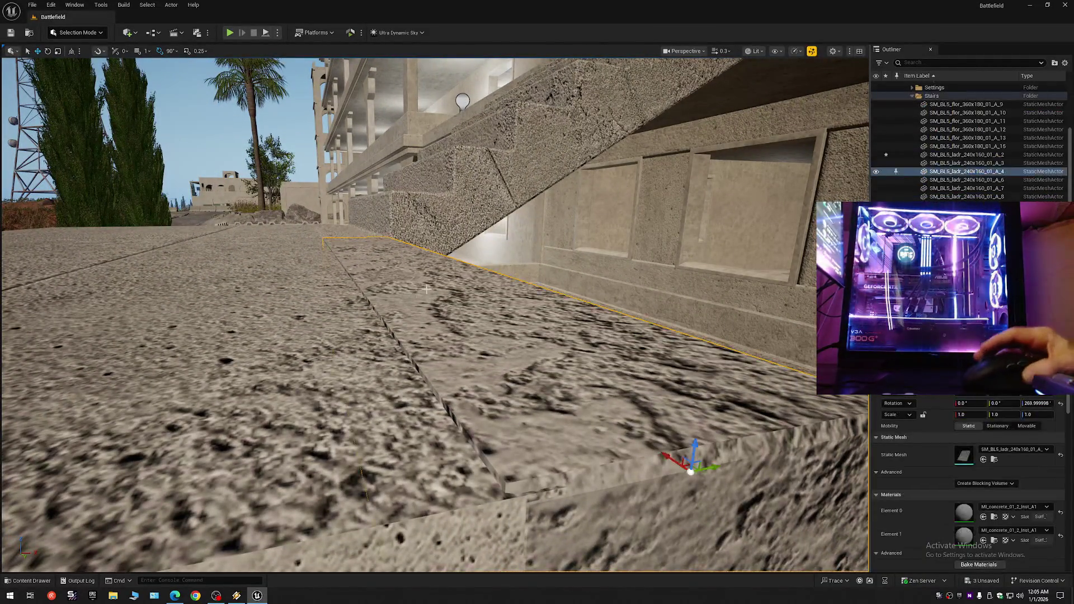
left_click_drag(399, 271, 398, 274)
left_click_drag(559, 145, 559, 145)
scroll(558, 145, "up", 1)
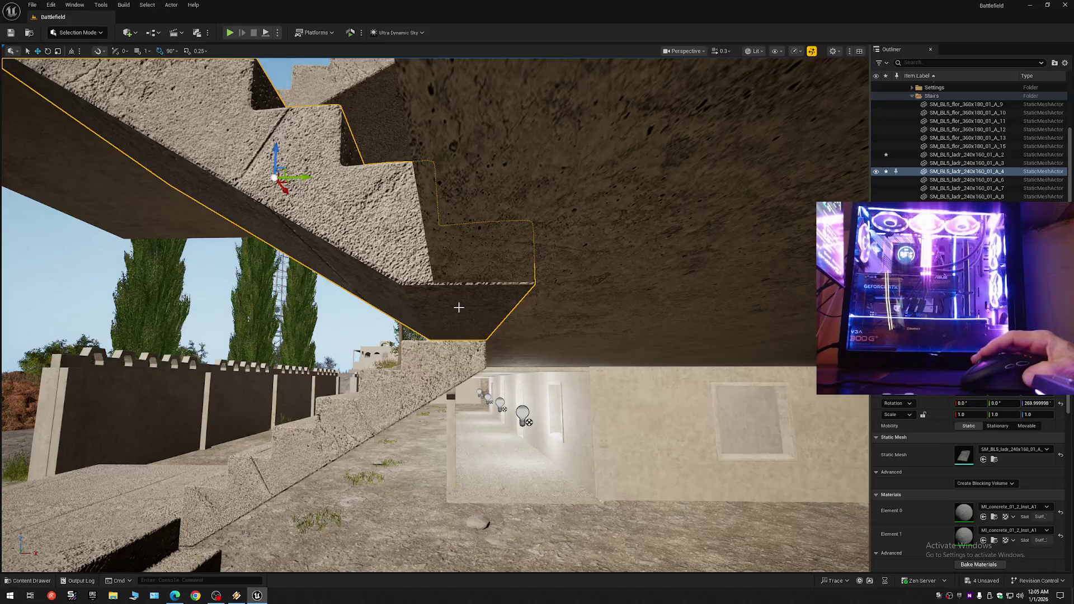
key("ctrl+z")
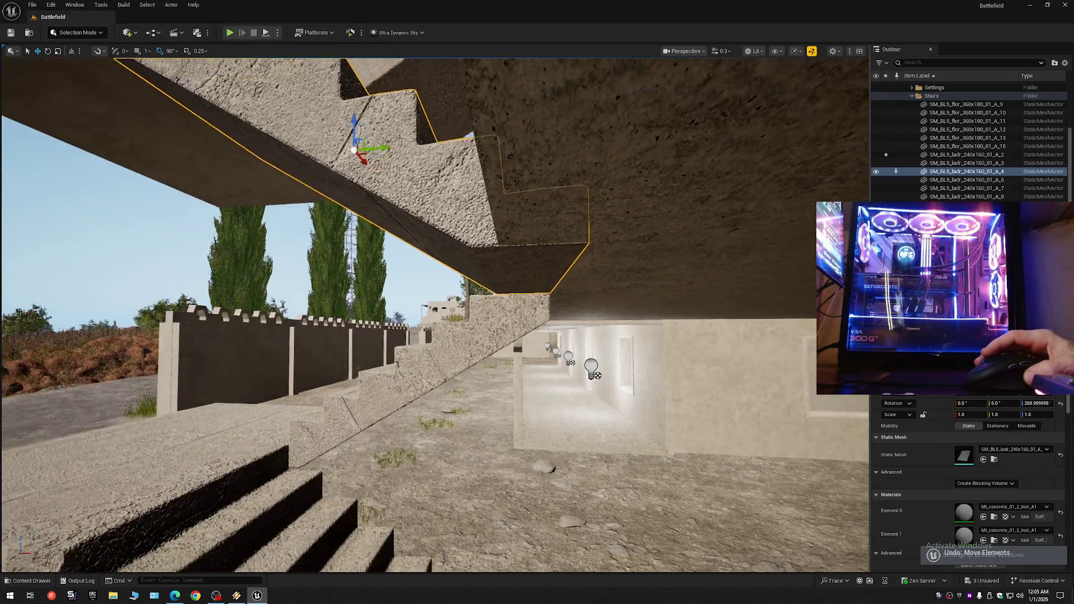
left_click_drag(450, 388, 449, 388)
left_click(1065, 64)
left_click(996, 105)
left_click_drag(447, 336, 448, 335)
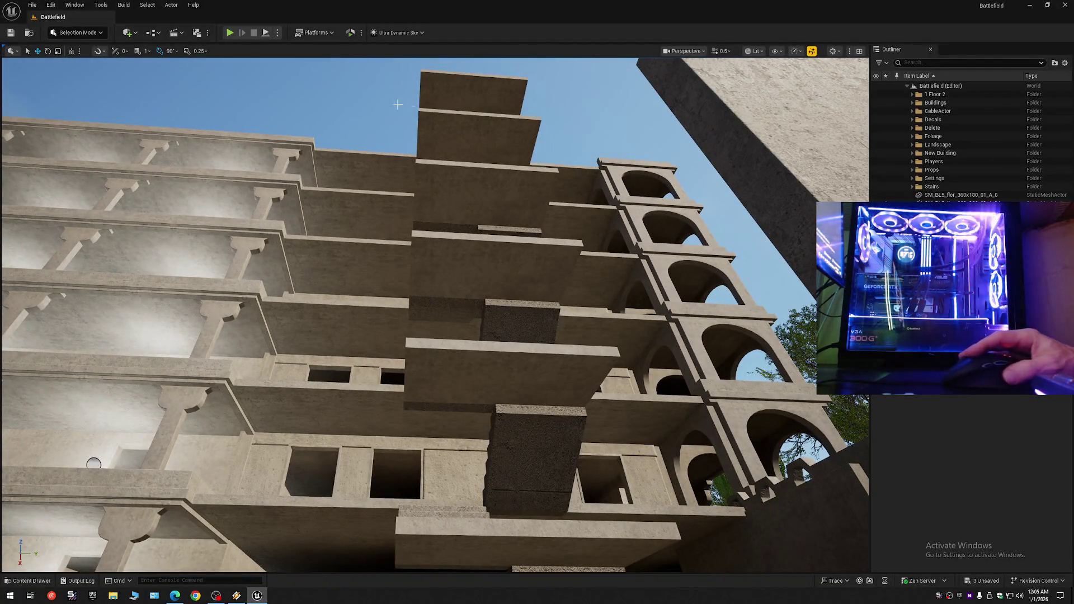
- Save the current level from the File menu
left_click(10, 33)
left_click(32, 4)
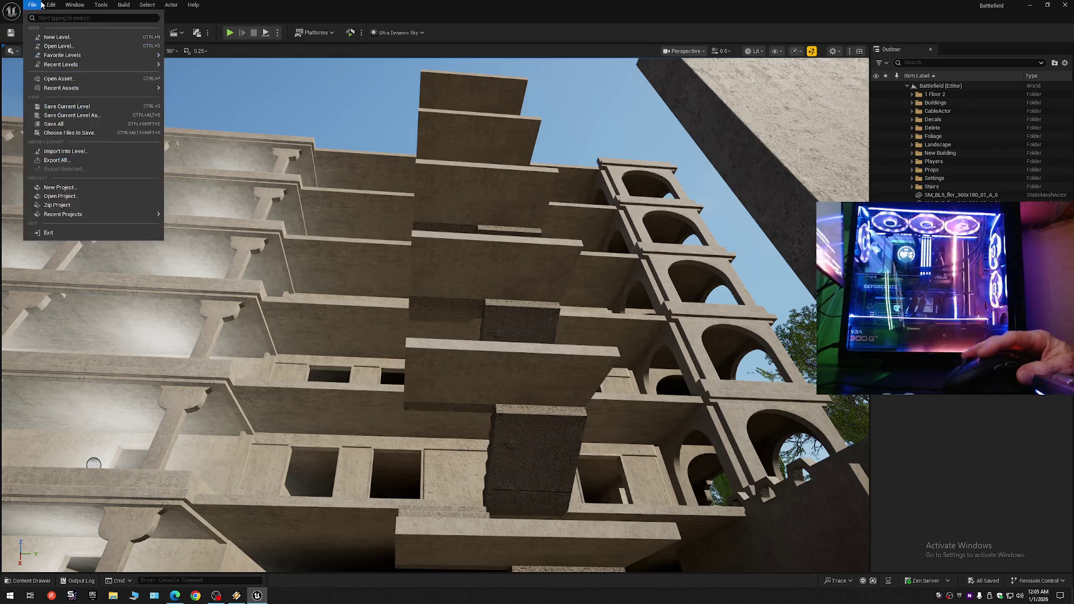
left_click(60, 106)
left_click_drag(448, 336, 447, 335)
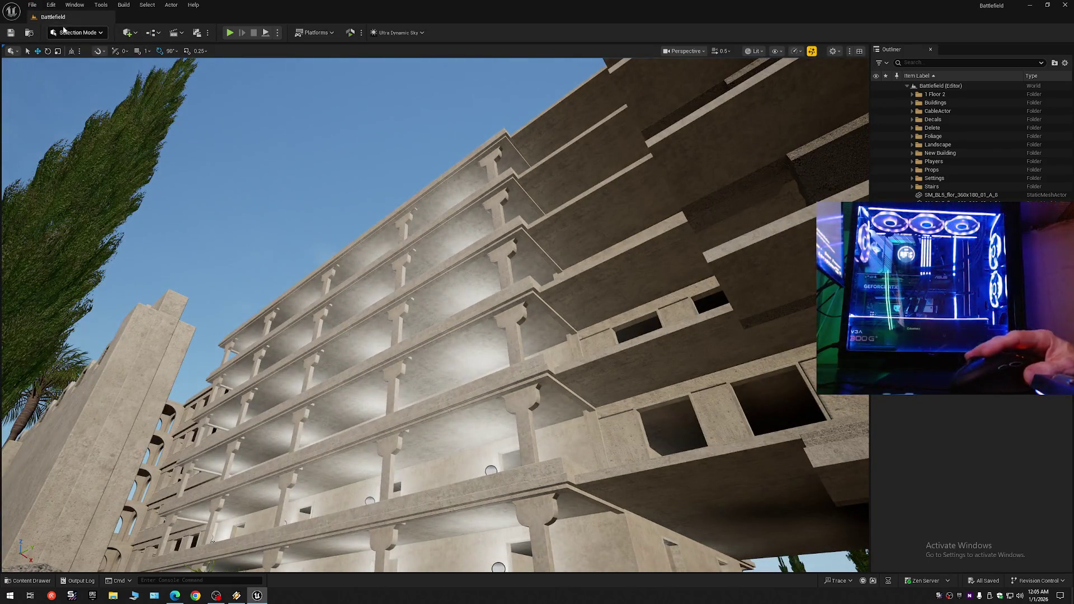
left_click(35, 6)
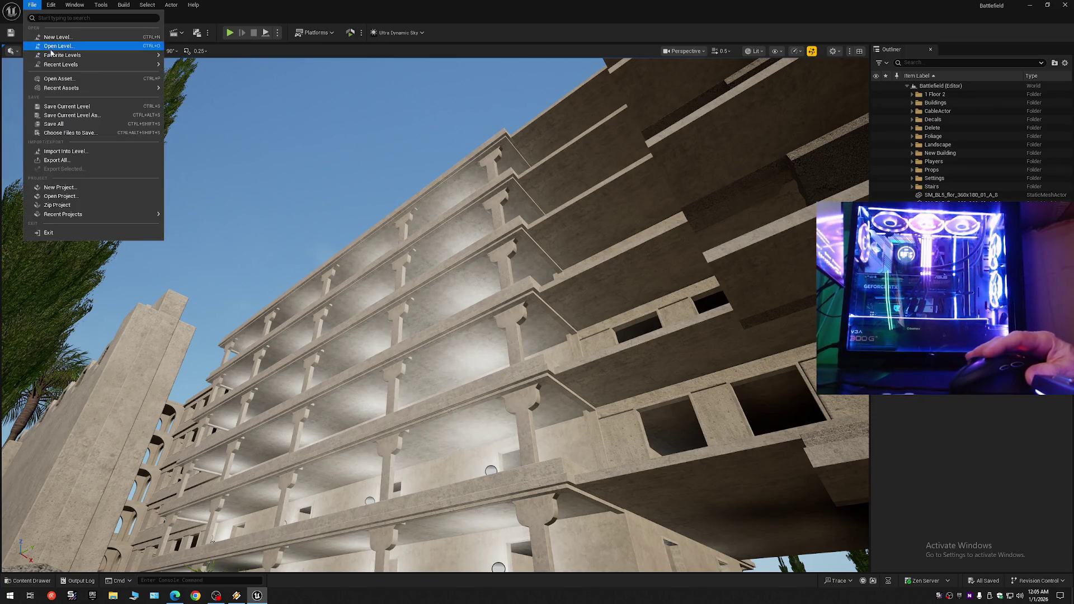
left_click(60, 107)
- Save the level over the existing Battlefield level, confirming the replace
left_click(33, 6)
left_click(60, 106)
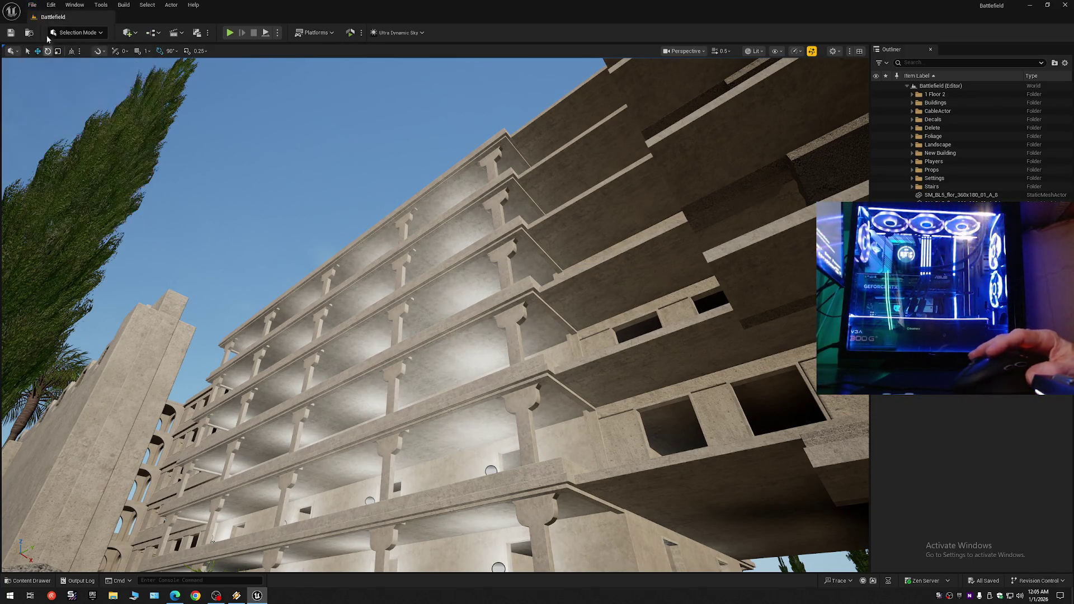
left_click(34, 5)
left_click(72, 114)
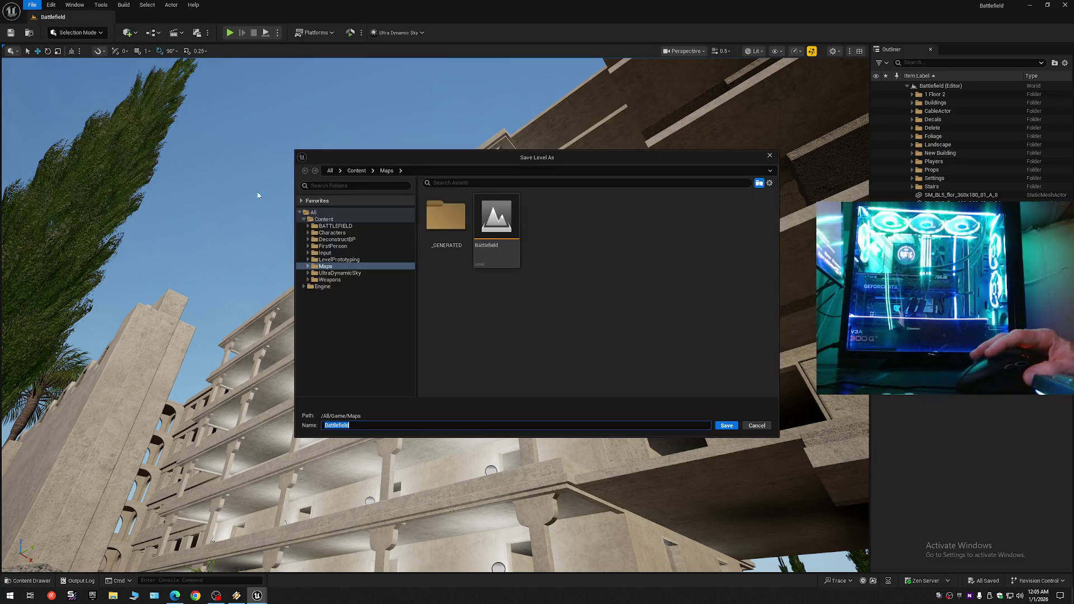
double_click(497, 229)
left_click(559, 312)
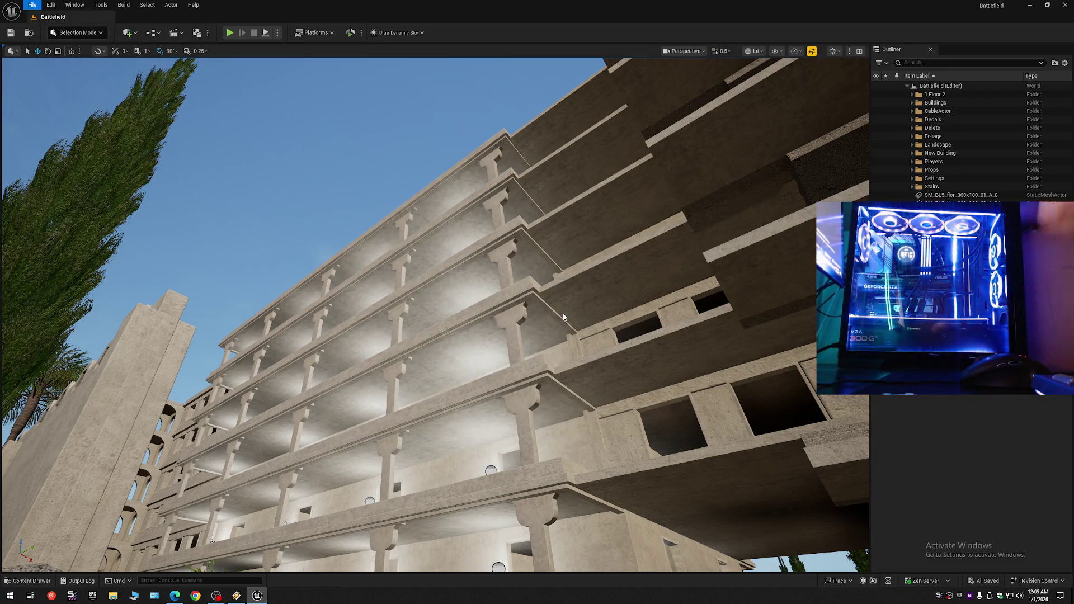
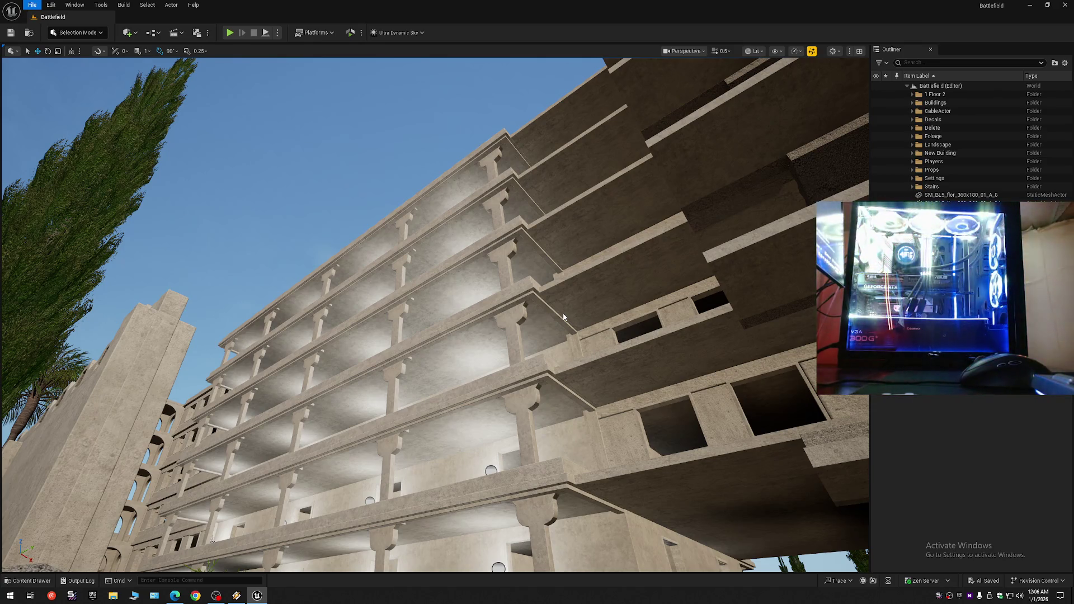
- Leave the active editing mode and collapse the Outliner to show the Battlefield level's folders
key("Escape")
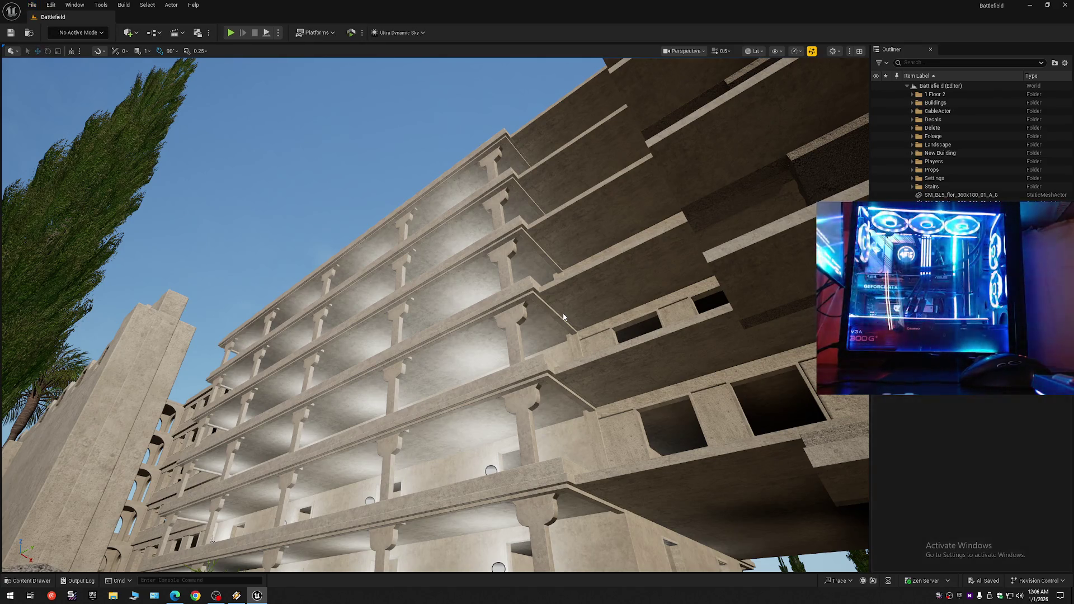
left_click(563, 314)
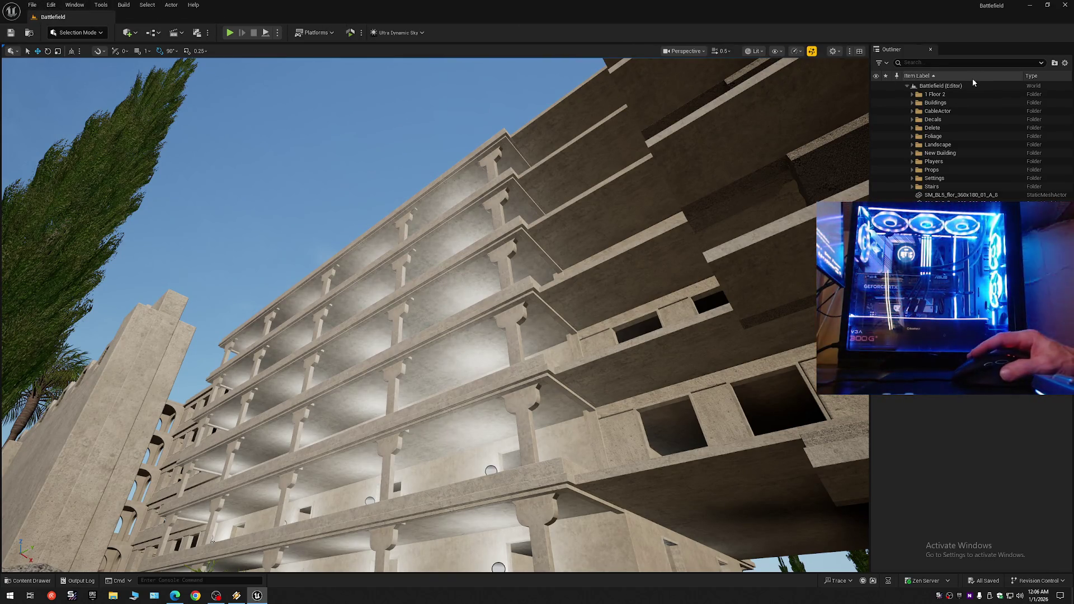
left_click(1064, 63)
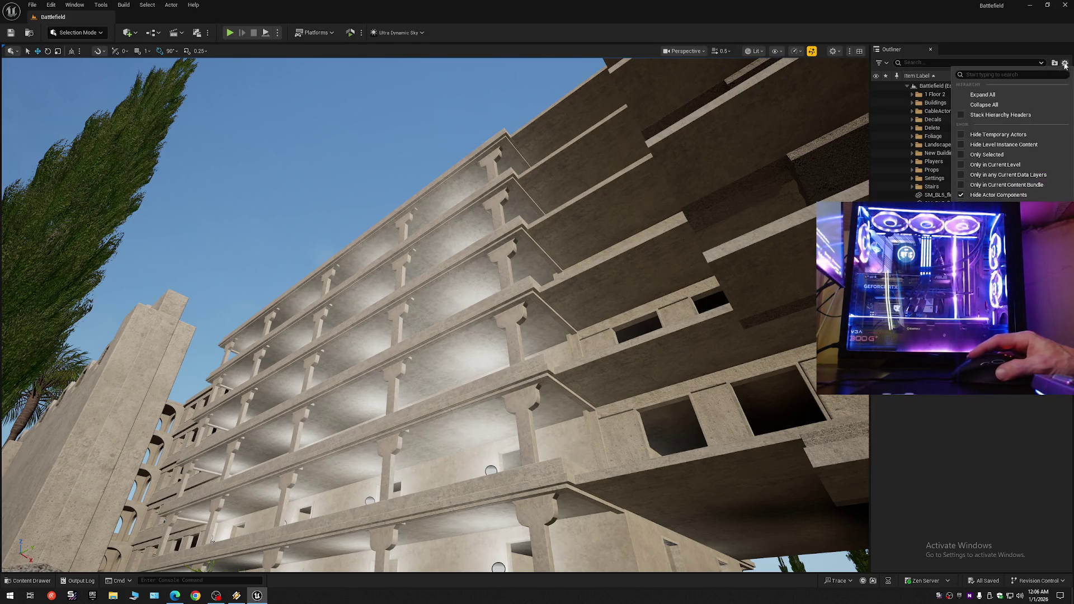
left_click(996, 105)
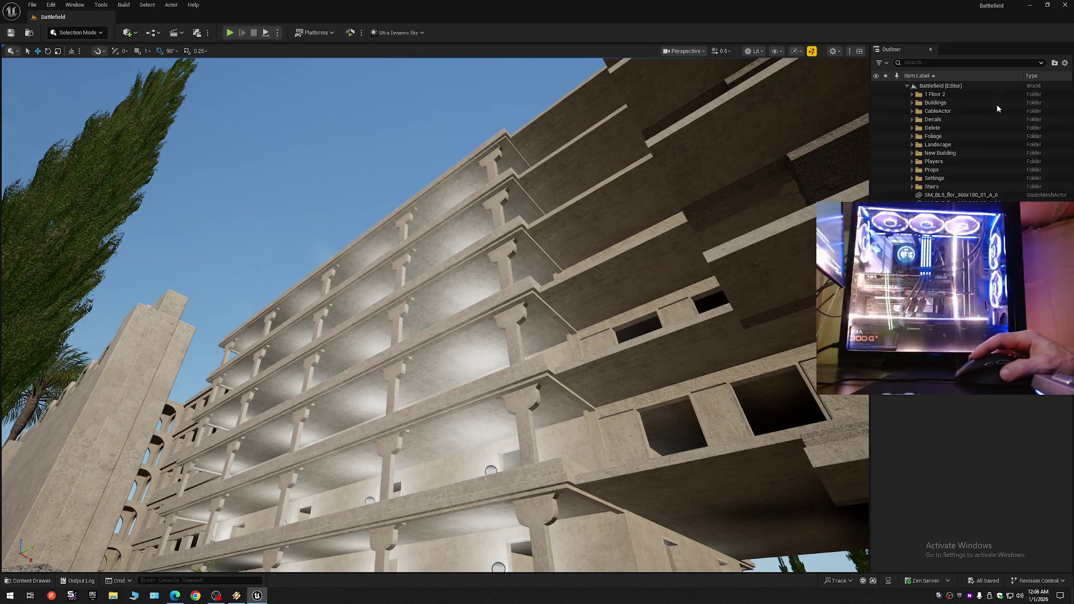
left_click(907, 87)
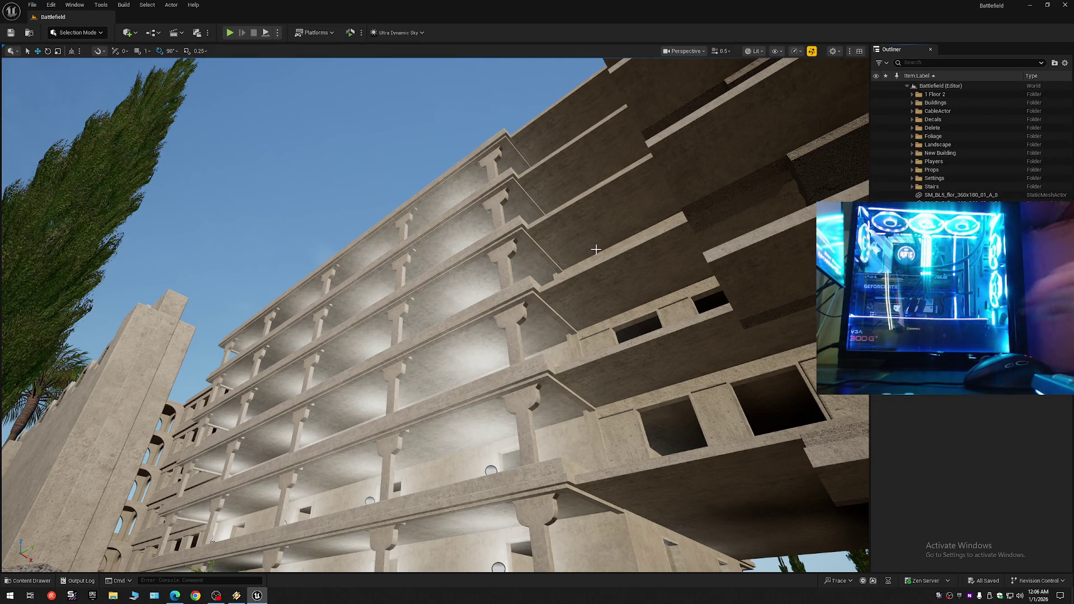
- Fly down beside the building toward the stairs, briefly checking the music player and streaming software
mouse_move(450, 405)
left_mouse_down()
mouse_move(431, 475)
mouse_move(442, 414)
mouse_move(406, 415)
mouse_move(445, 414)
left_mouse_up()
scroll(413, 416, "down", 1)
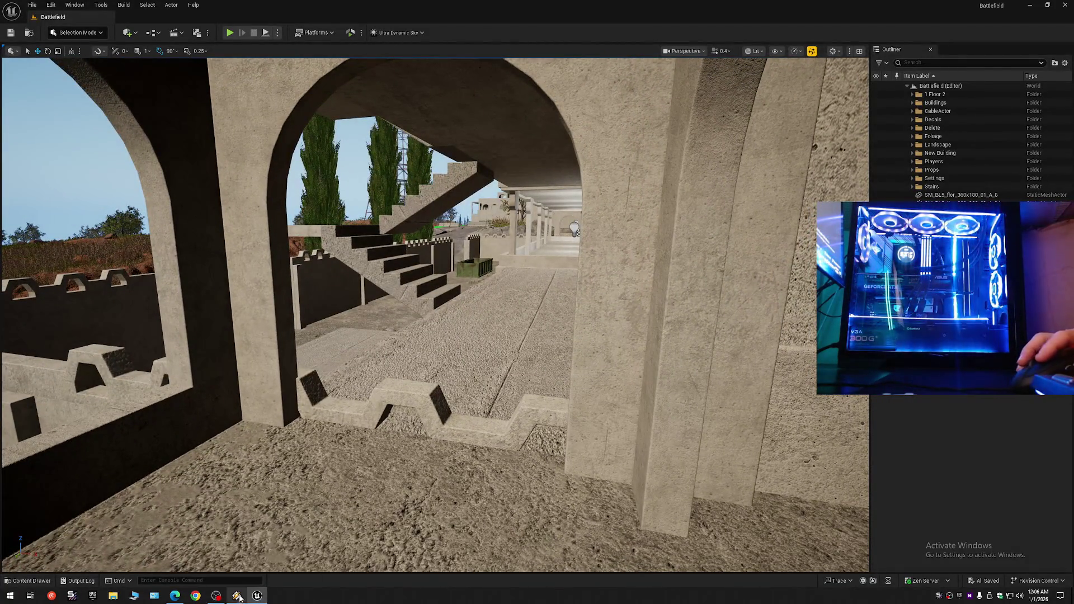
left_click(239, 596)
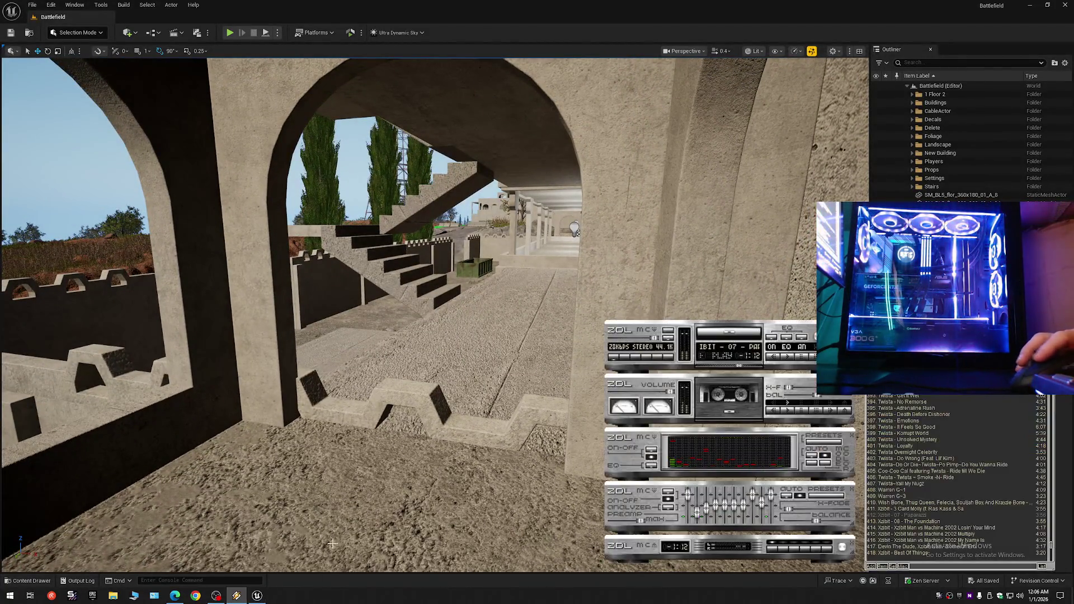
left_click(222, 599)
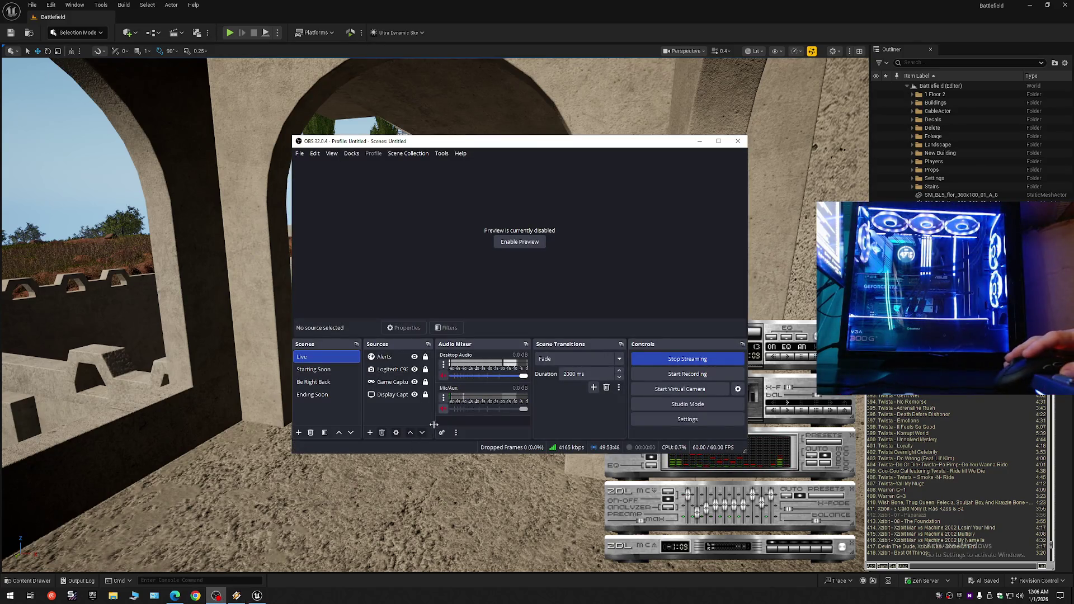
left_click_drag(408, 435, 407, 436)
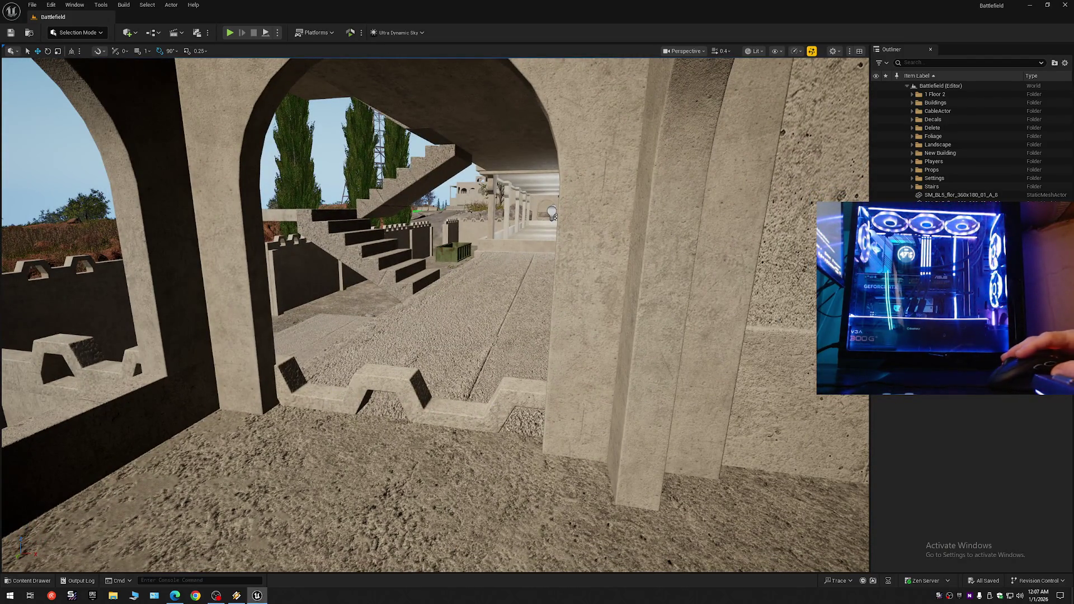
left_click(217, 596)
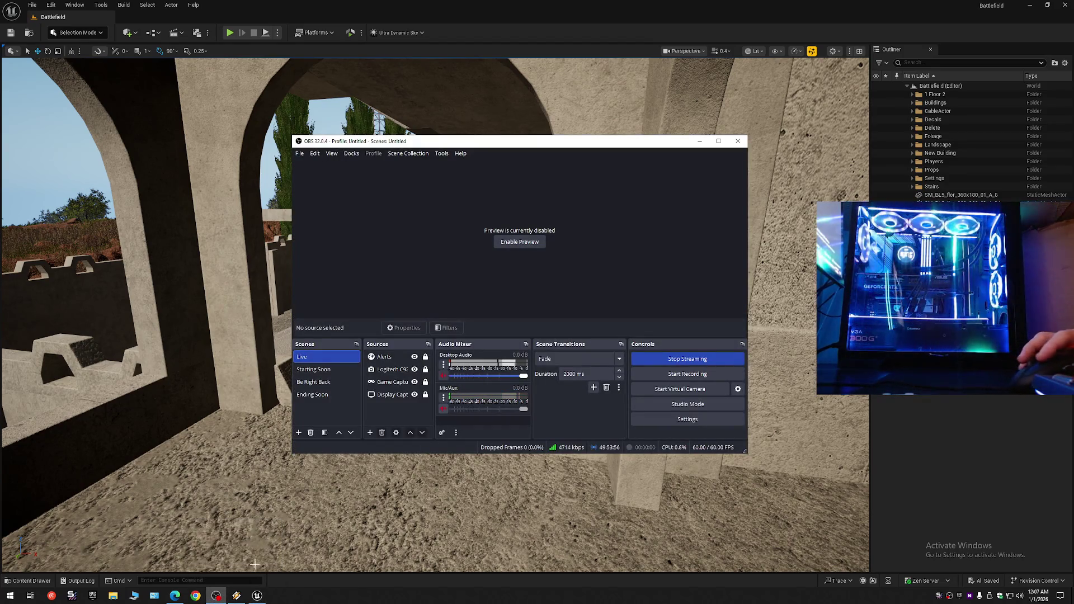
left_click(238, 597)
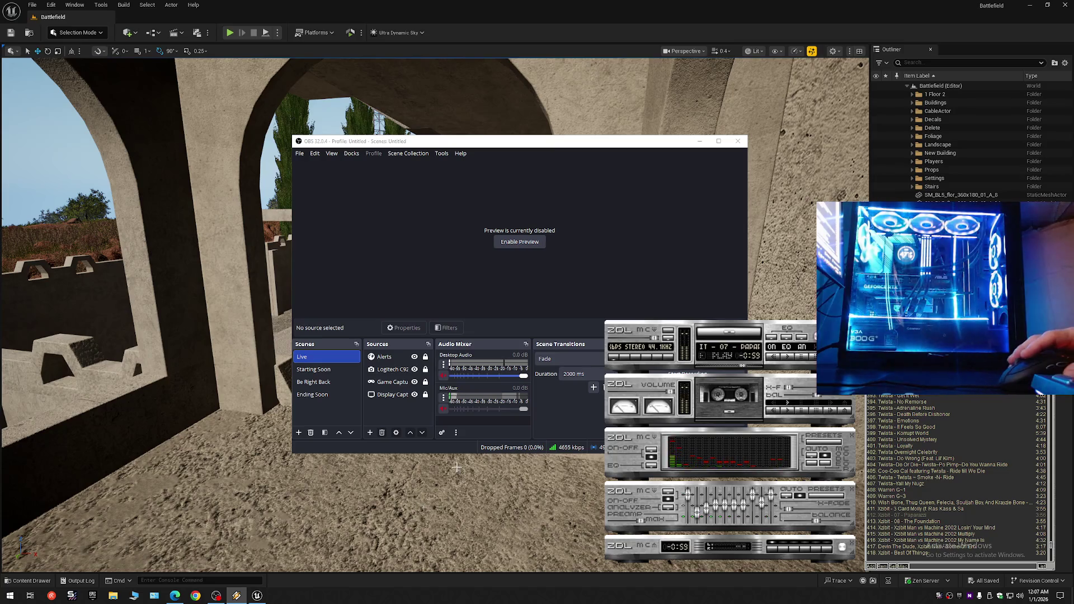
left_click(259, 597)
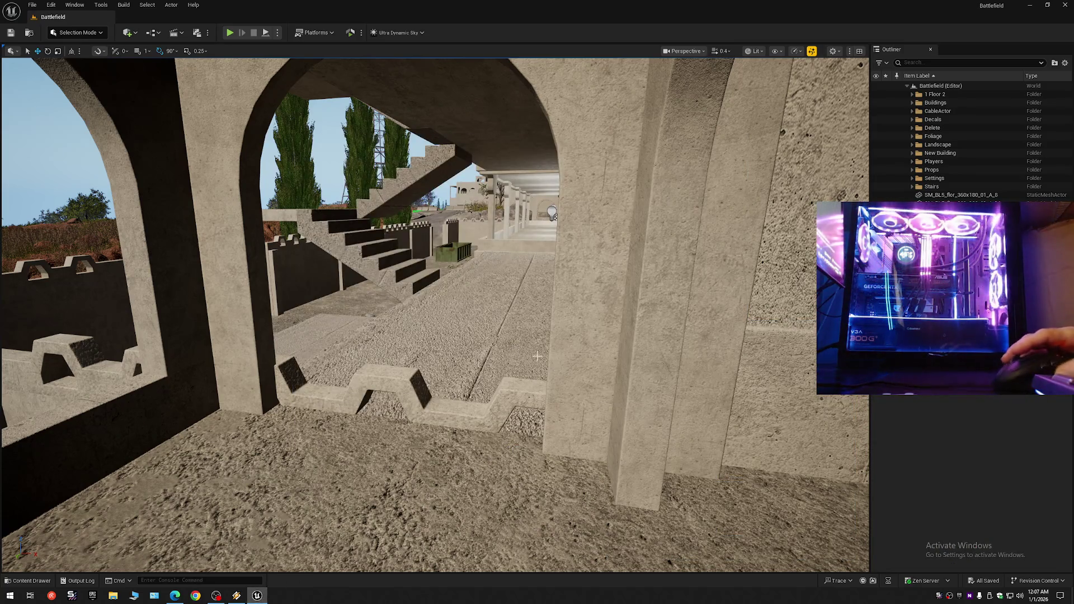
- Fly beneath the stairs to face the corridor and refresh the Outliner tree
mouse_move(531, 342)
left_mouse_down()
mouse_move(515, 286)
mouse_move(402, 274)
mouse_move(394, 304)
mouse_move(358, 297)
mouse_move(243, 76)
mouse_move(300, 99)
left_mouse_up()
scroll(493, 285, "down", 1)
scroll(402, 277, "up", 1)
scroll(335, 251, "up", 2)
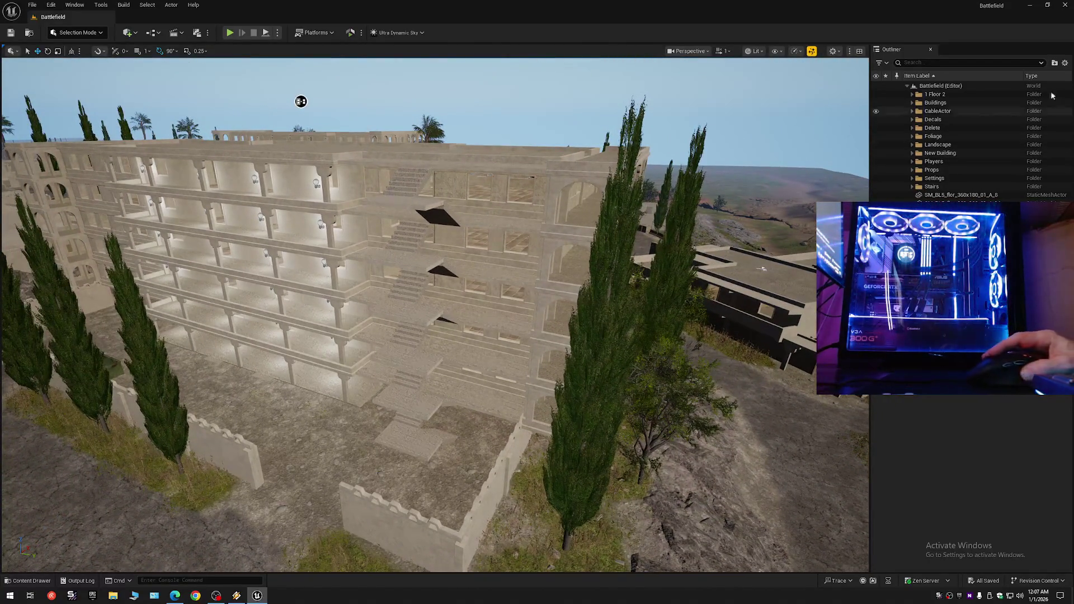
left_click(1066, 63)
left_click(907, 85)
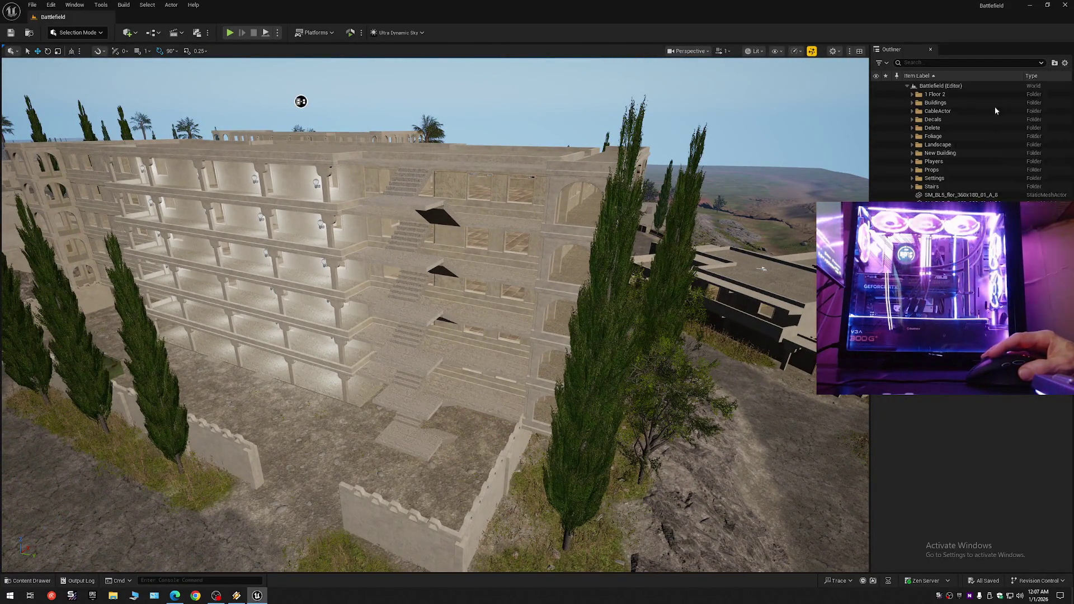
left_click(907, 86)
left_click(906, 86)
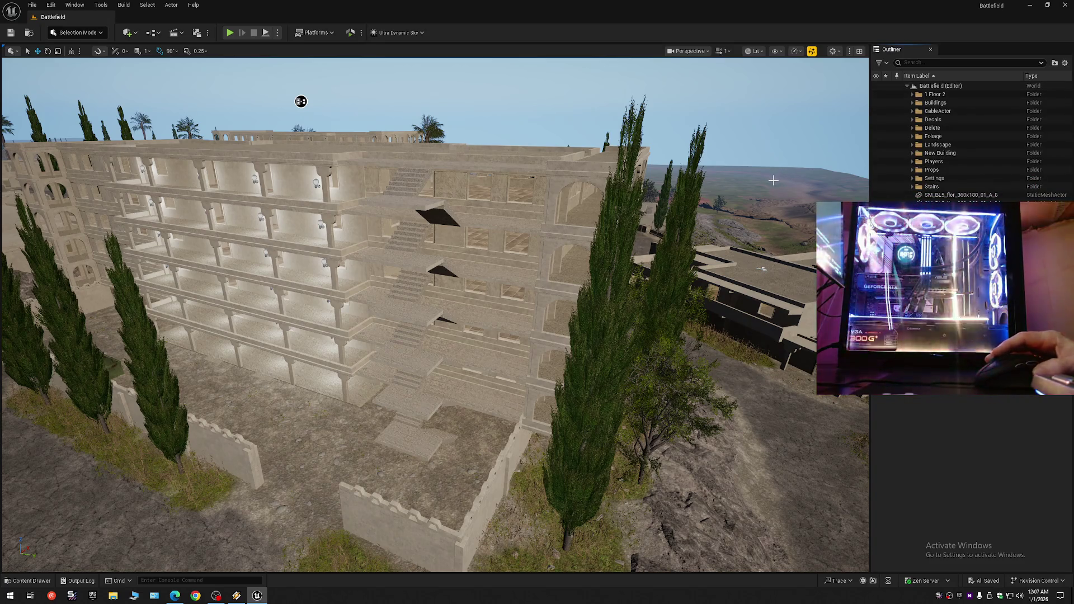
- Fly onto the rooftop and narrow the floor slab above the stairs to X scale 0.872948
left_click_drag(568, 318, 551, 241)
mouse_move(611, 112)
left_mouse_down()
mouse_move(633, 187)
mouse_move(492, 201)
mouse_move(462, 181)
mouse_move(414, 190)
mouse_move(149, 60)
mouse_move(26, 92)
left_mouse_up()
scroll(630, 163, "down", 3)
scroll(492, 199, "down", 1)
scroll(149, 60, "up", 2)
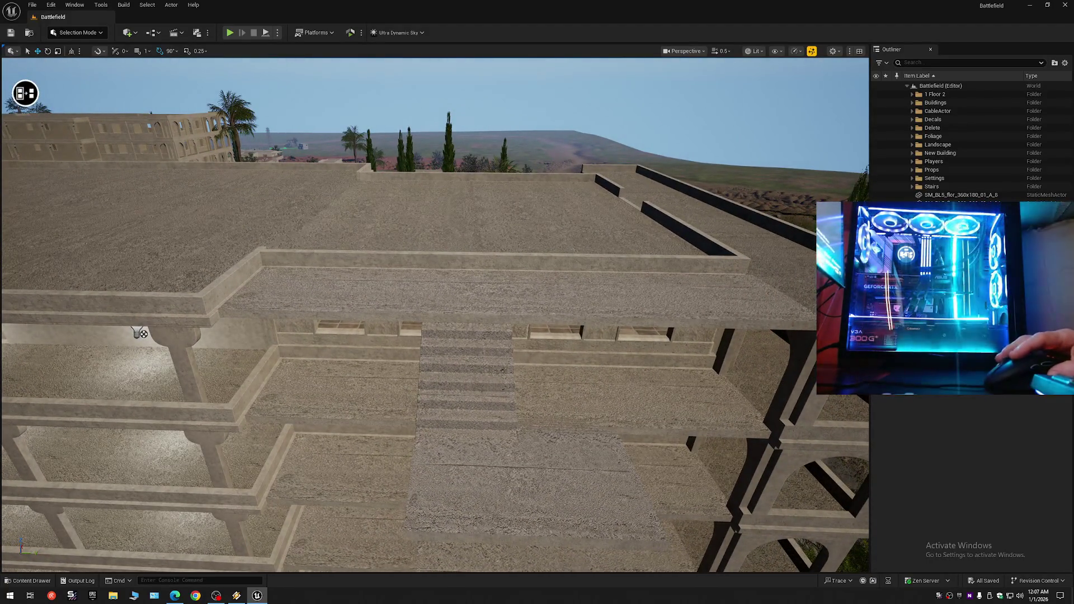
left_click(463, 293)
left_click_drag(536, 295, 512, 295)
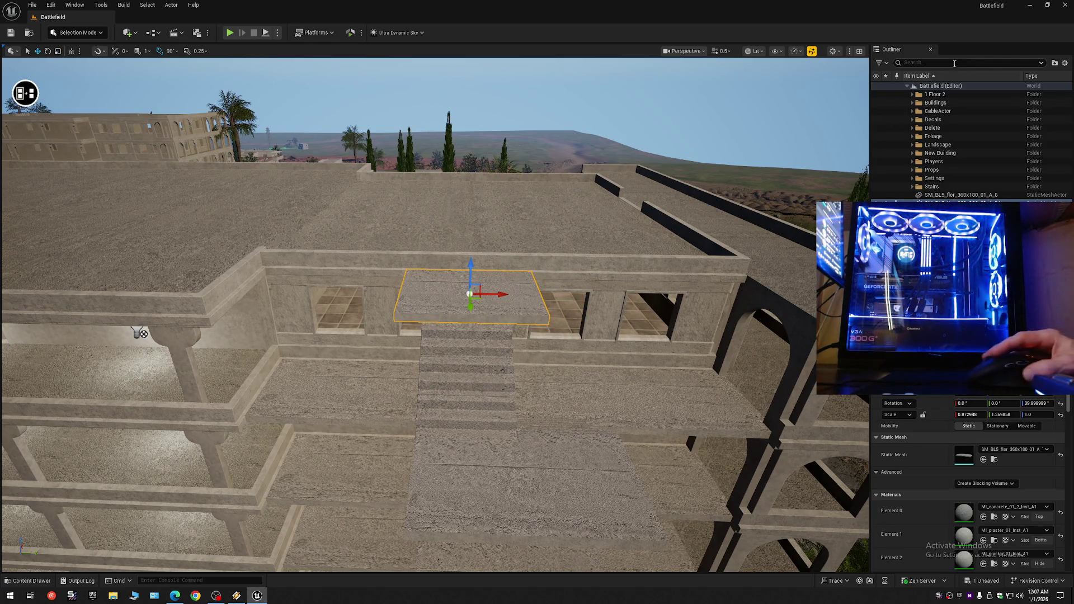
- Deselect the slab and fly off the rooftop toward the stairs and hillside
key("Escape")
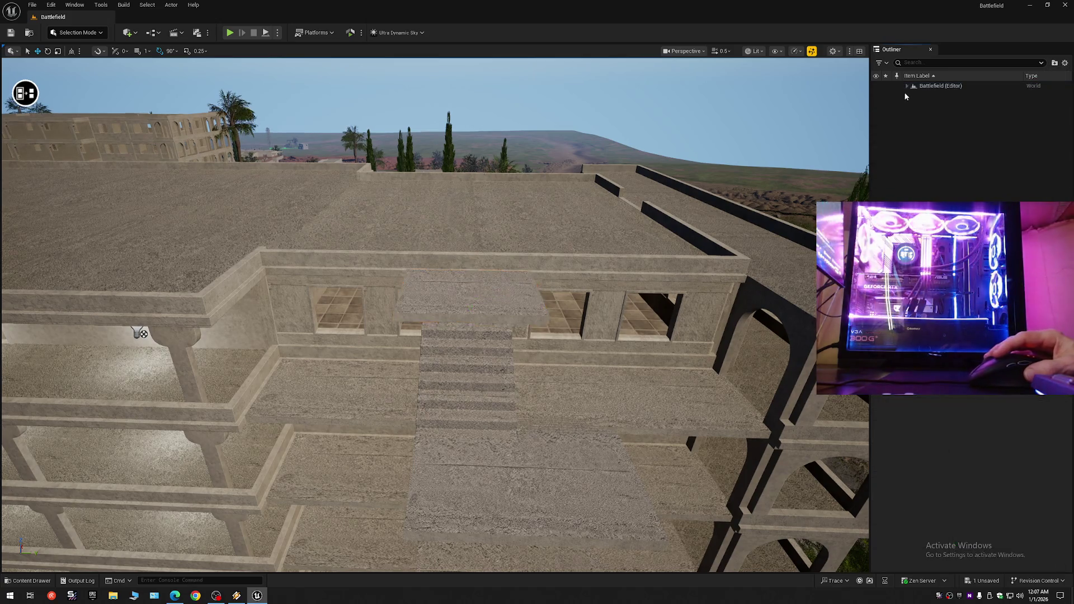
mouse_move(773, 189)
left_mouse_down()
mouse_move(774, 167)
mouse_move(800, 134)
mouse_move(895, 143)
mouse_move(856, 143)
mouse_move(850, 173)
mouse_move(845, 129)
left_mouse_up()
scroll(851, 167, "down", 1)
mouse_move(754, 66)
left_mouse_down()
mouse_move(792, 109)
mouse_move(779, 90)
mouse_move(700, 244)
left_mouse_up()
scroll(778, 95, "up", 4)
scroll(792, 101, "up", 1)
scroll(784, 95, "down", 1)
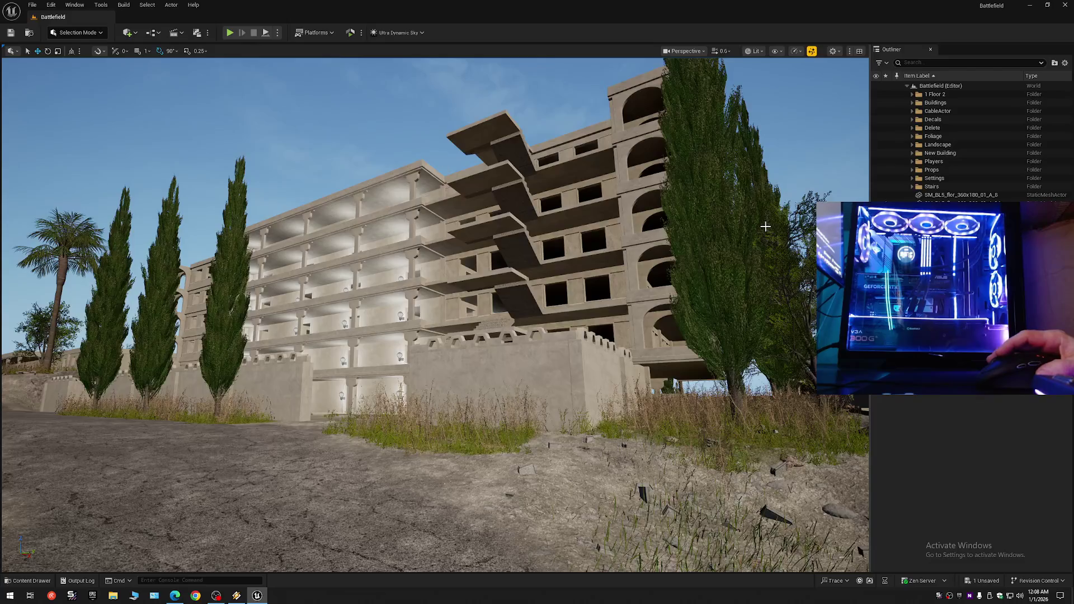
- Undo the slab scaling to restore its original width and refresh the Outliner tree
key("ctrl+z")
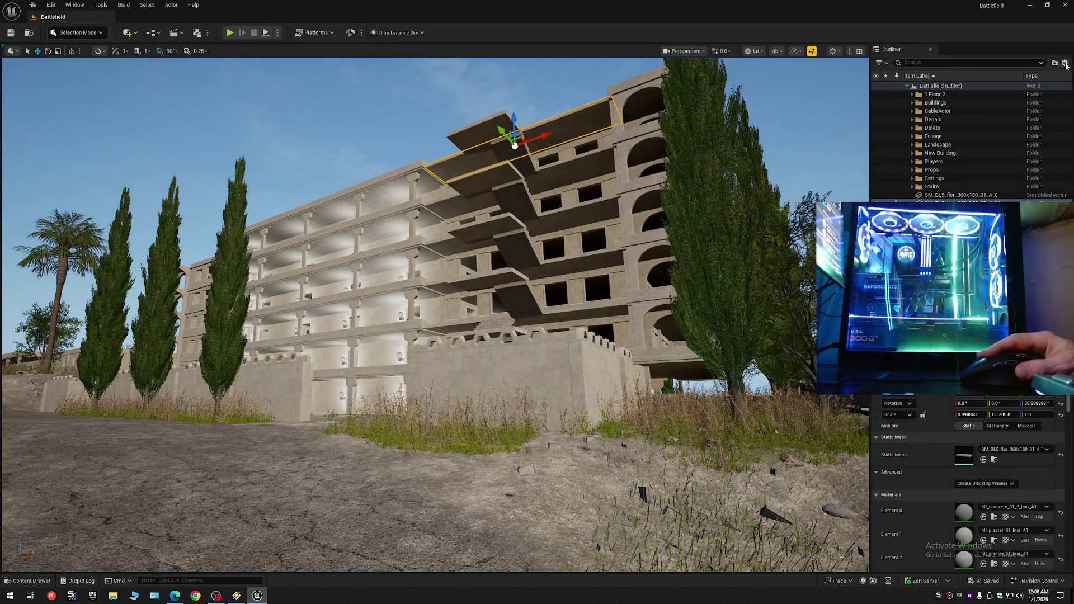
left_click(906, 86)
left_click(907, 85)
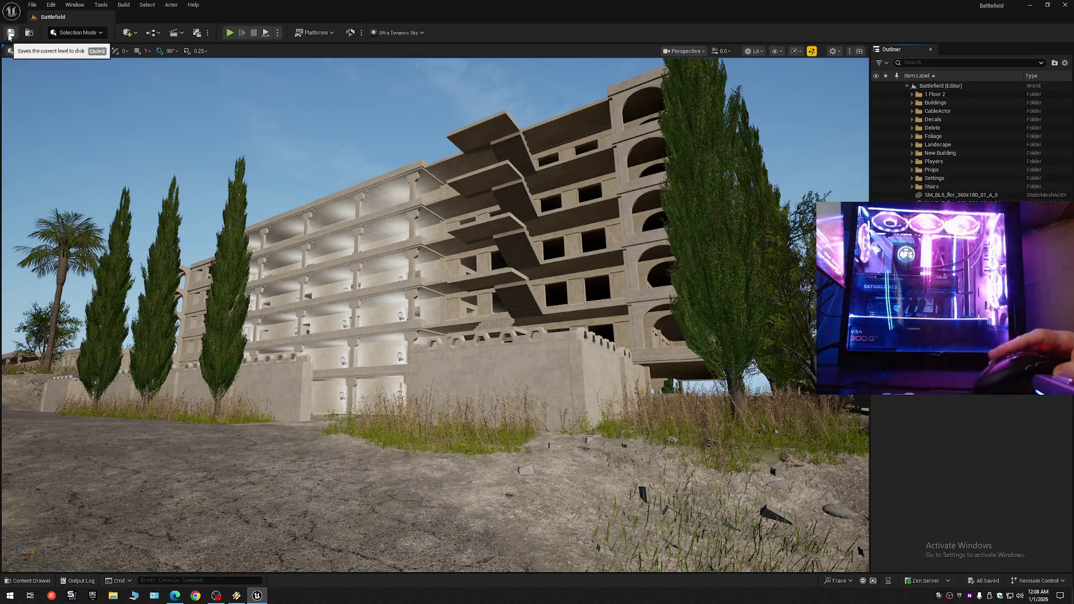
left_click(35, 6)
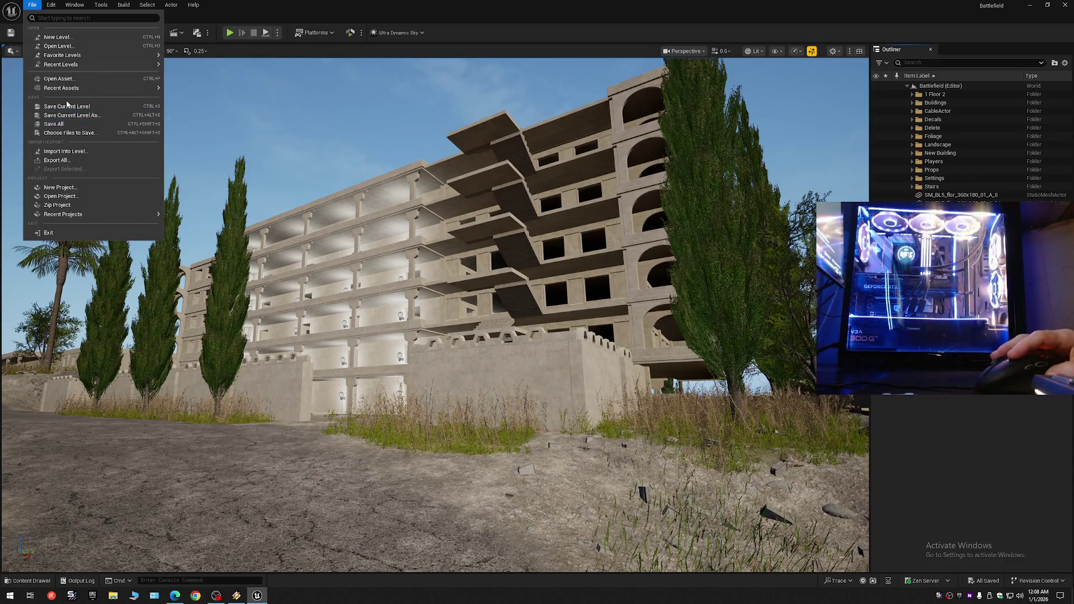
- Save the current Battlefield level
left_click(67, 106)
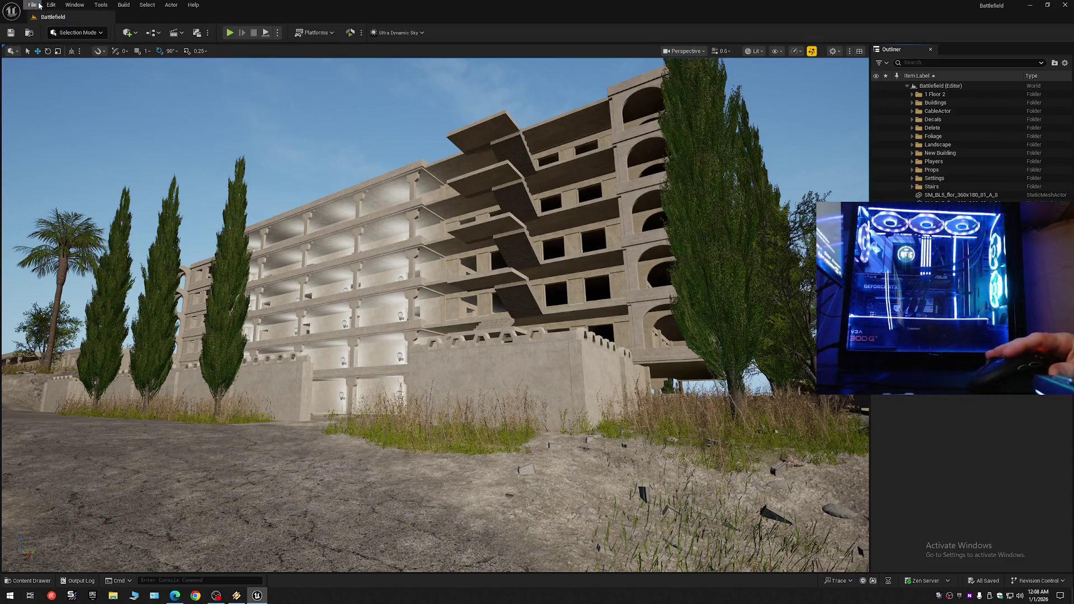
left_click(33, 5)
left_click(48, 123)
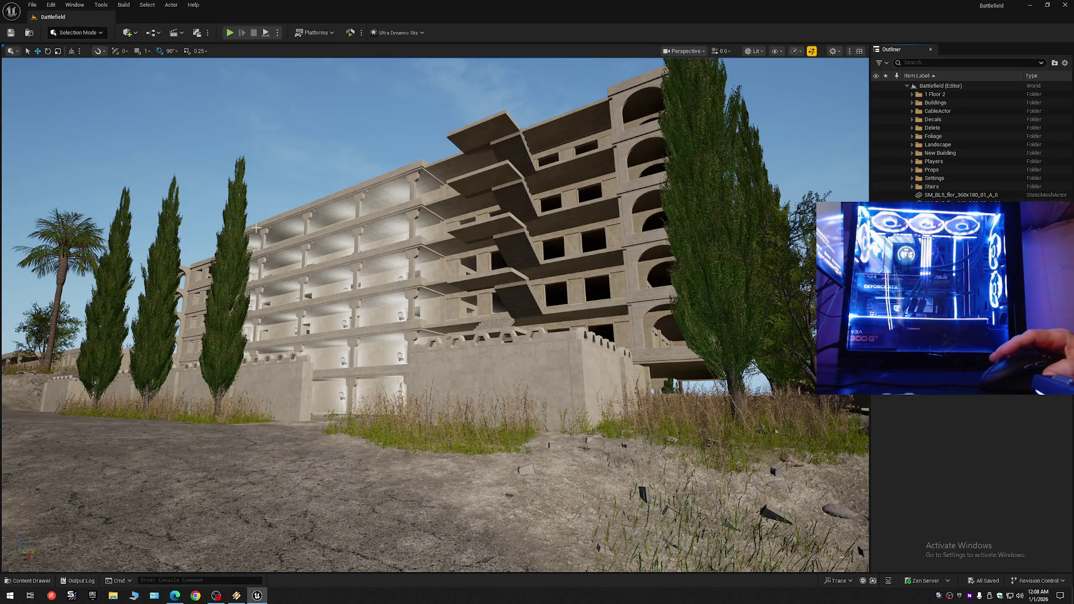
- Fly toward the building and turn Realtime viewport rendering back on with Ctrl+R
mouse_move(376, 276)
left_mouse_down()
mouse_move(371, 252)
mouse_move(168, 235)
mouse_move(209, 235)
left_mouse_up()
scroll(223, 235, "down", 1)
scroll(210, 235, "up", 1)
left_click_drag(780, 69, 779, 70)
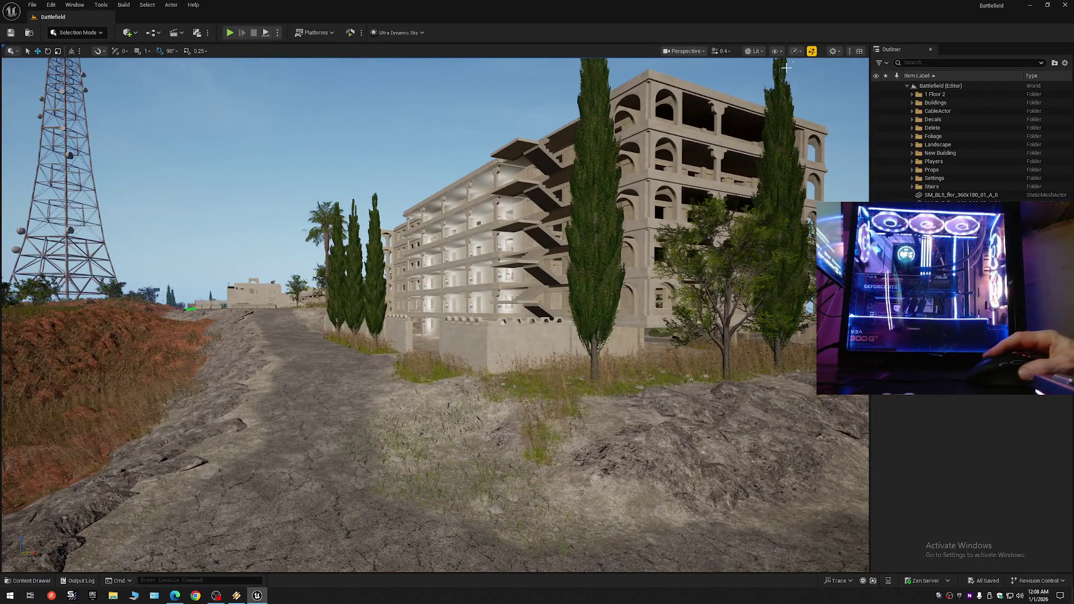
key("ctrl+r")
left_click_drag(561, 276, 560, 276)
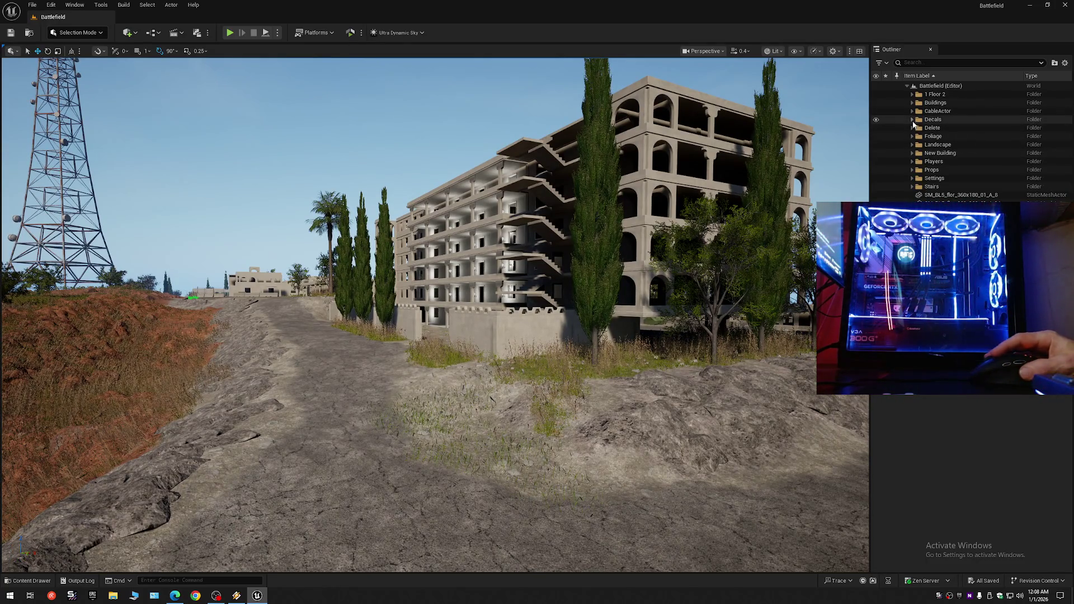
- Expand the Delete > Lights folder and select the point lights listed in it
left_click(913, 129)
left_click(919, 137)
left_click(946, 145)
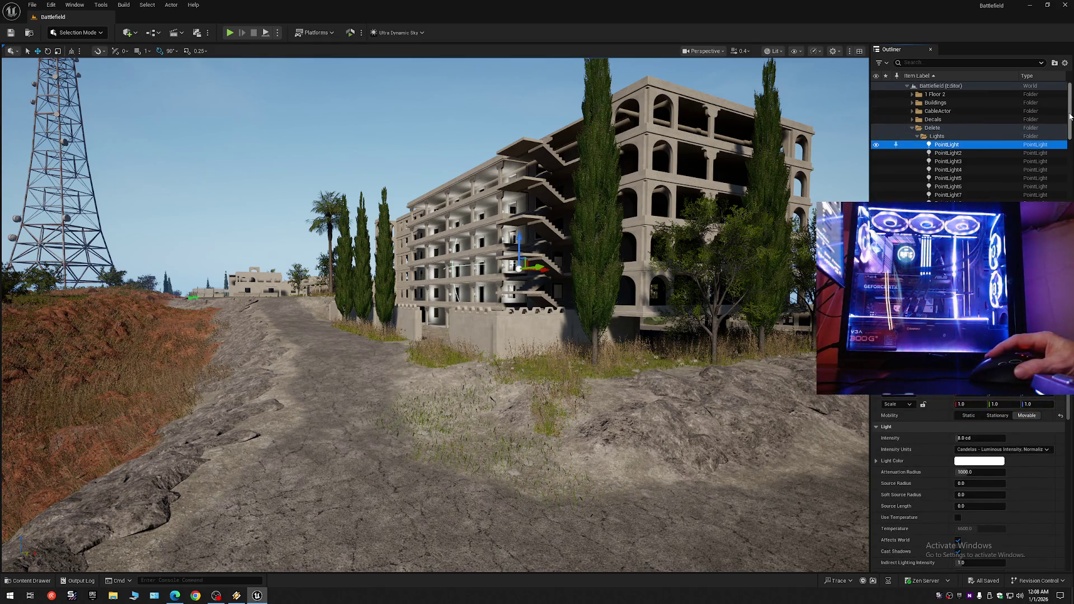
left_click_drag(1070, 117, 1070, 228)
scroll(973, 140, "up", 4)
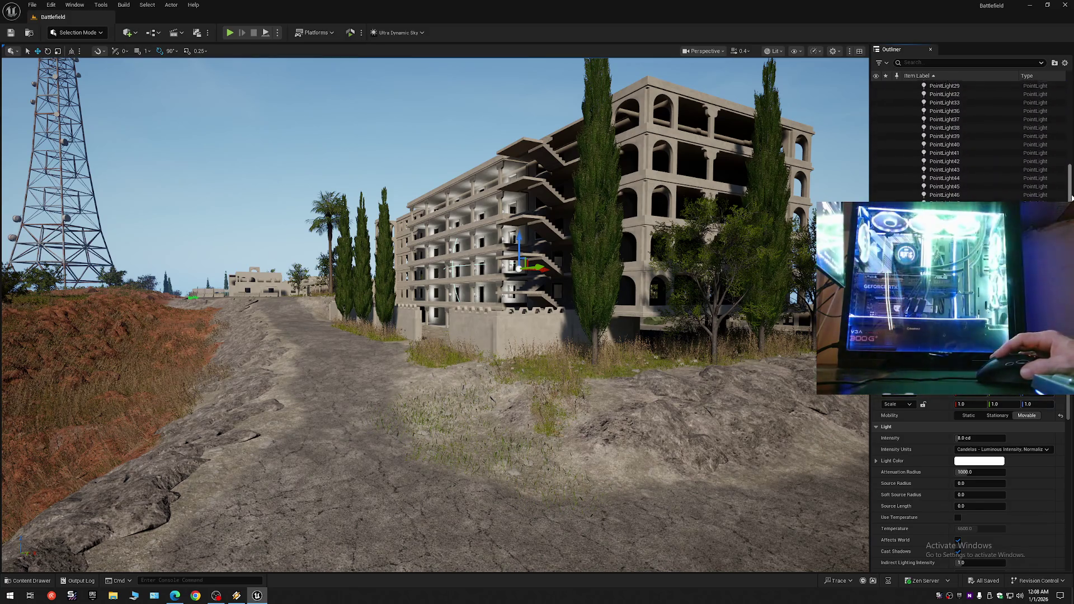
left_click(945, 223, "shift")
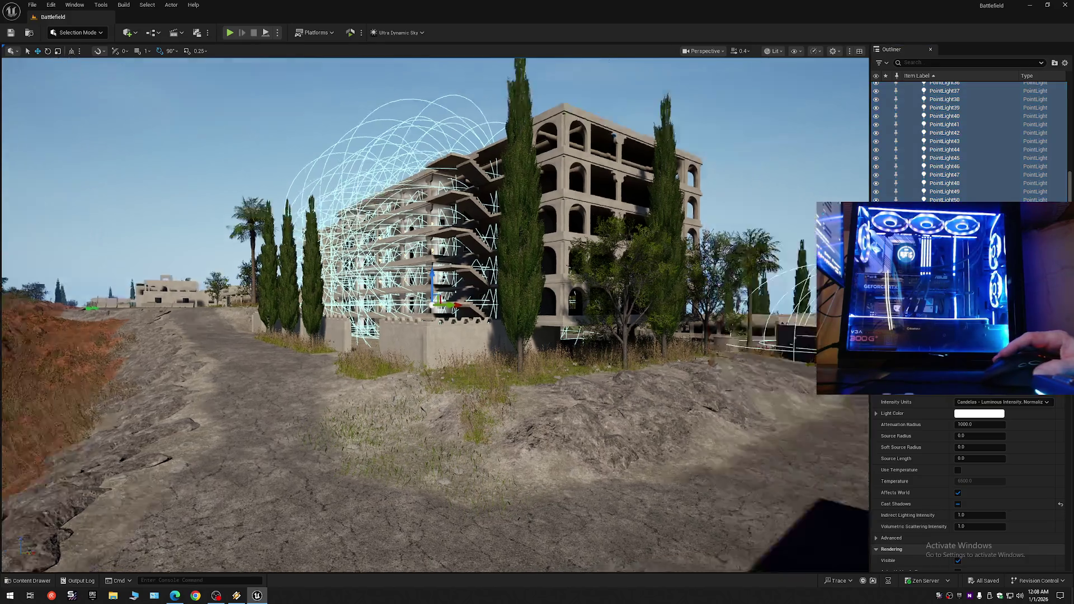
scroll(434, 316, "up", 2)
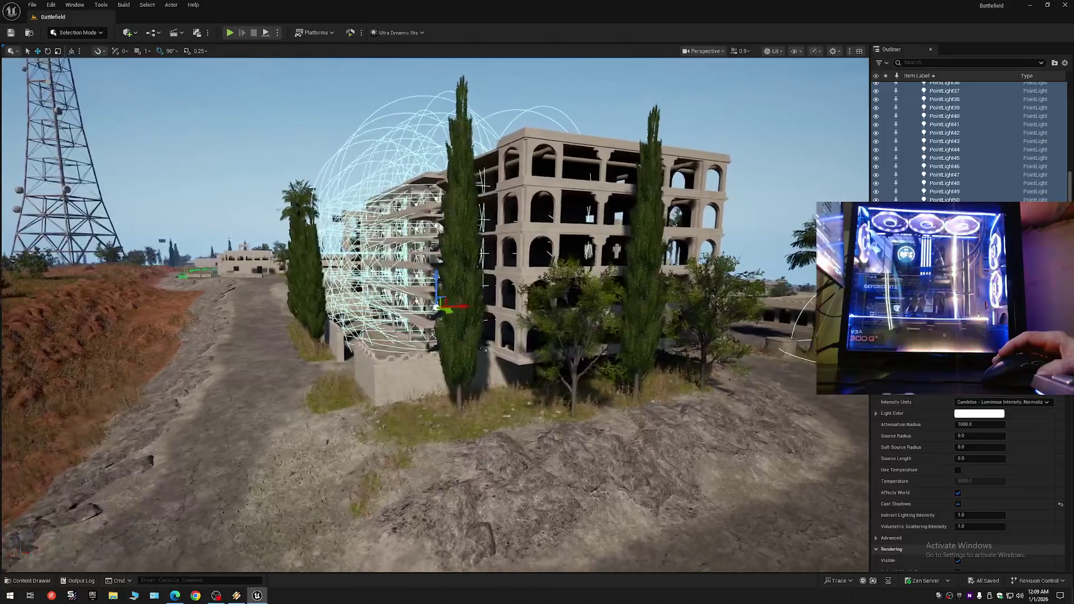
scroll(435, 316, "up", 1)
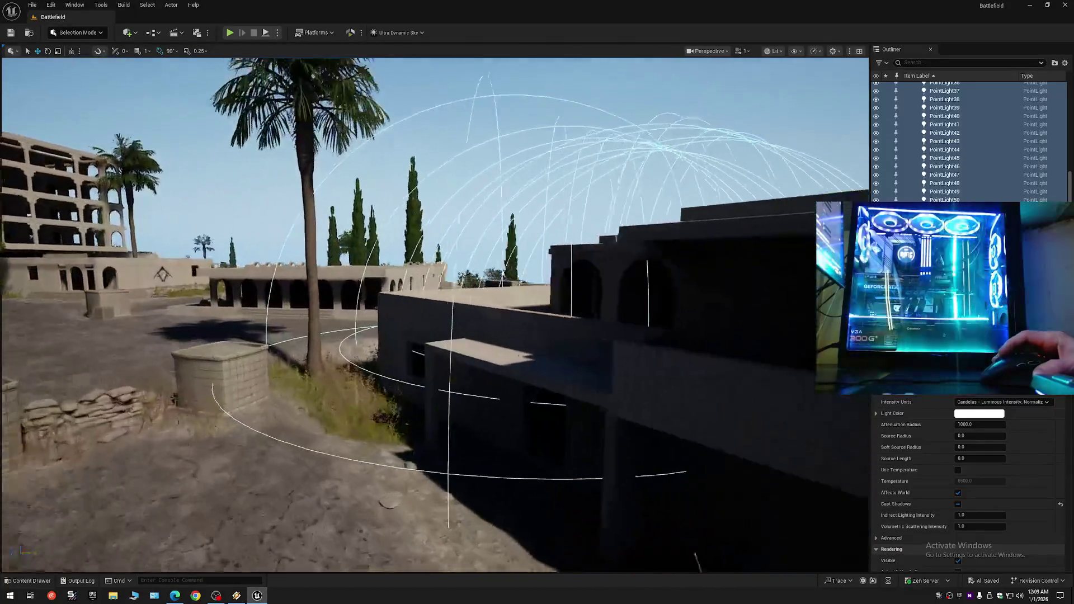
scroll(435, 315, "down", 1)
scroll(434, 315, "down", 1)
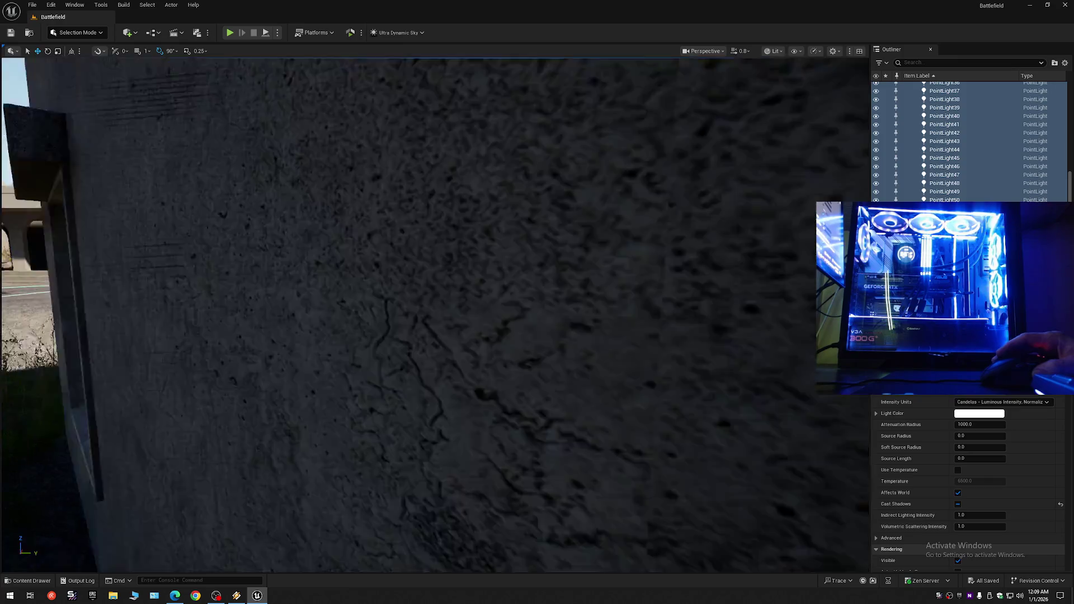
scroll(474, 328, "up", 2)
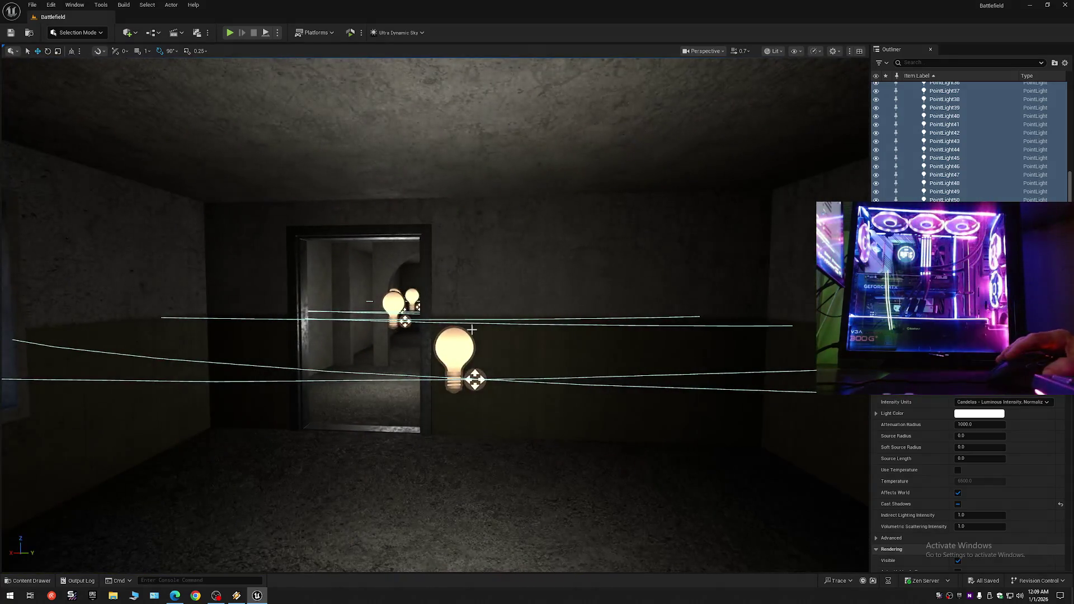
- Copy the room point light's 0.5 cd Intensity, then select and frame another light
left_click(454, 346)
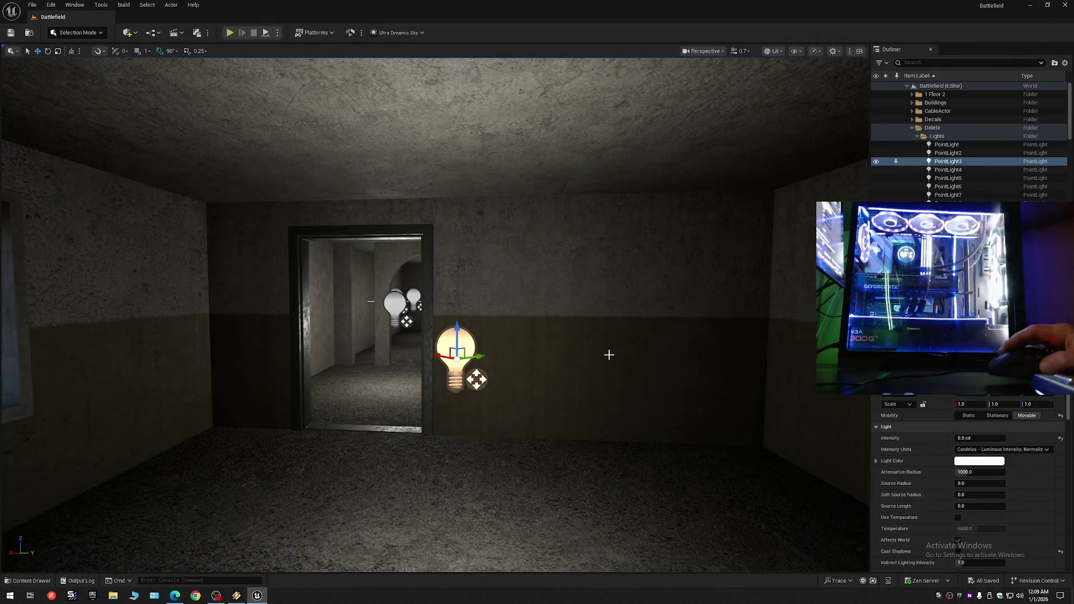
left_click(977, 439)
right_click(976, 441)
left_click(992, 475)
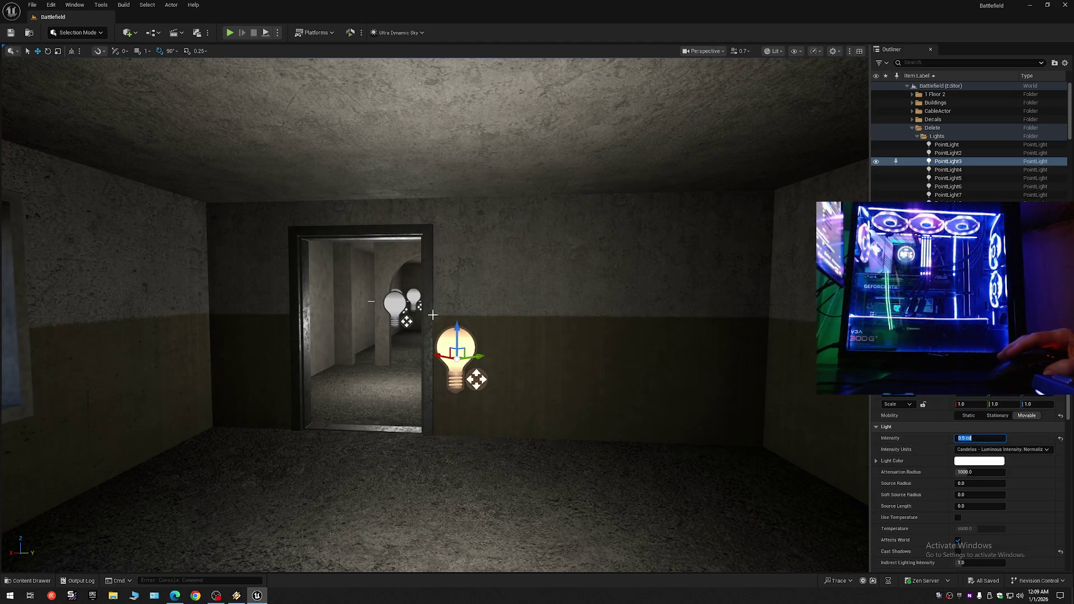
left_click(405, 309)
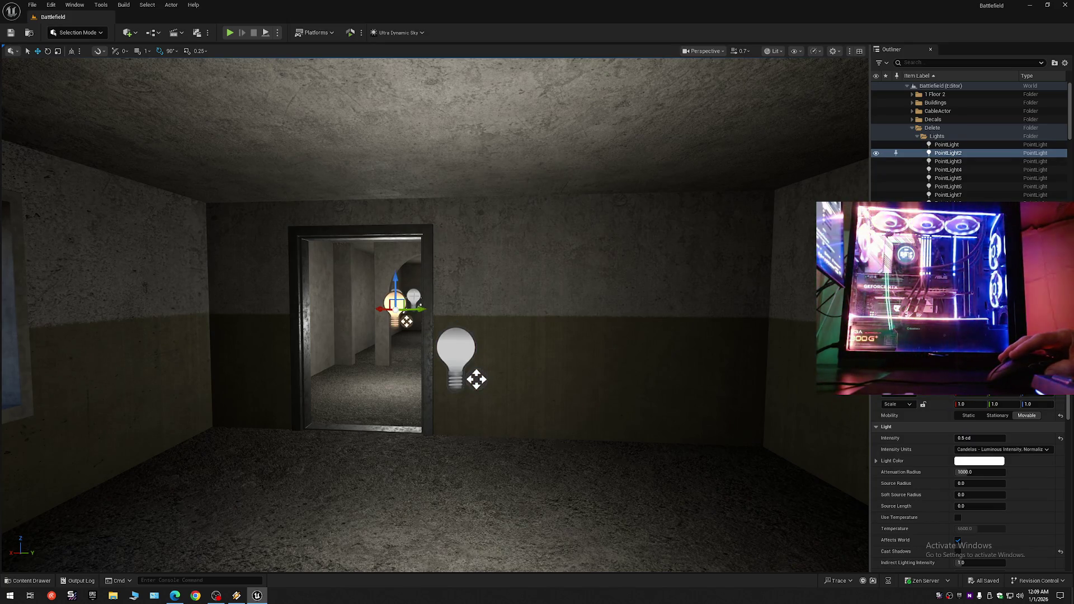
left_click(414, 297)
key("f")
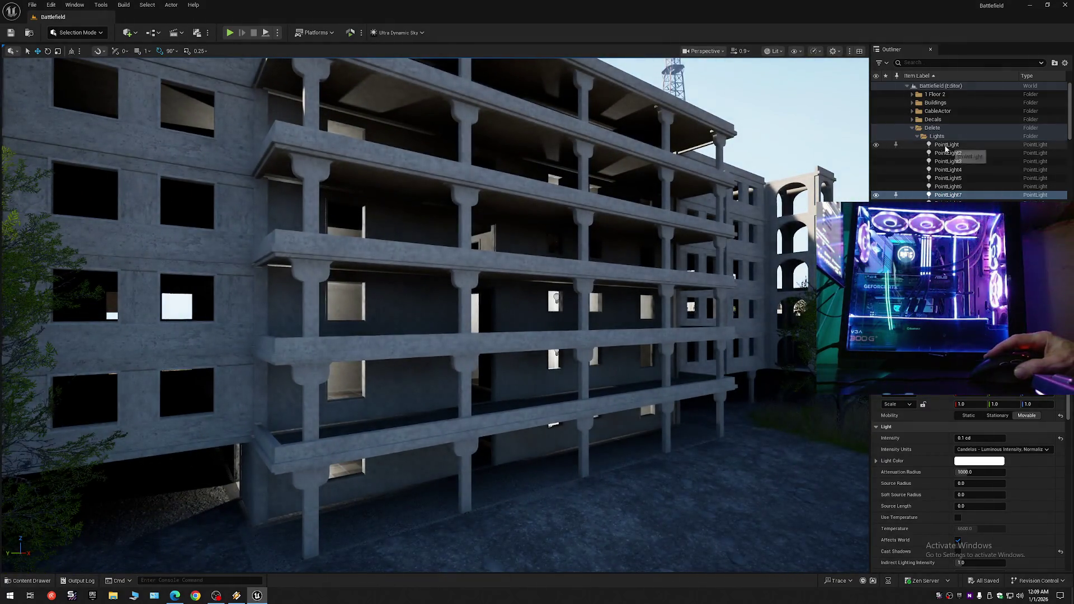
- Select PointLight through PointLight54 and paste the 0.5 cd Intensity onto all of them
left_click(946, 146)
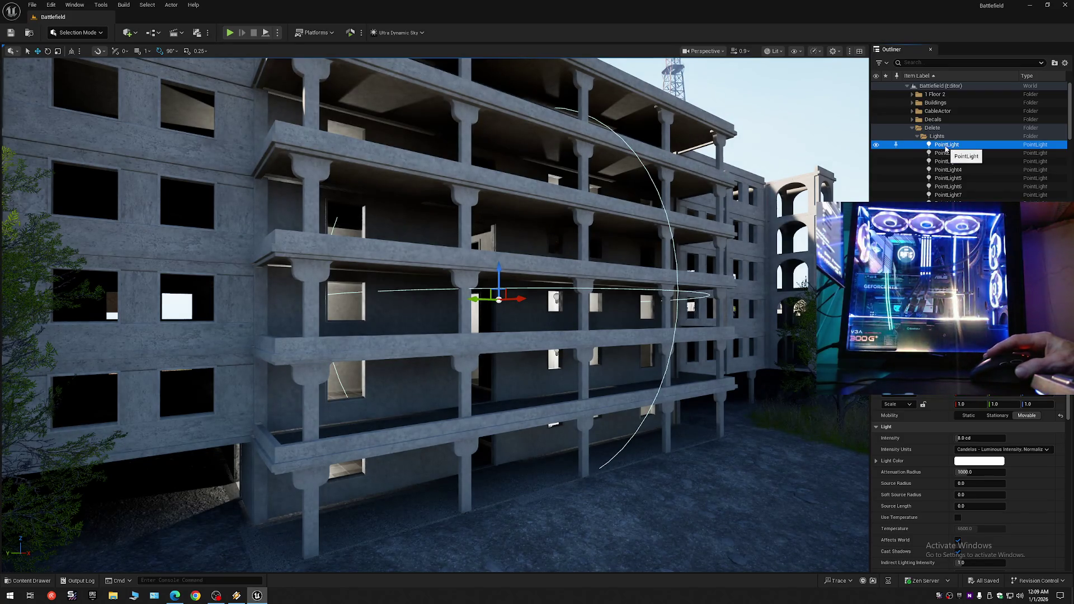
left_click_drag(1070, 120, 1070, 197)
left_click(946, 147, "shift")
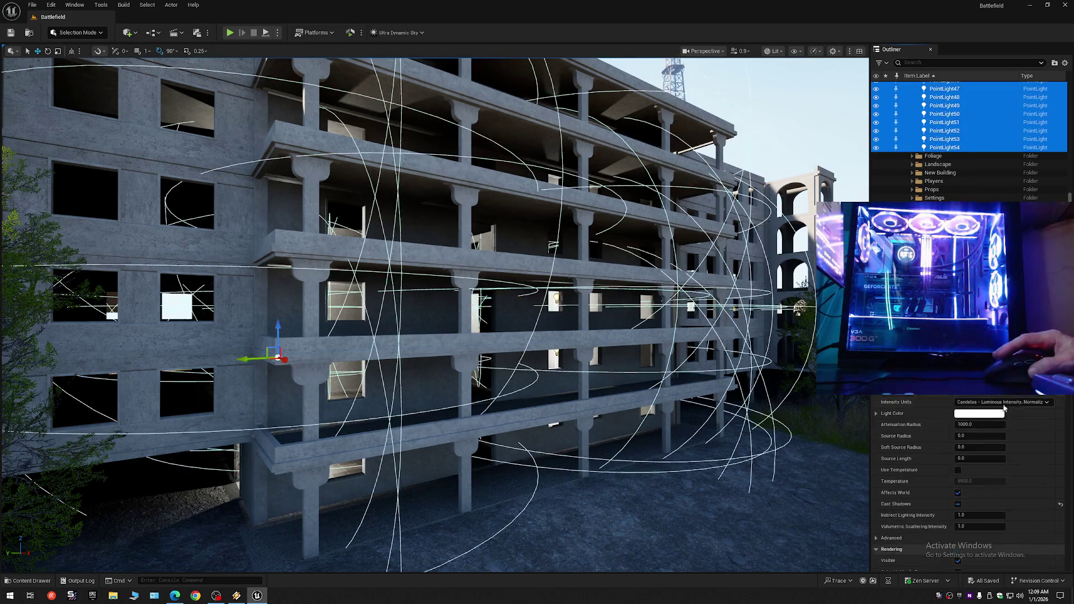
left_click(1002, 431)
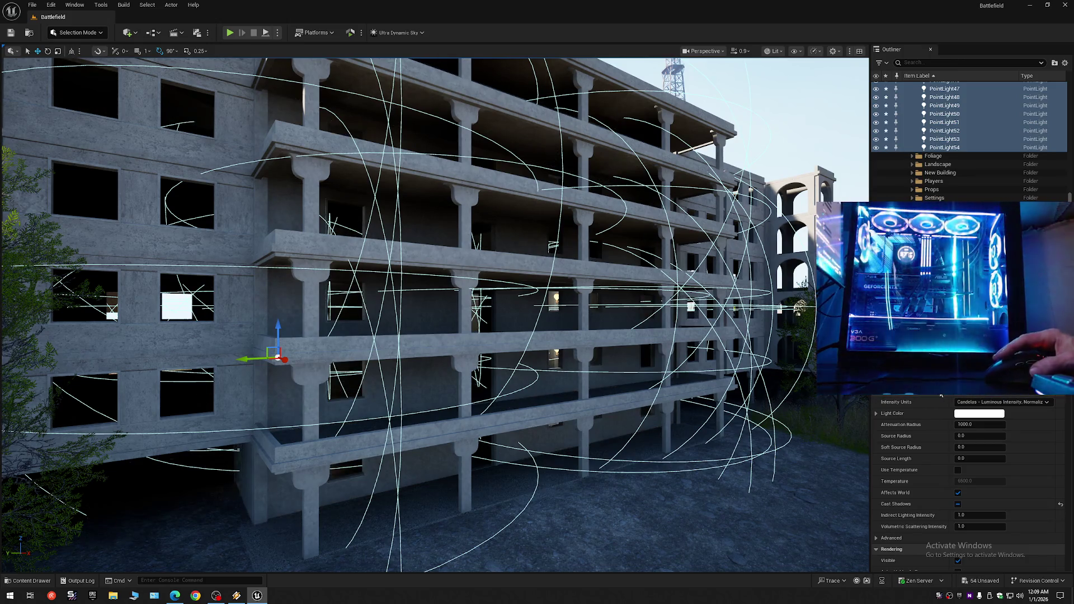
- View the facade from the front and collapse the Outliner to the level's folders
mouse_move(654, 373)
left_mouse_down()
mouse_move(842, 140)
mouse_move(865, 100)
mouse_move(864, 62)
mouse_move(864, 263)
left_mouse_up()
left_click(1065, 63)
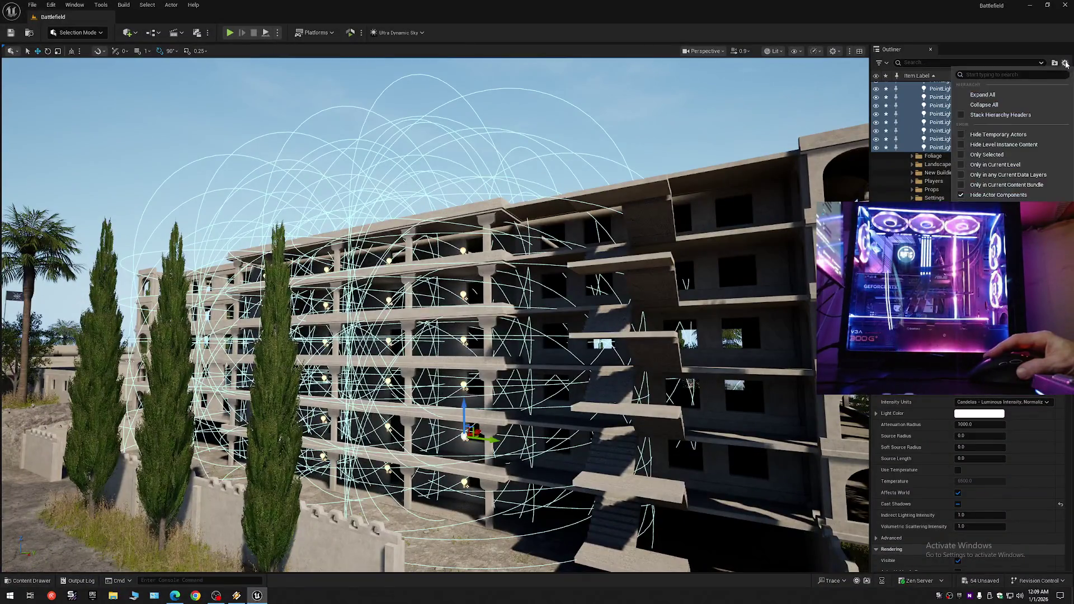
left_click(988, 104)
left_click(907, 86)
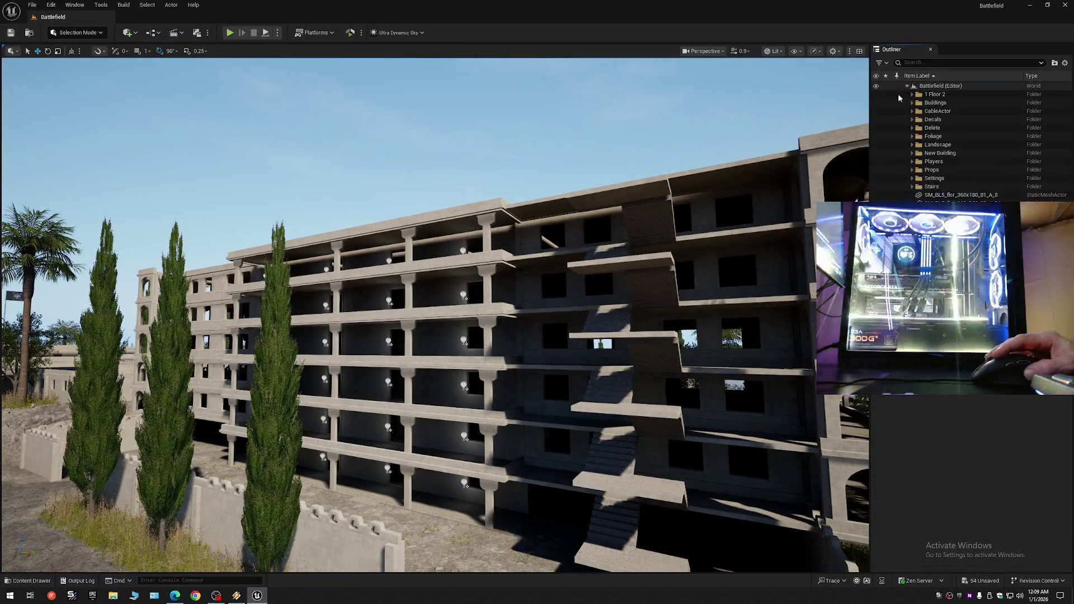
- Fly toward the facade and through a side corridor into a dark room
key("a")
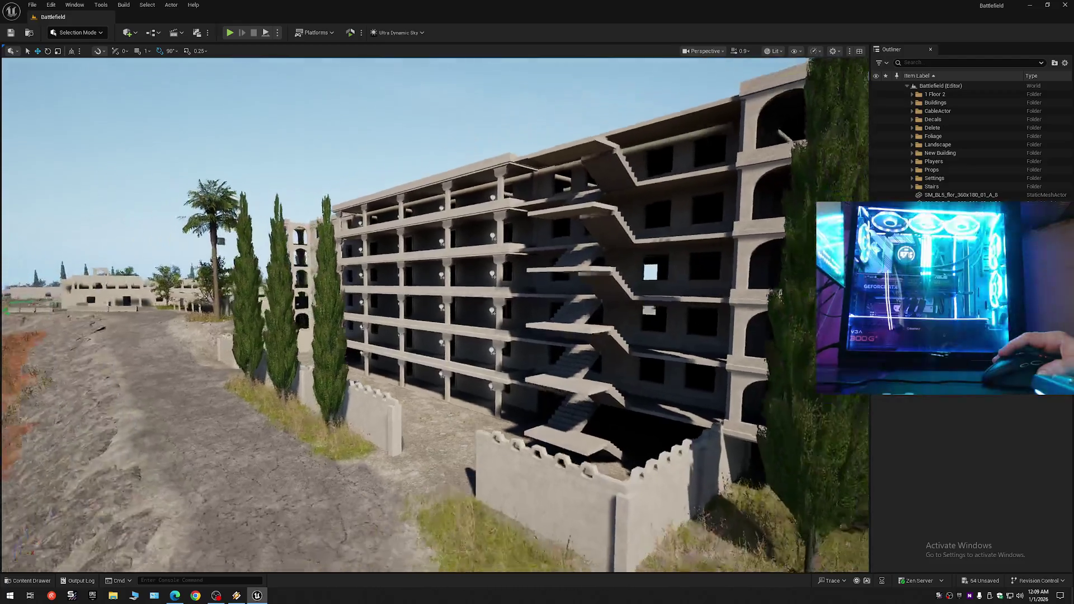
key("w")
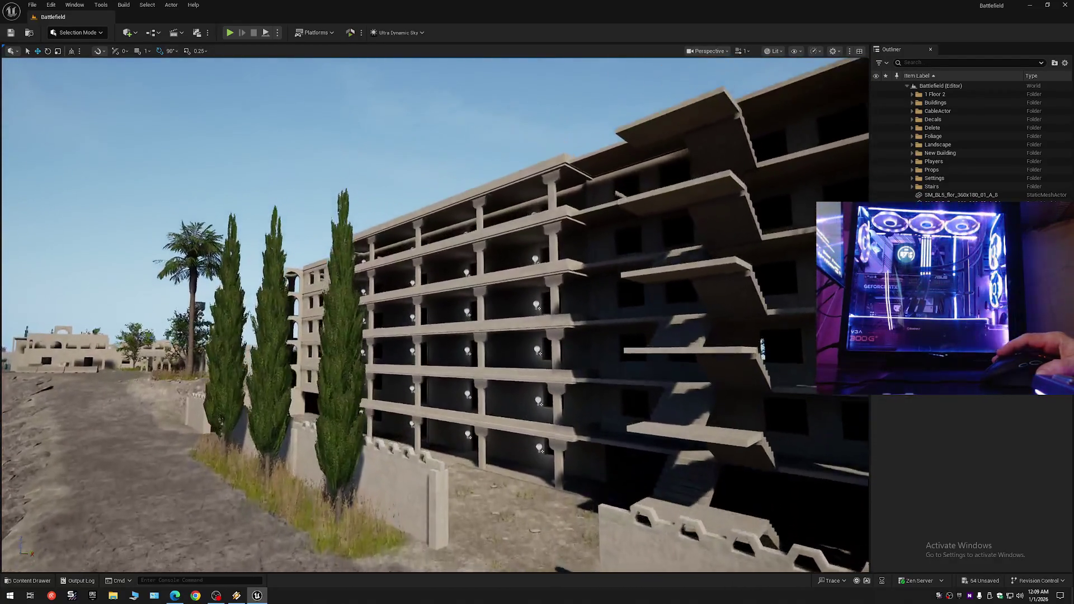
key("w")
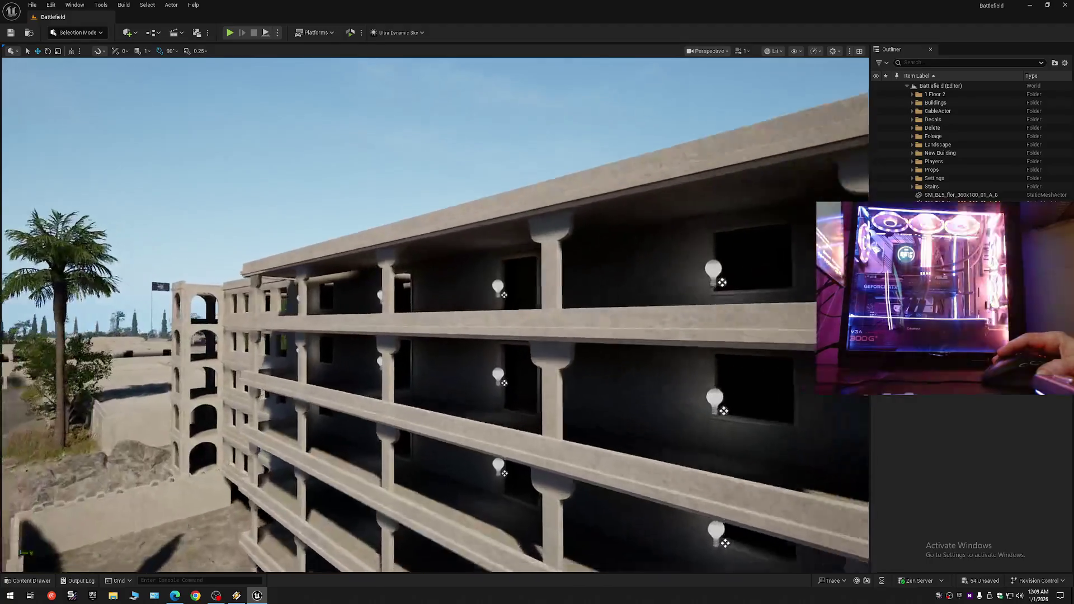
key("w")
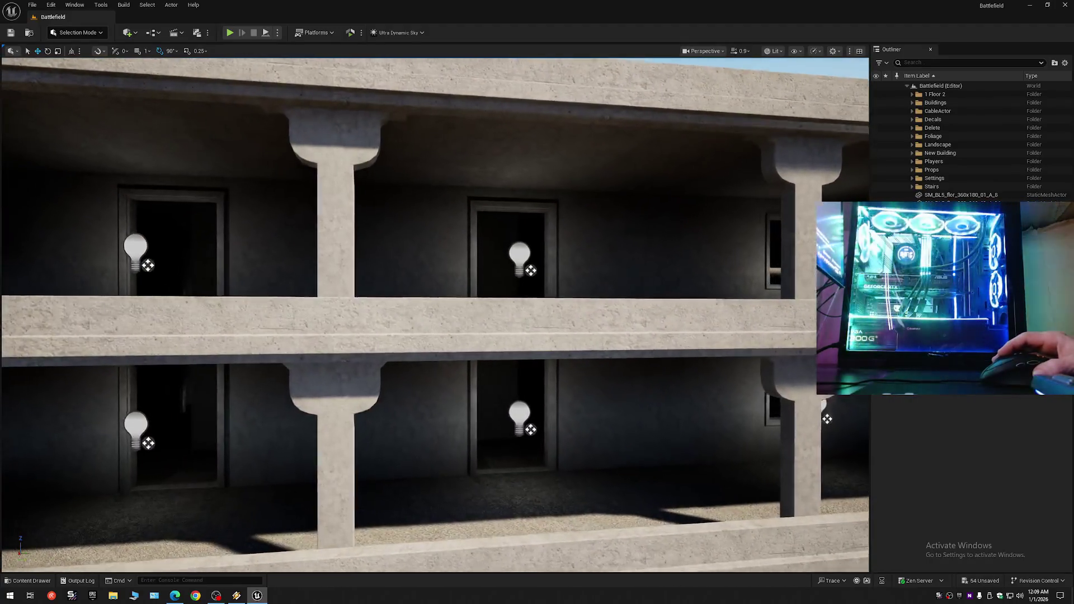
key("s")
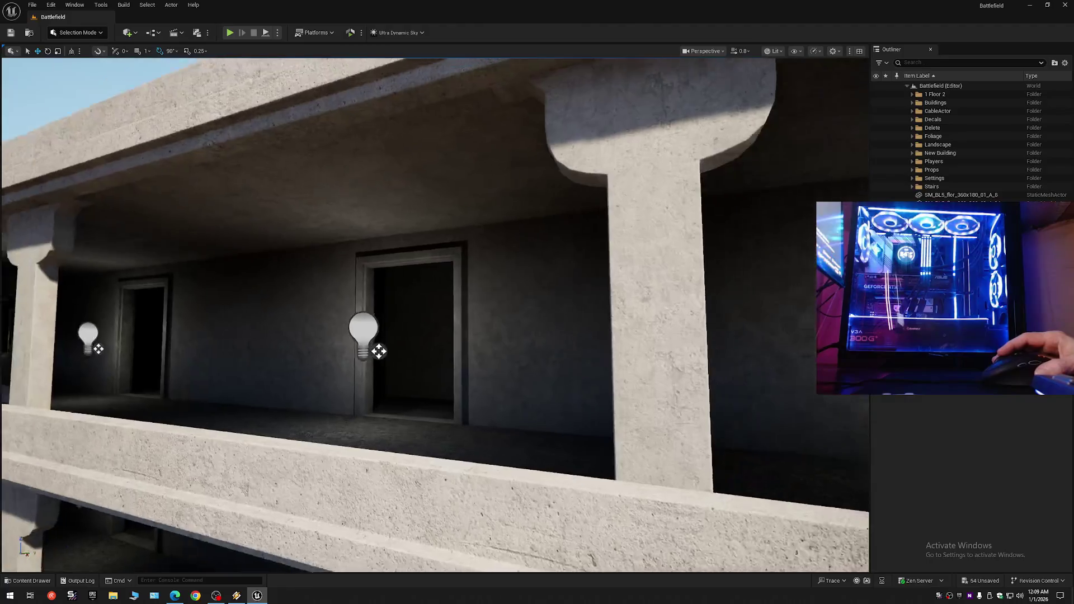
key("w")
scroll(436, 315, "down", 4)
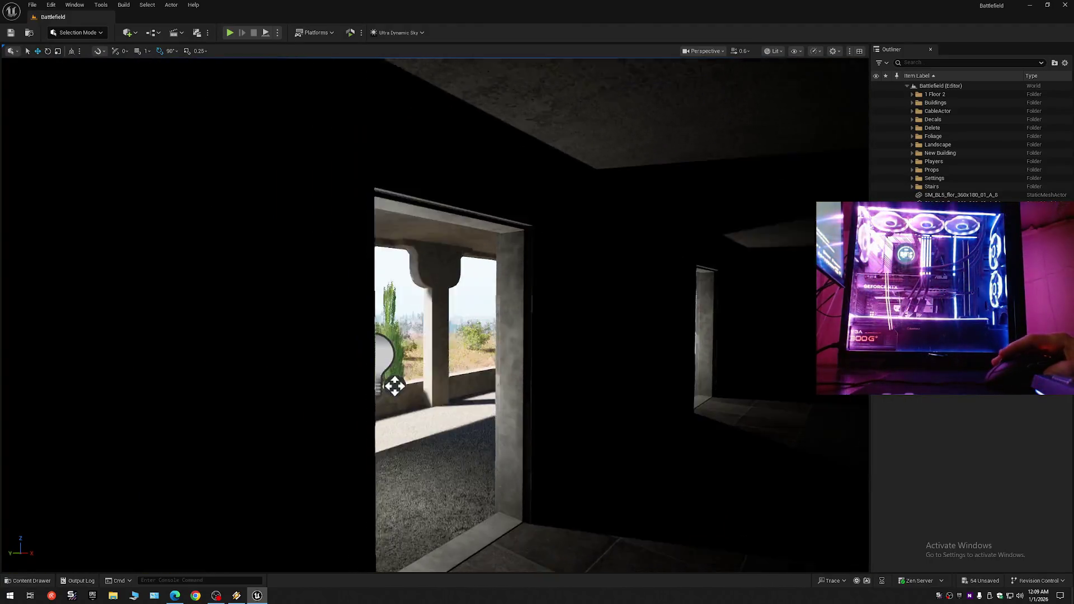
- Move back down the corridor into the windowed room, facing the lit wall light
key("s")
scroll(435, 315, "up", 2)
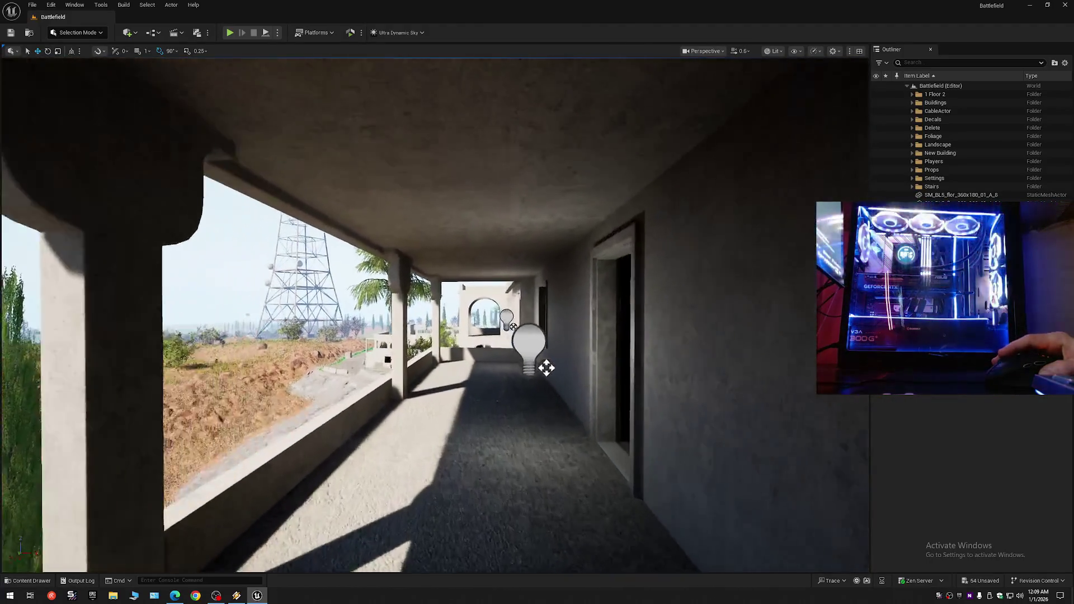
key("w")
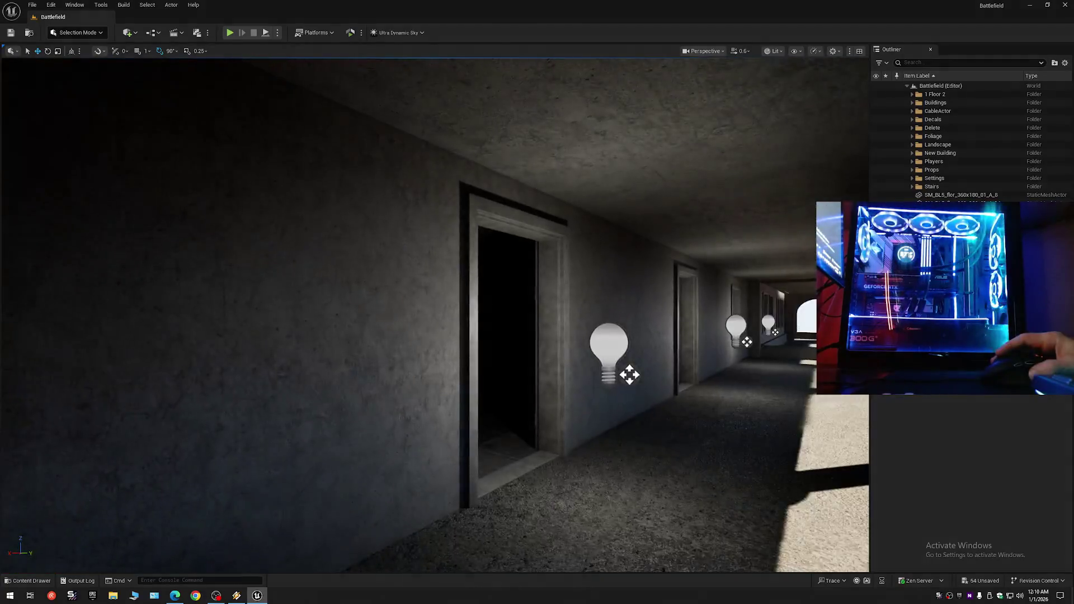
key("w")
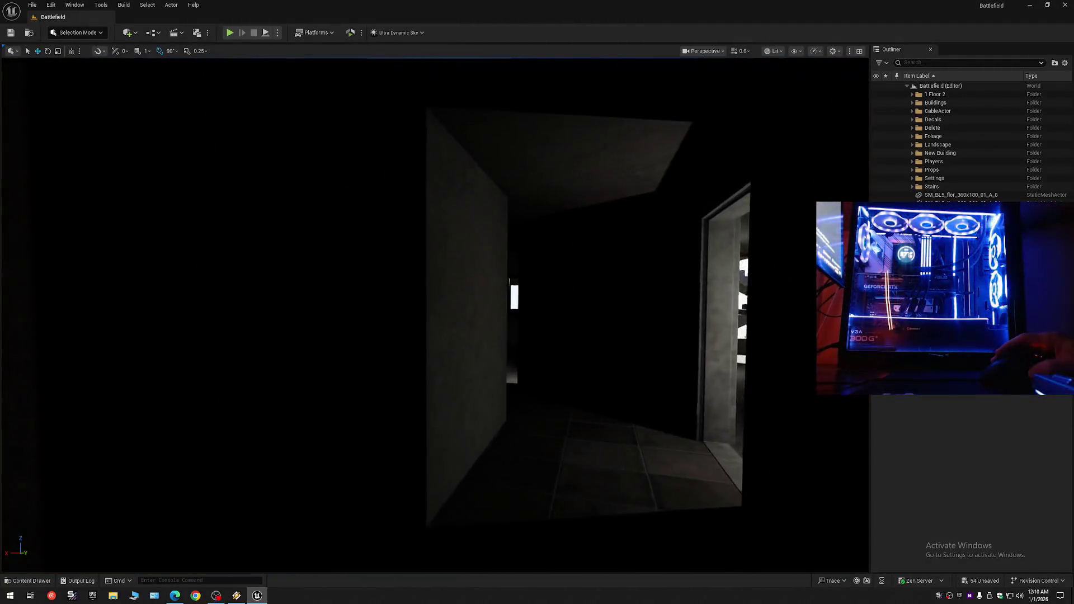
key("a")
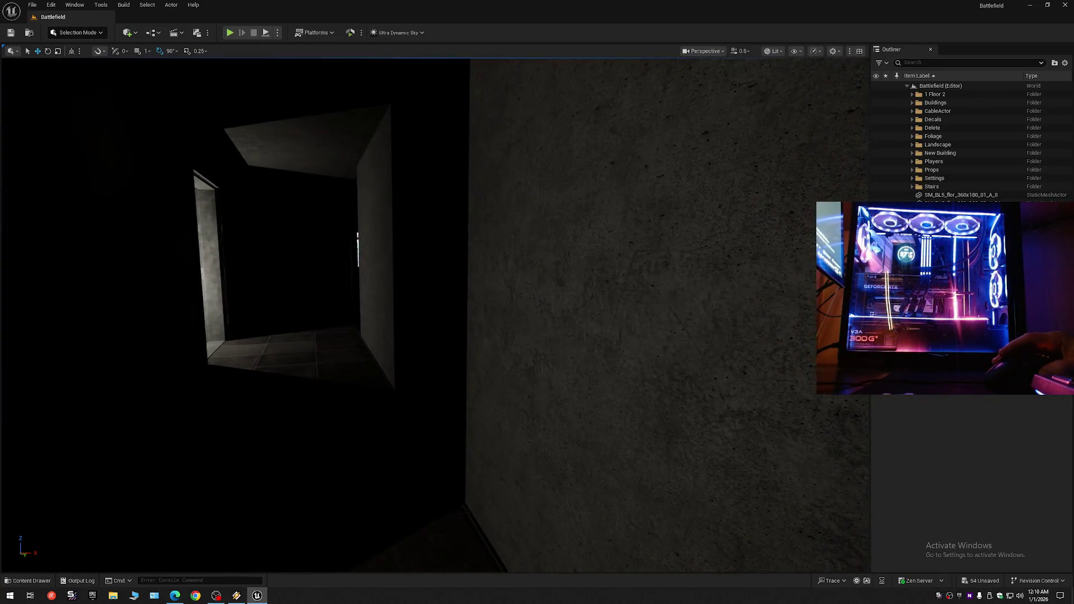
key("w")
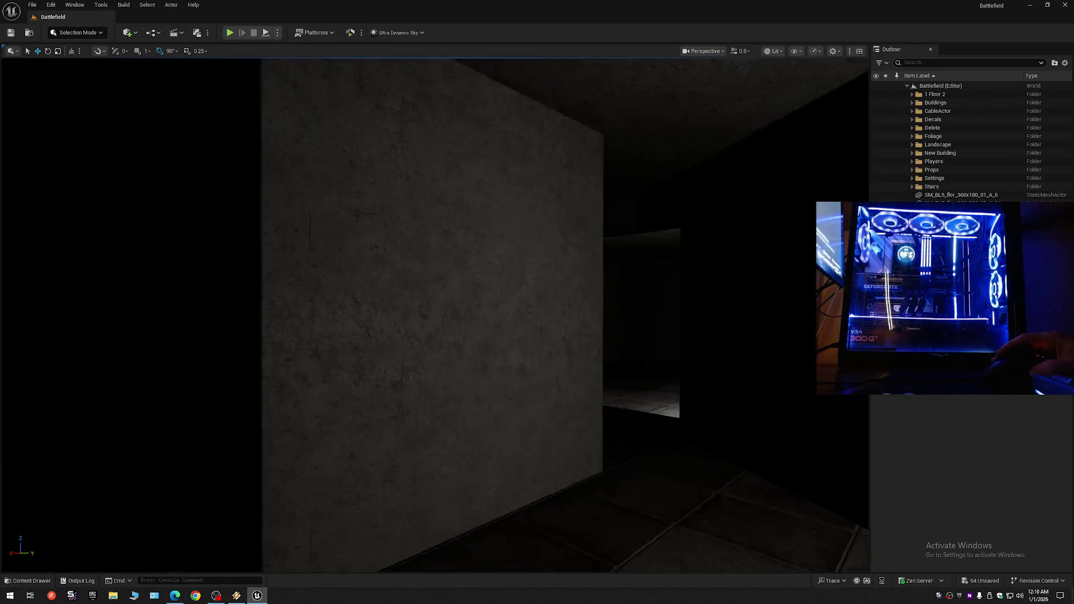
key("w")
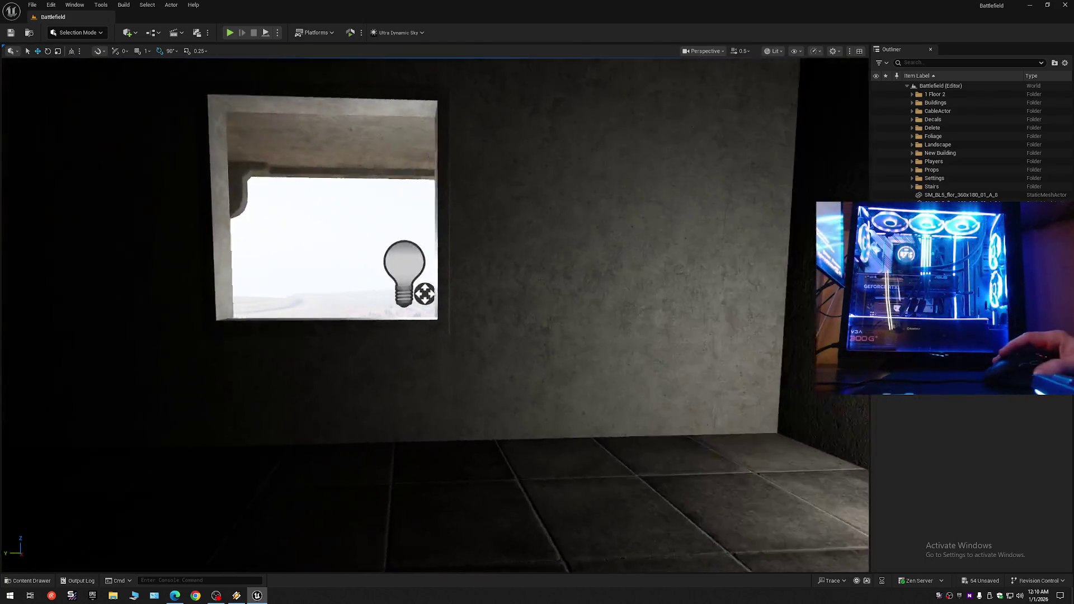
left_click_drag(481, 236, 517, 235)
- Move the wall point light toward the doorway and Alt-drag copies into the window openings
left_click(368, 316)
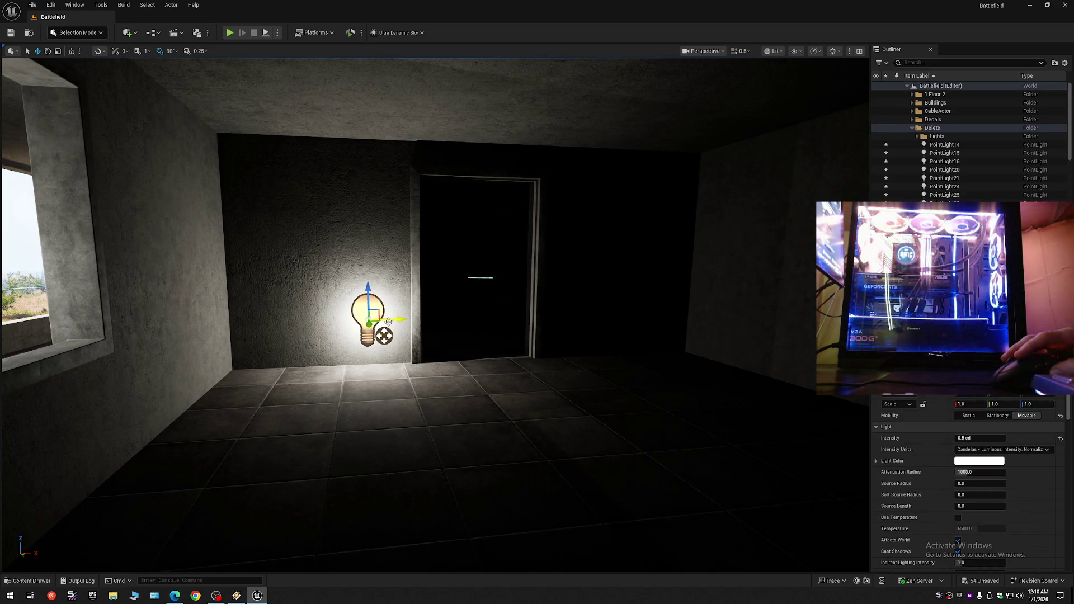
mouse_move(384, 336)
left_mouse_down()
mouse_move(486, 333)
mouse_move(602, 402)
mouse_move(652, 449)
left_mouse_up()
left_click_drag(632, 387, 606, 427)
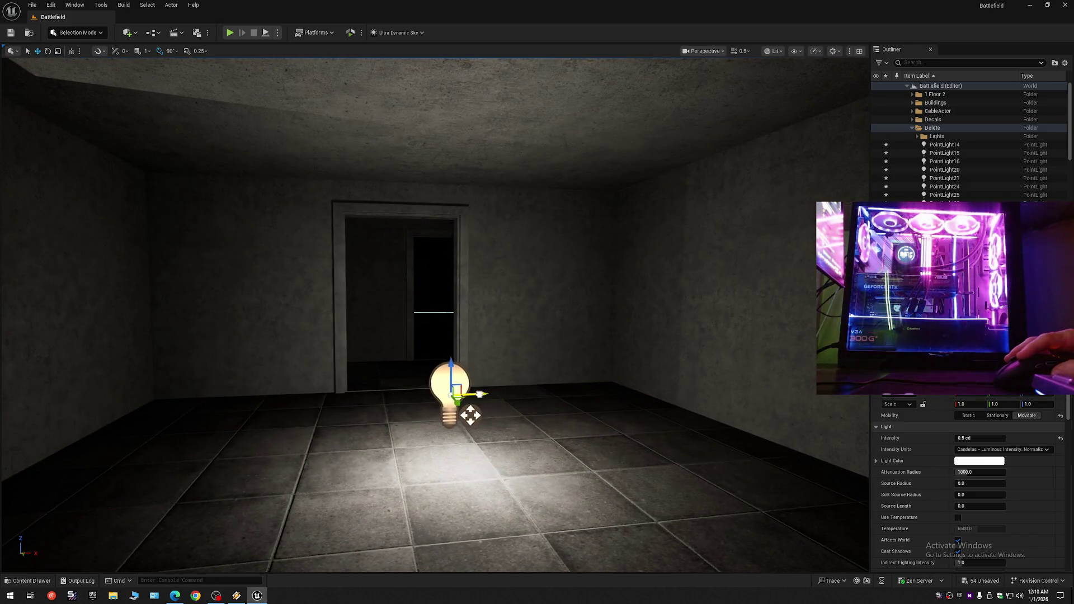
mouse_move(448, 415)
left_mouse_down()
mouse_move(511, 472)
mouse_move(454, 413)
mouse_move(453, 313)
mouse_move(539, 297)
mouse_move(312, 360)
mouse_move(444, 328)
mouse_move(427, 455)
mouse_move(212, 375)
left_mouse_up()
mouse_move(273, 331)
left_mouse_down()
mouse_move(240, 333)
mouse_move(291, 330)
mouse_move(263, 302)
mouse_move(333, 348)
left_mouse_up()
mouse_move(417, 347)
left_mouse_down()
mouse_move(828, 347)
mouse_move(651, 350)
mouse_move(624, 302)
mouse_move(783, 309)
mouse_move(549, 294)
mouse_move(503, 310)
mouse_move(435, 280)
mouse_move(414, 302)
mouse_move(564, 305)
mouse_move(538, 290)
mouse_move(212, 303)
left_mouse_up()
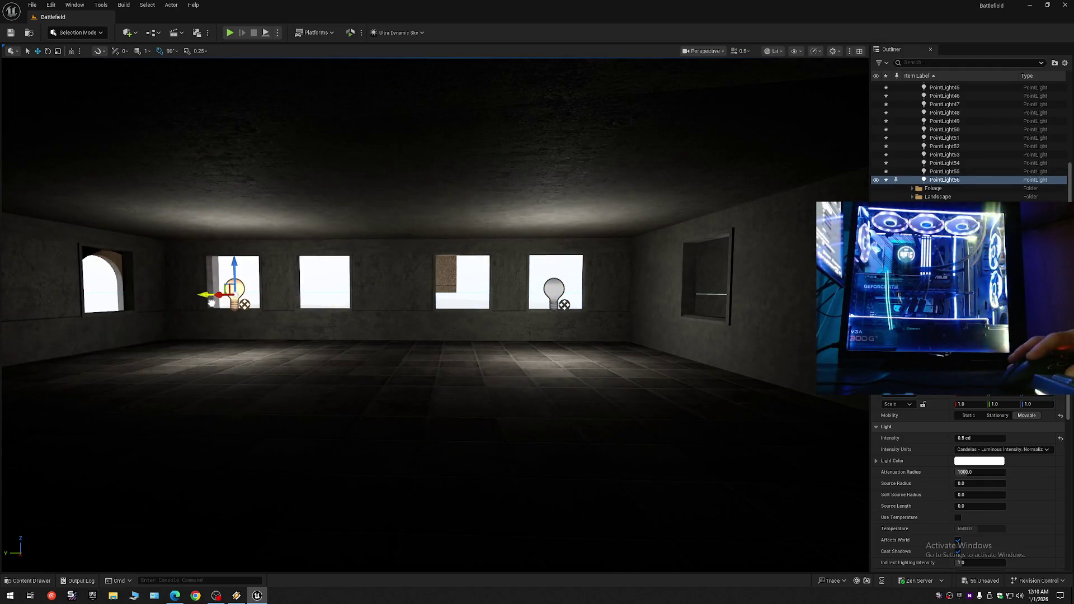
- Duplicate both window lights toward the doorway and shift the copies left along the room
left_click(555, 292, "ctrl")
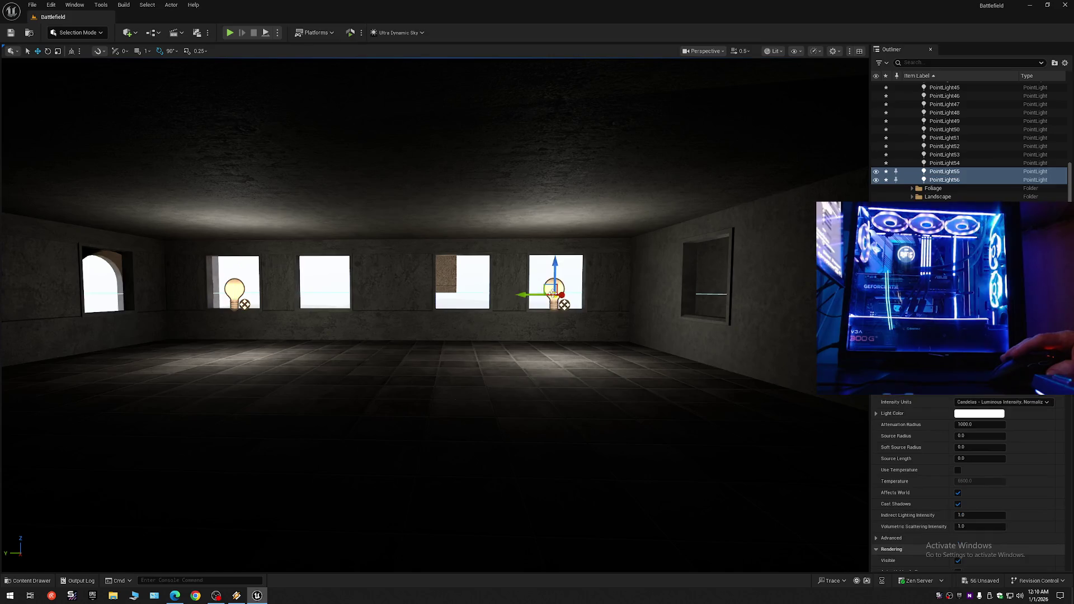
key("s")
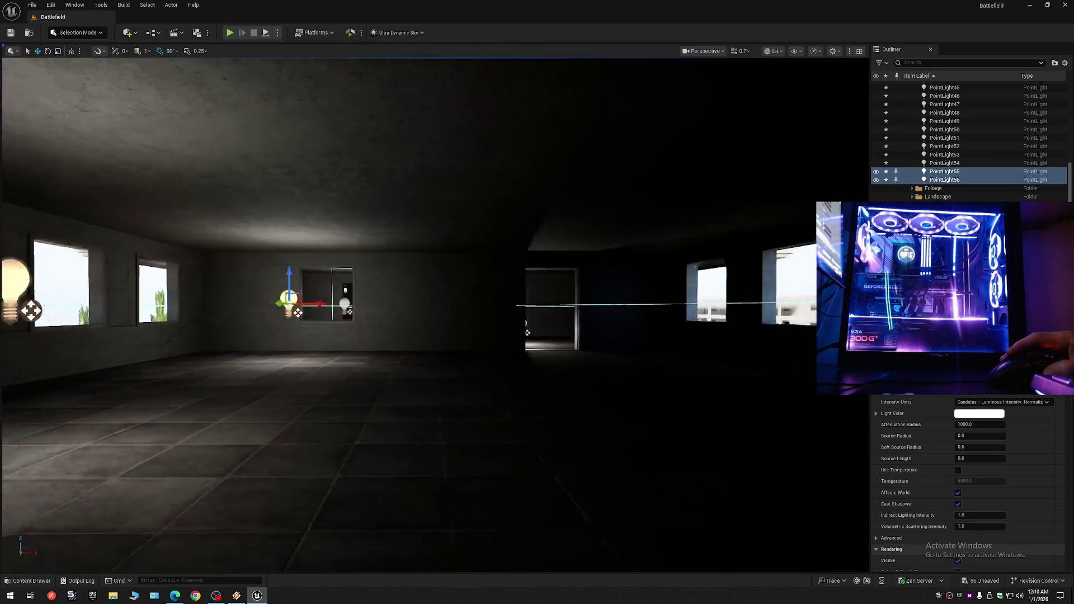
left_click_drag(376, 304, 580, 298, "alt")
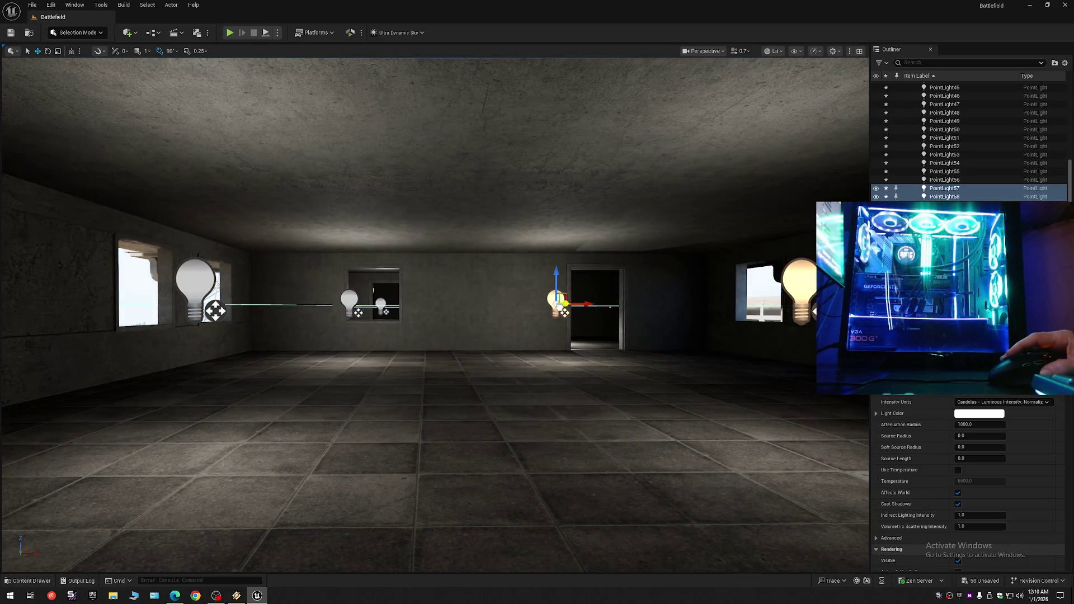
key("f")
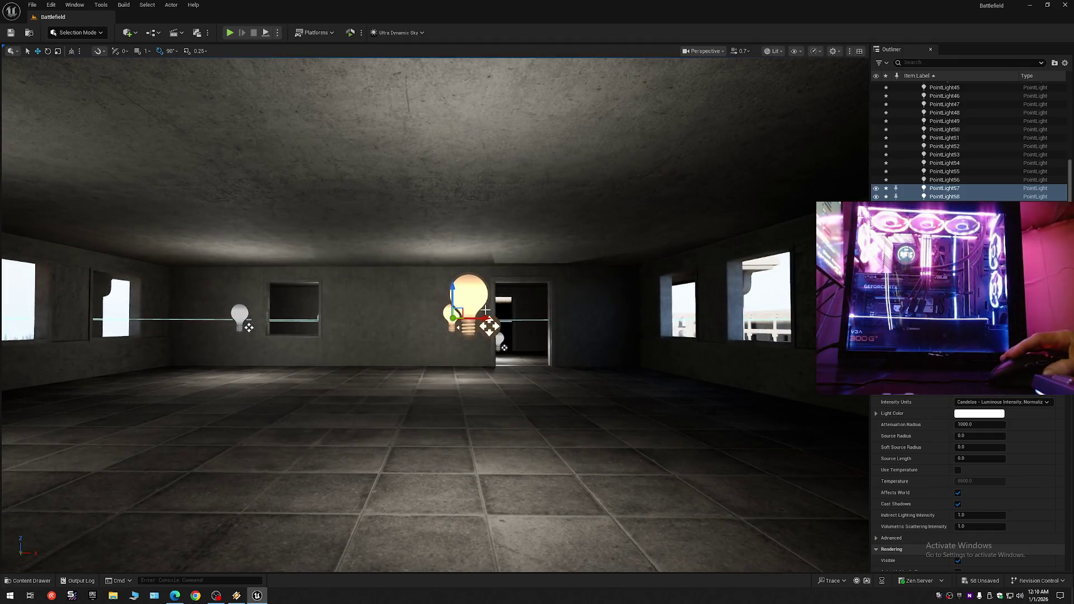
mouse_move(488, 323)
left_mouse_down()
mouse_move(447, 321)
mouse_move(624, 312)
mouse_move(268, 313)
mouse_move(316, 316)
left_mouse_up()
- Select two point lights in the room and turn to see the rest of it
left_click(299, 283)
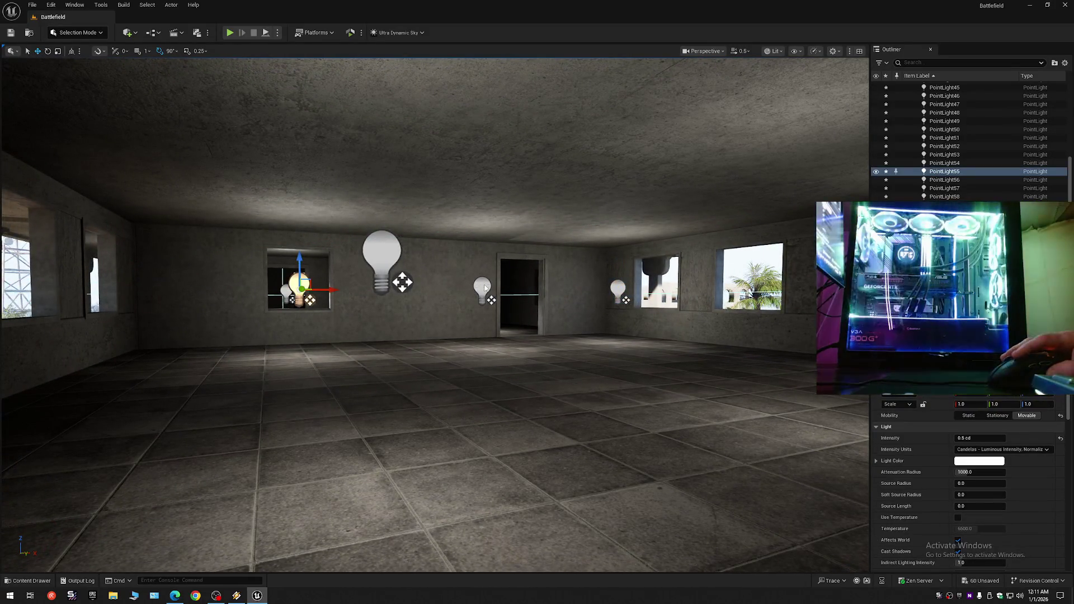
left_click(485, 287, "ctrl")
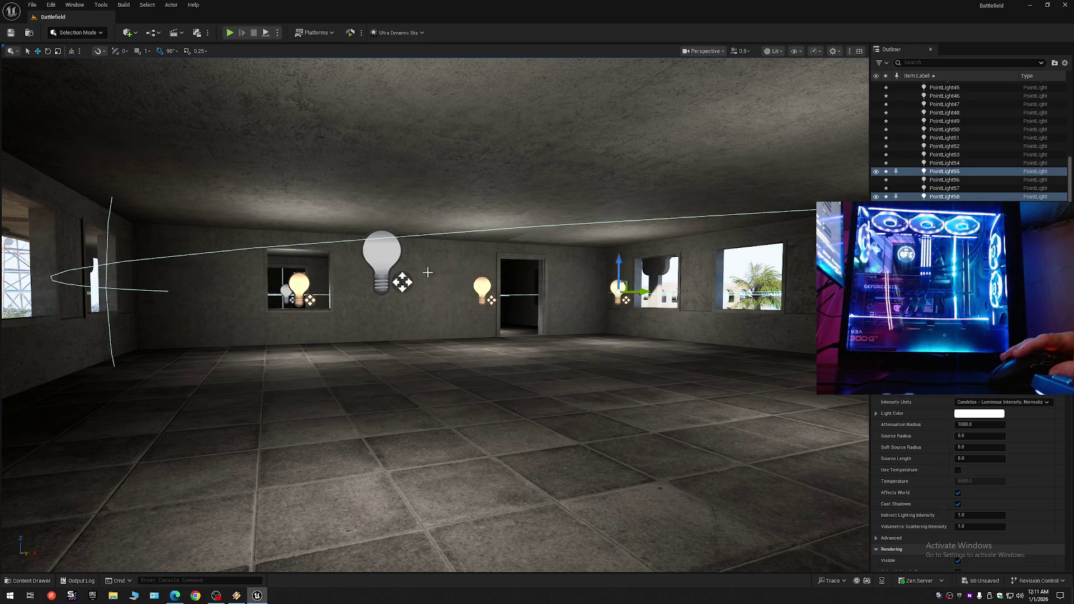
left_click_drag(609, 309, 680, 309)
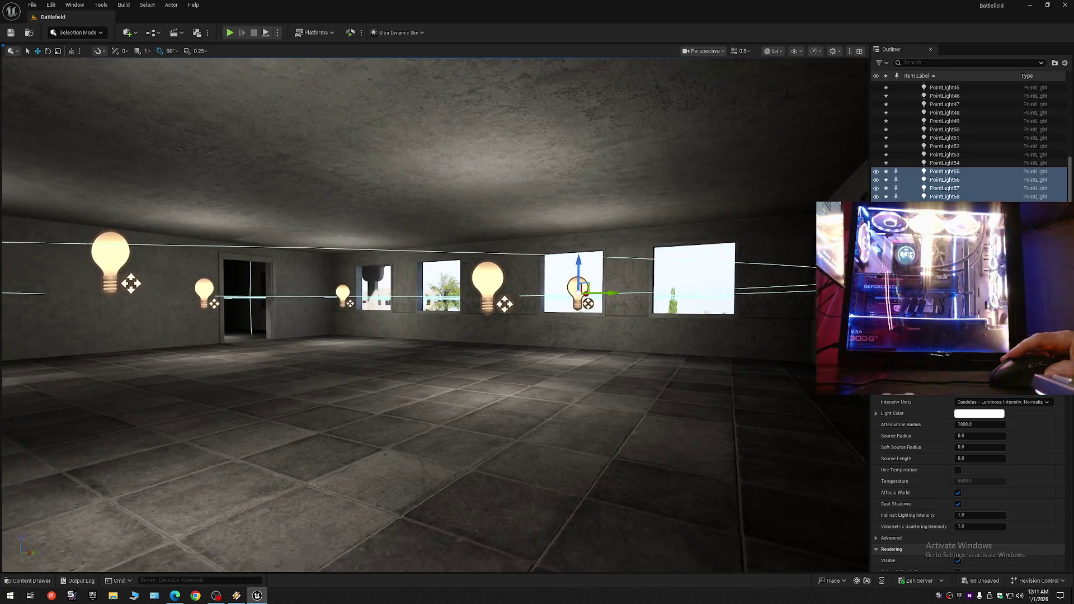
scroll(474, 316, "down", 10)
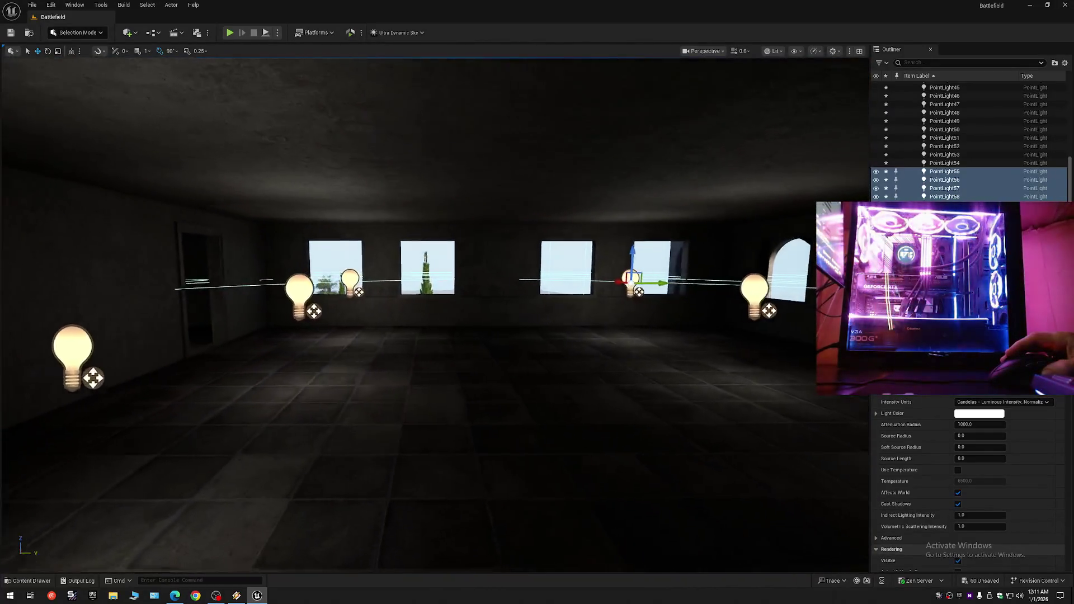
- Alt-drag the selected lights down twice, copying them onto two lower floors up to PointLight81
left_click_drag(475, 316, 542, 303)
scroll(538, 309, "up", 2)
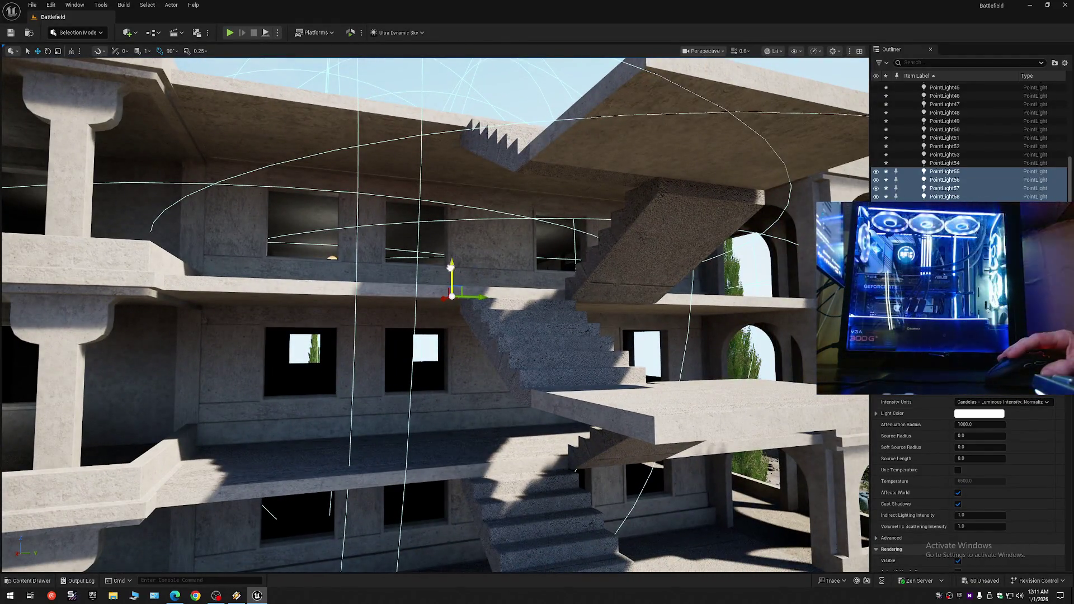
left_click_drag(450, 267, 456, 303)
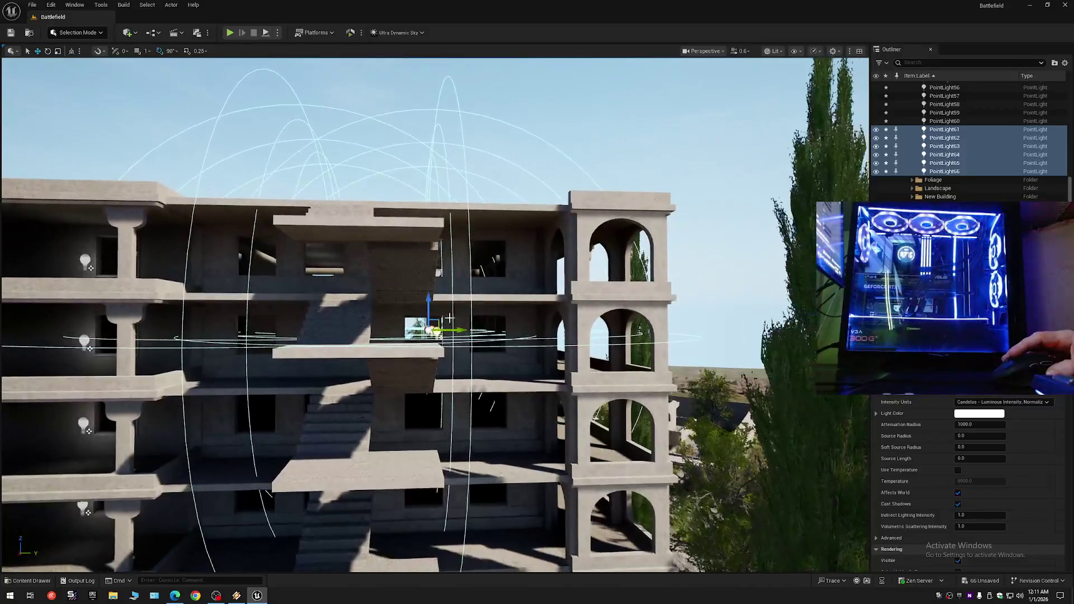
left_click_drag(426, 300, 427, 308)
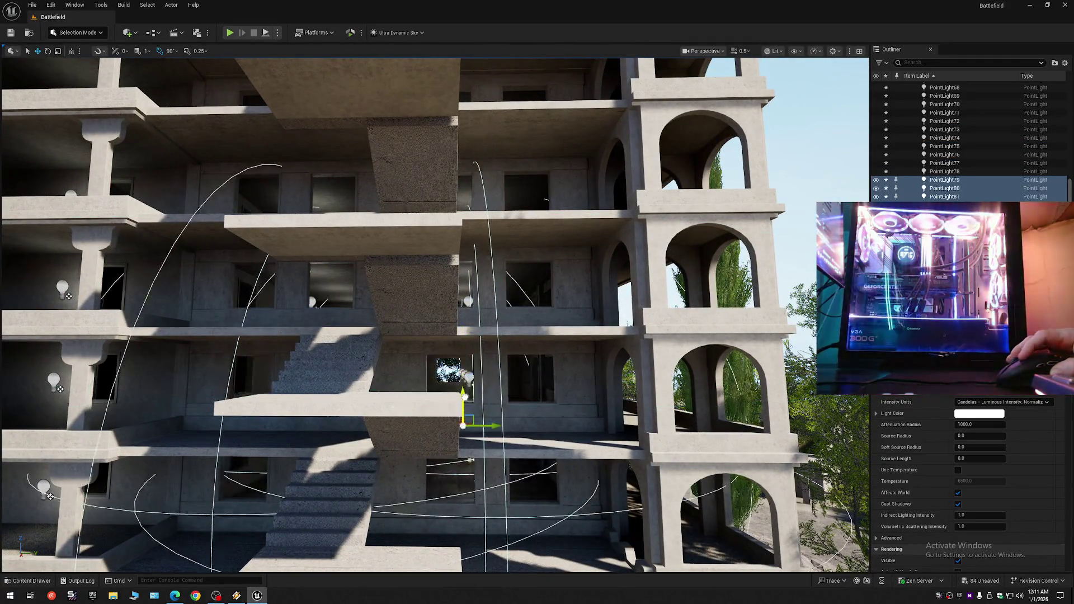
- Alt-drag the lights down onto the ground floor, creating PointLight85–90 beneath the slab
scroll(493, 395, "up", 5)
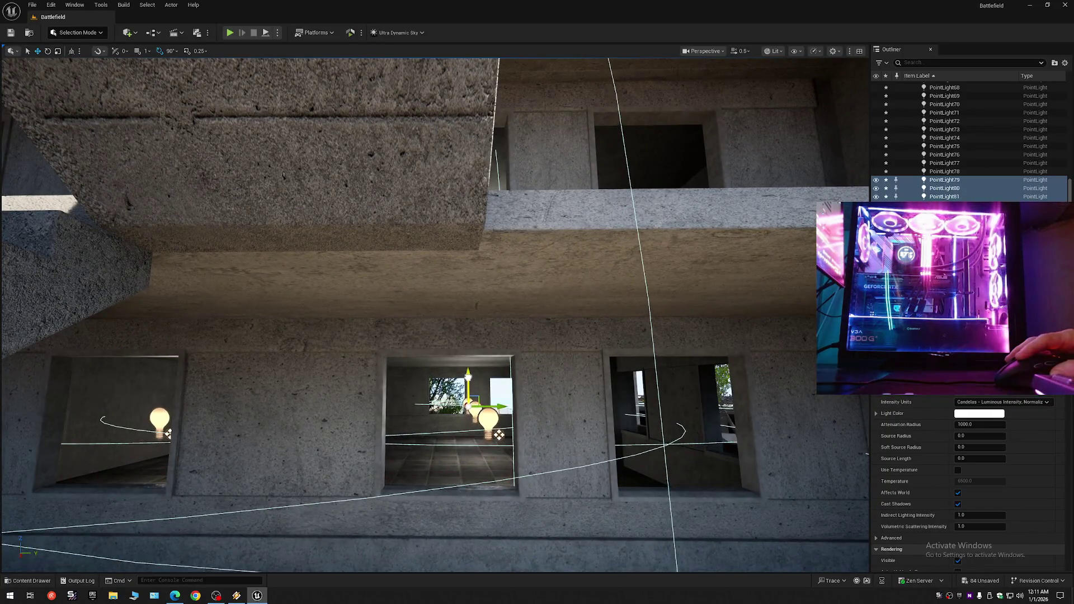
scroll(435, 313, "down", 10)
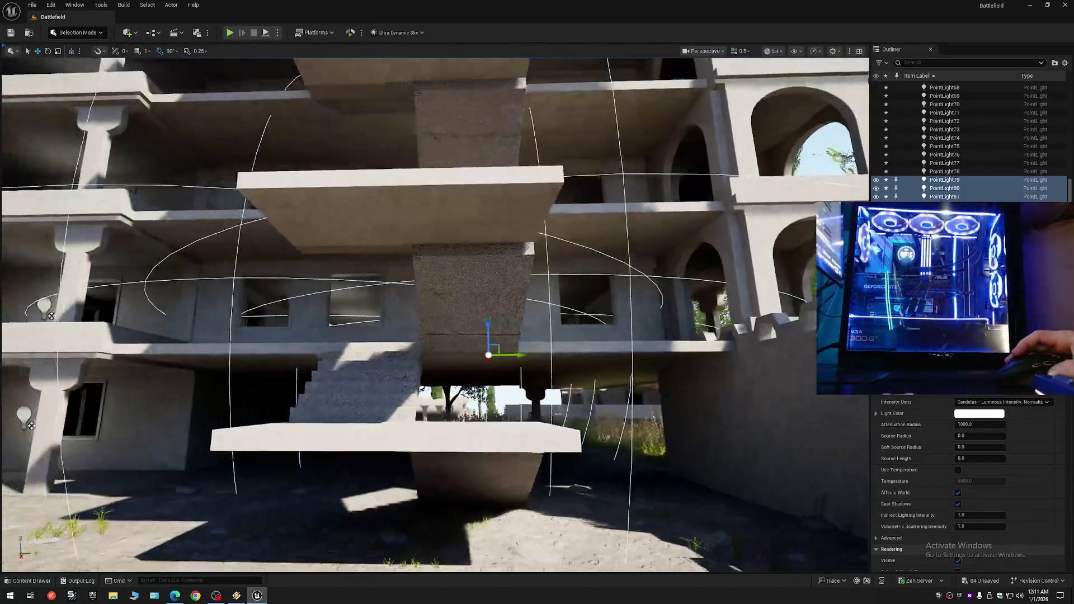
scroll(515, 347, "down", 2)
left_click_drag(491, 327, 498, 368)
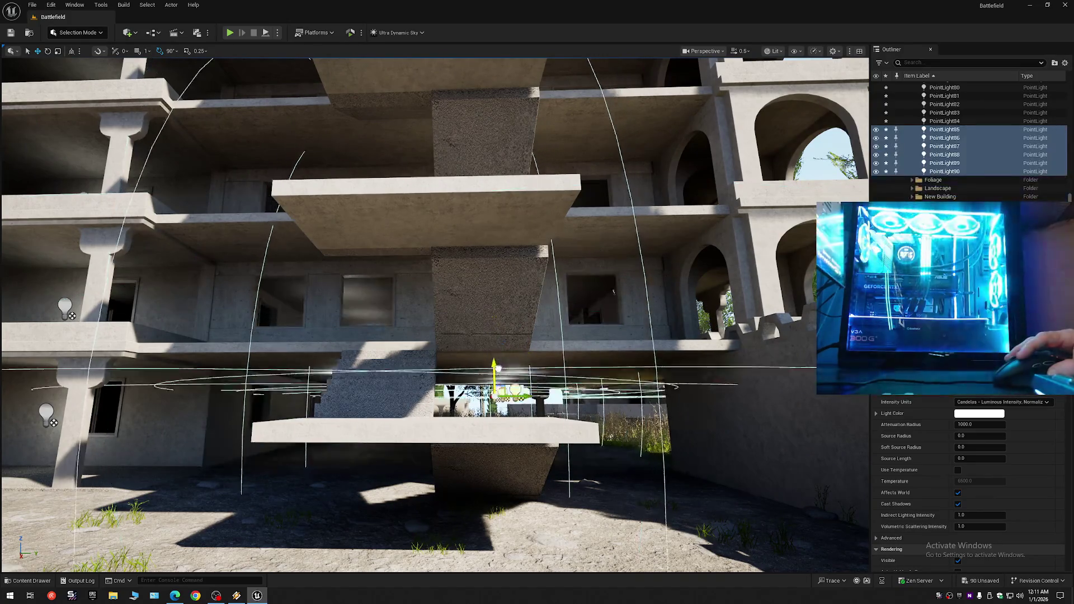
scroll(502, 385, "up", 10)
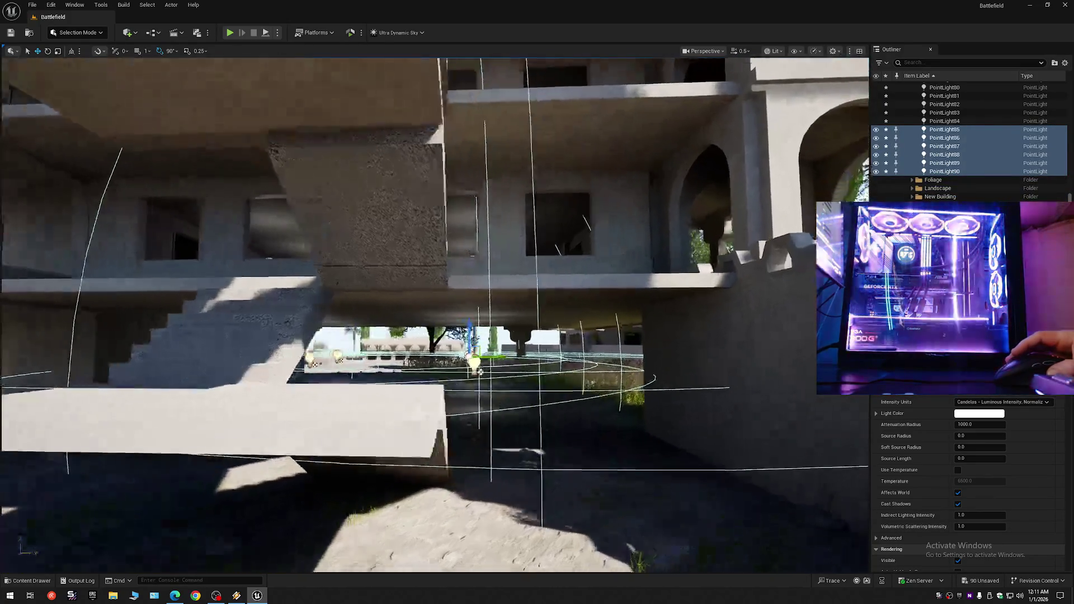
scroll(486, 391, "up", 3)
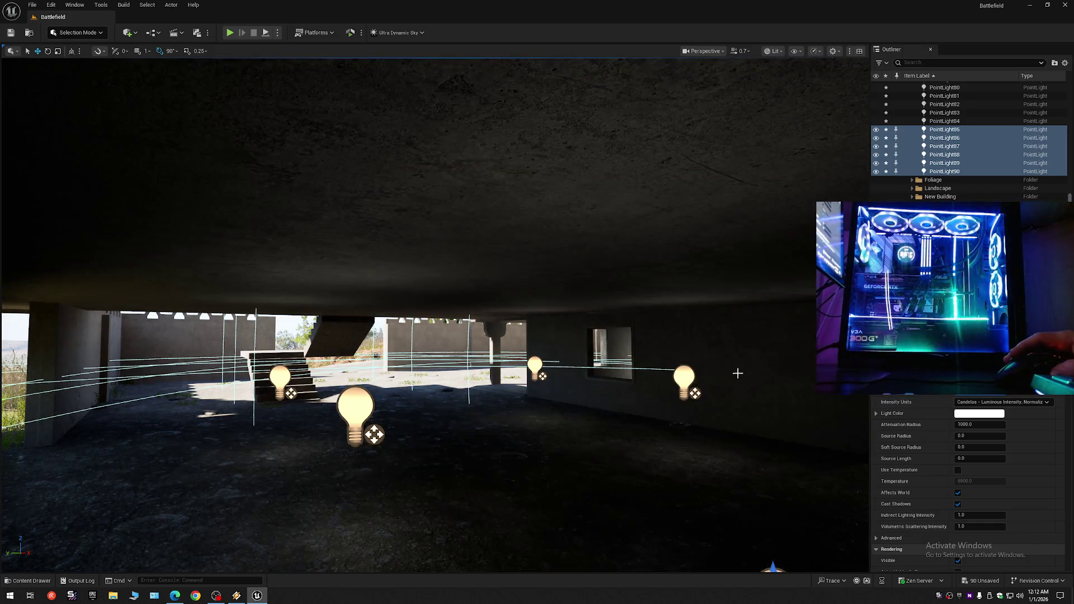
- Move the view out from under the slab and launch Windows Task Manager
left_click_drag(735, 372, 723, 384)
scroll(735, 372, "up", 1)
scroll(735, 371, "up", 3)
right_click(672, 592)
left_click(699, 562)
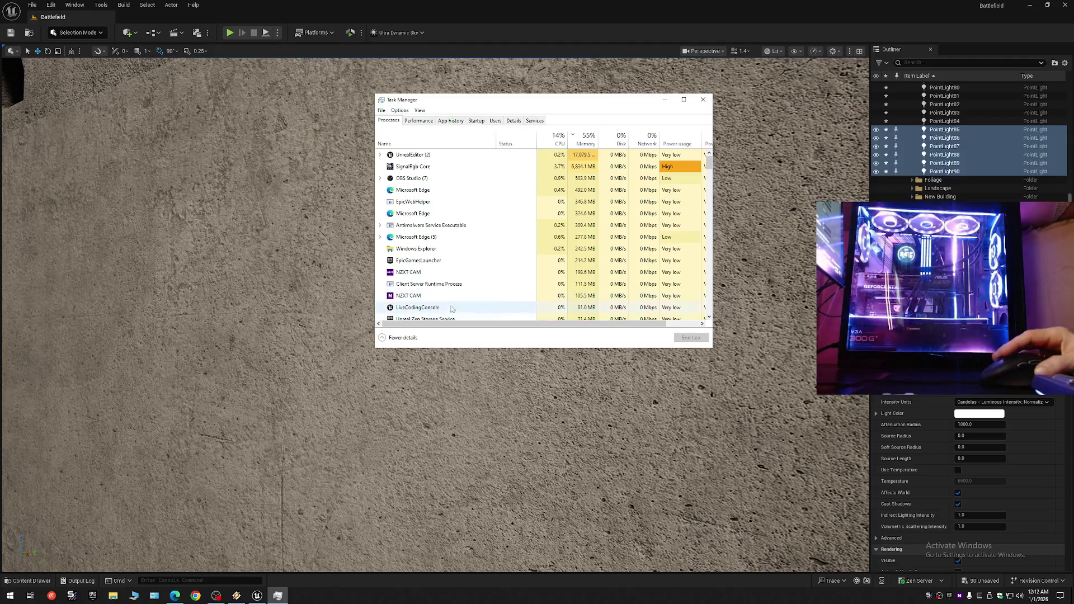
left_click(410, 122)
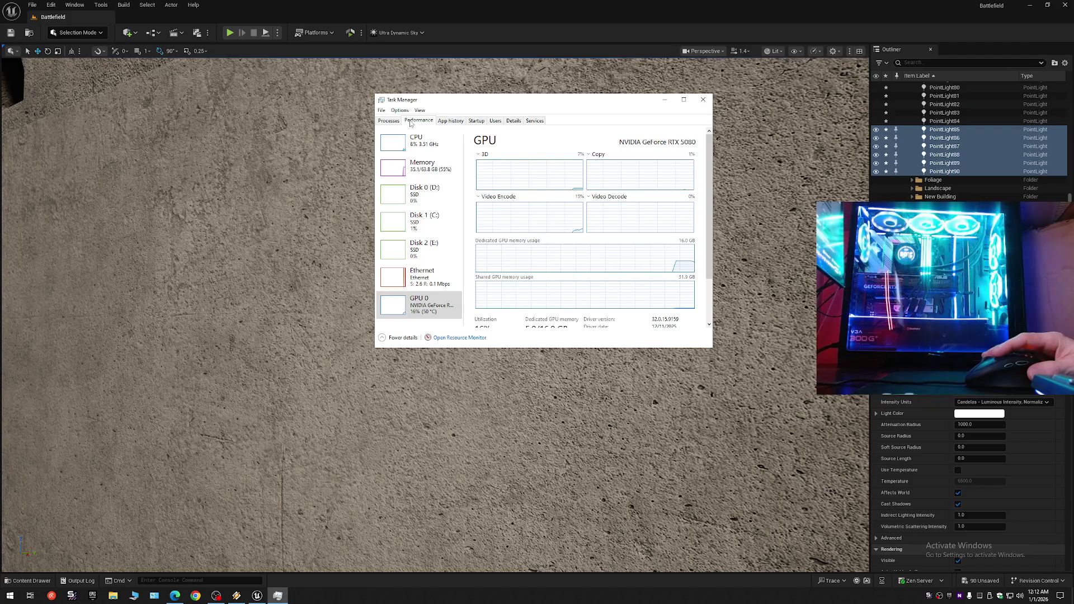
left_click(409, 143)
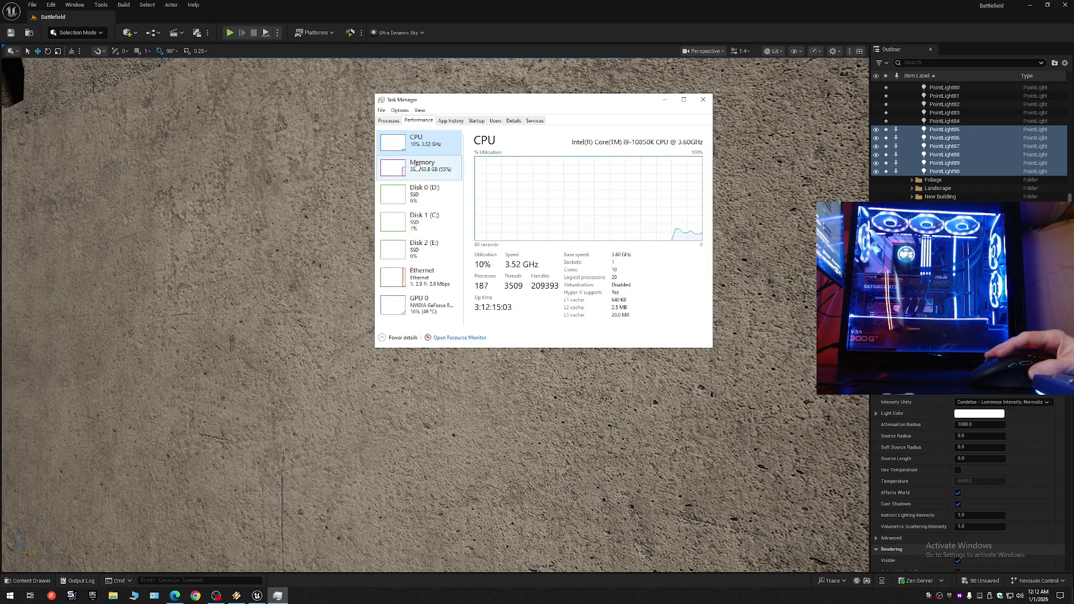
left_click(416, 167)
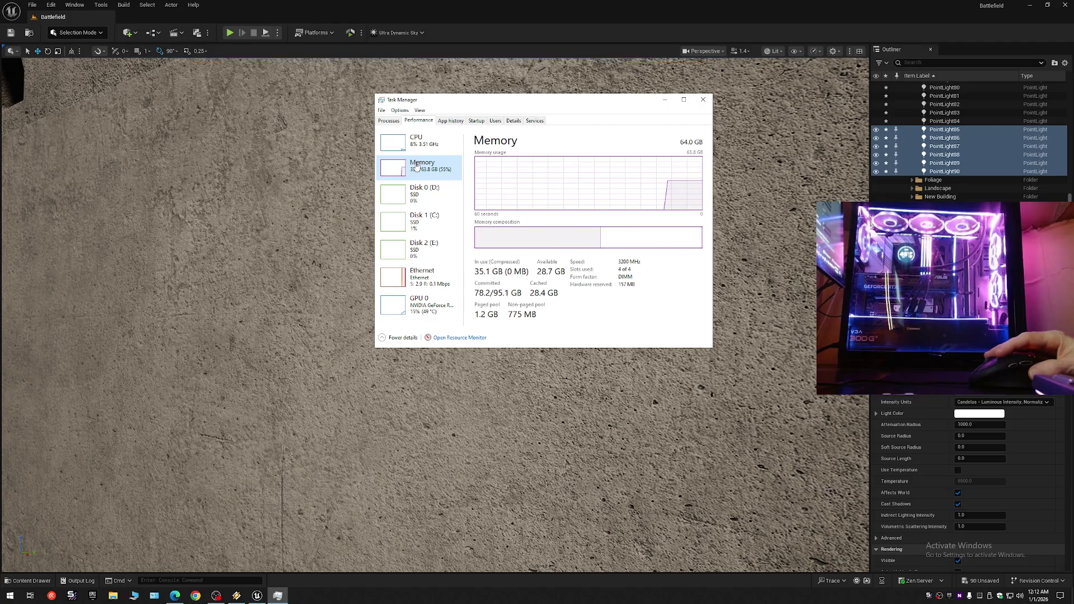
left_click(432, 305)
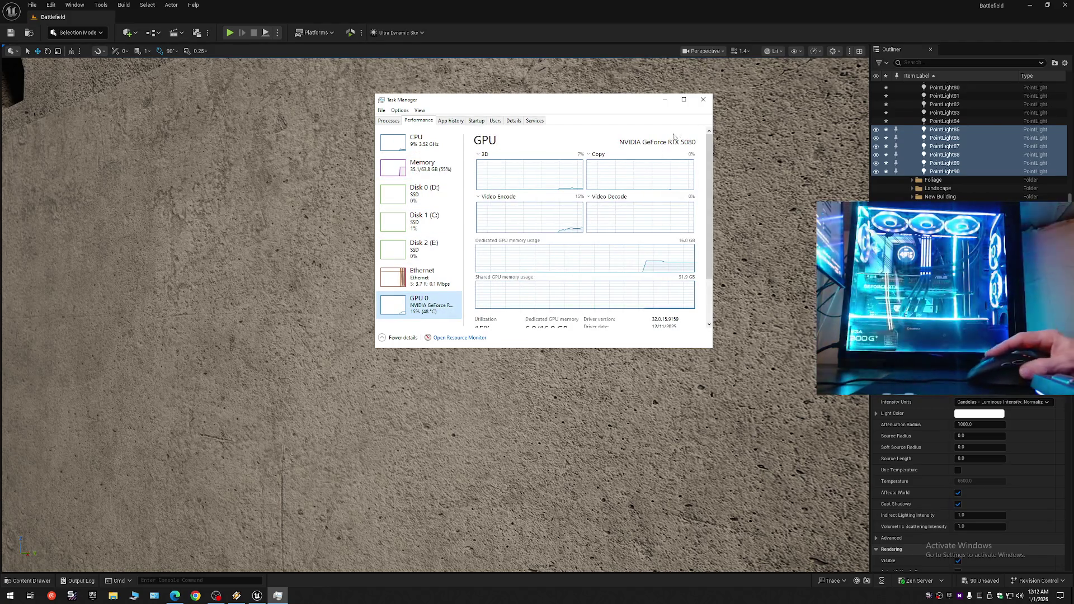
left_click(704, 101)
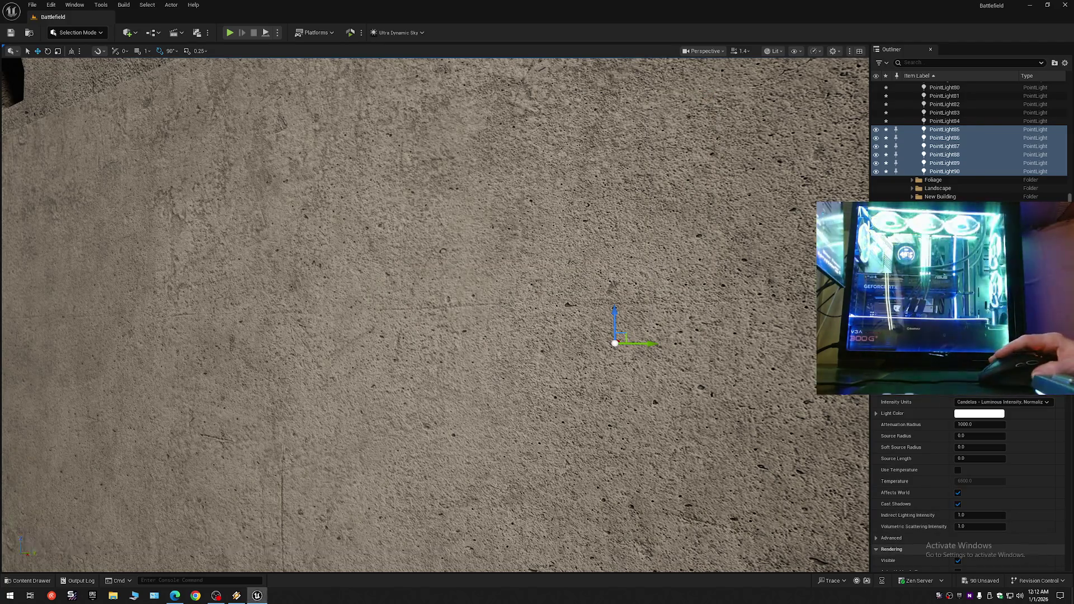
- Fly through the underpass to the facade and copy the point lights up to the next floor
scroll(435, 316, "down", 2)
scroll(435, 315, "down", 4)
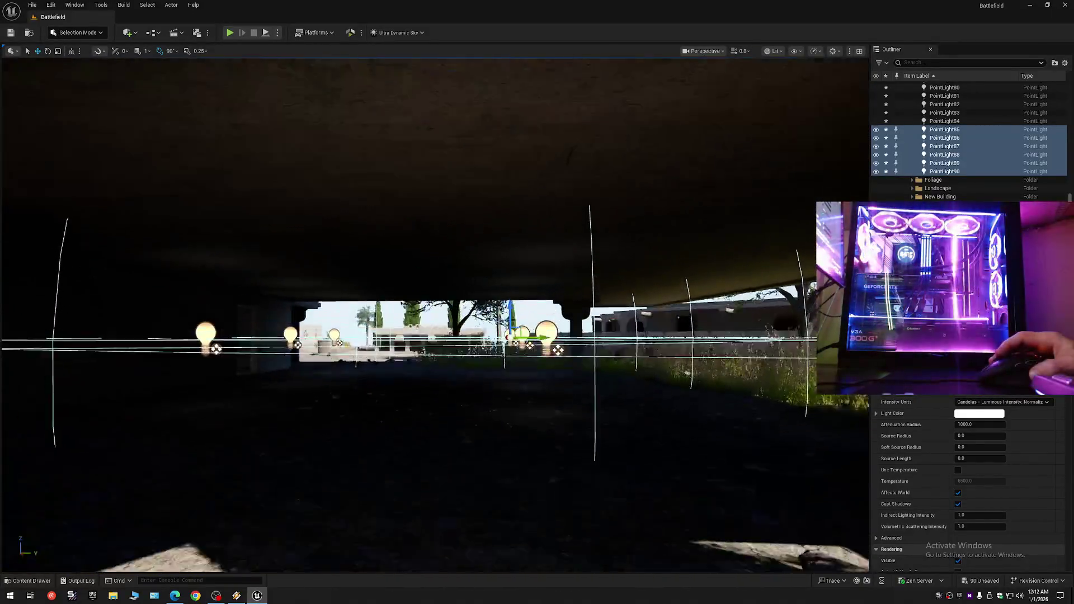
key("w")
scroll(435, 315, "up", 1)
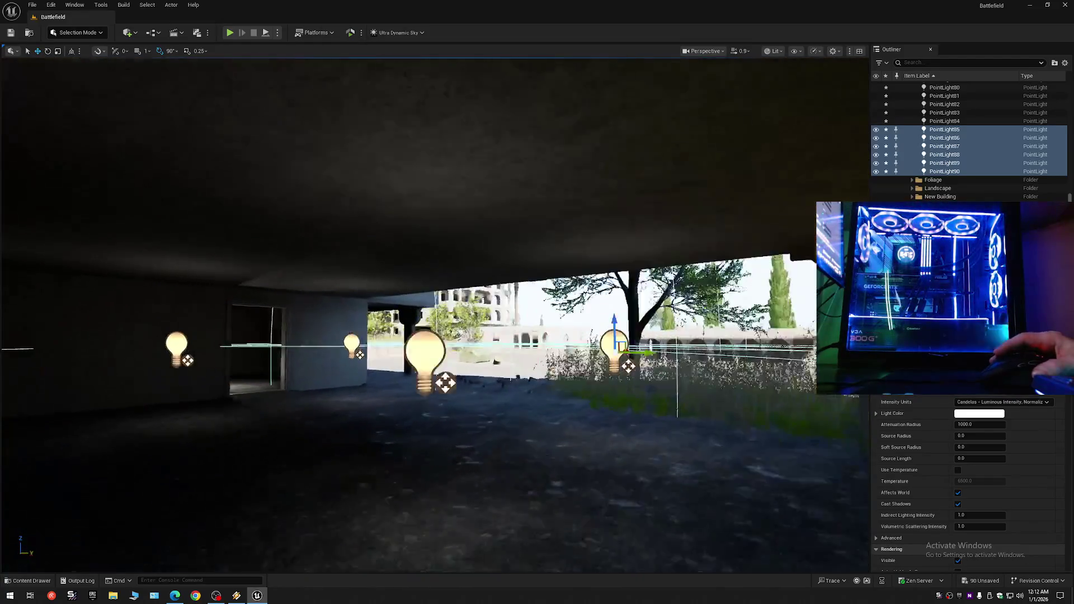
key("w")
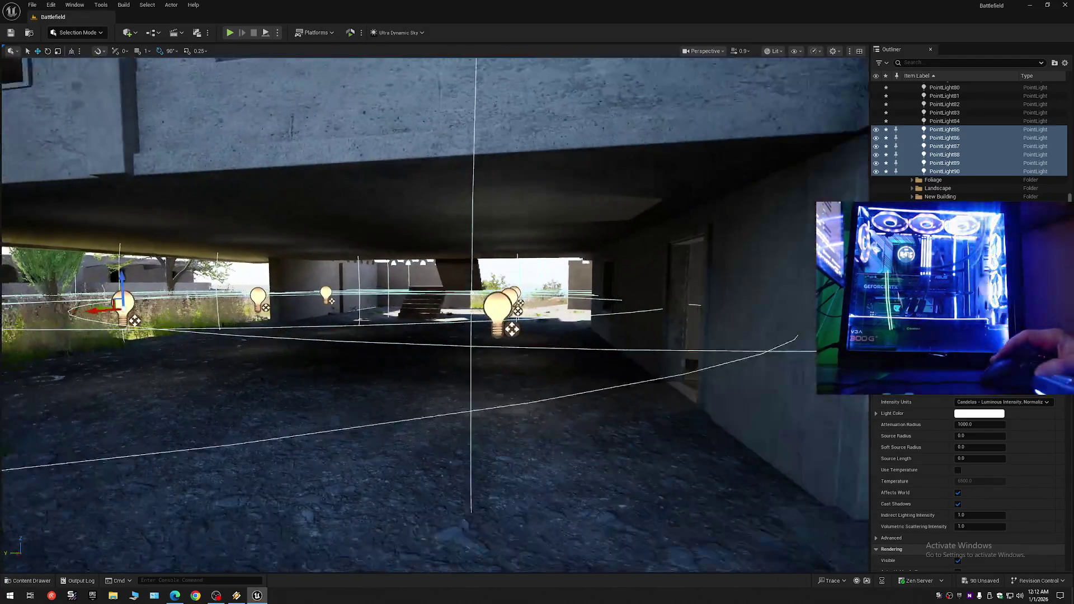
scroll(435, 316, "up", 5)
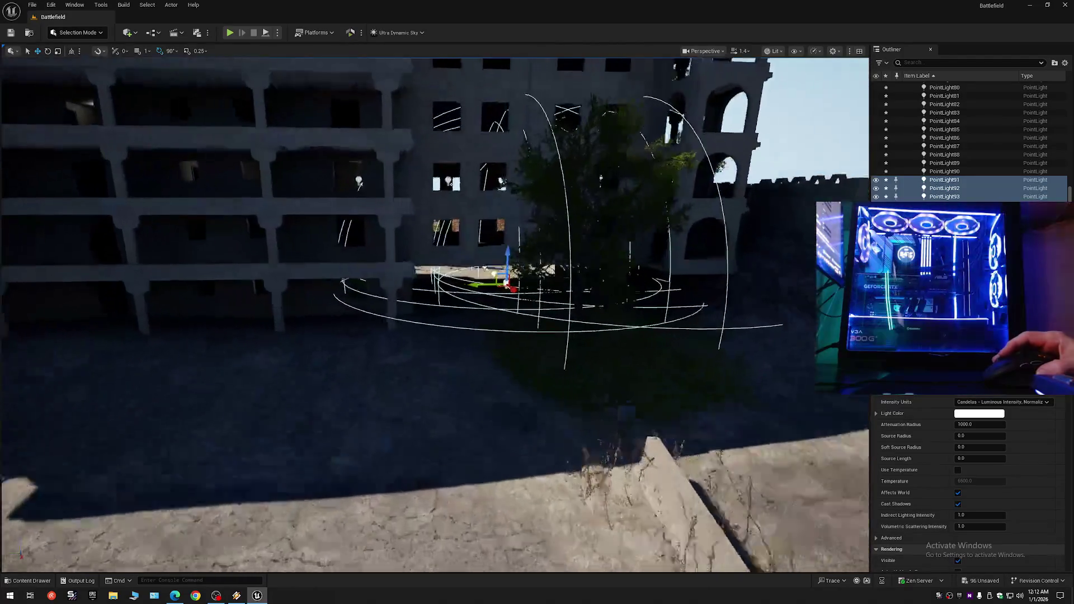
key("q")
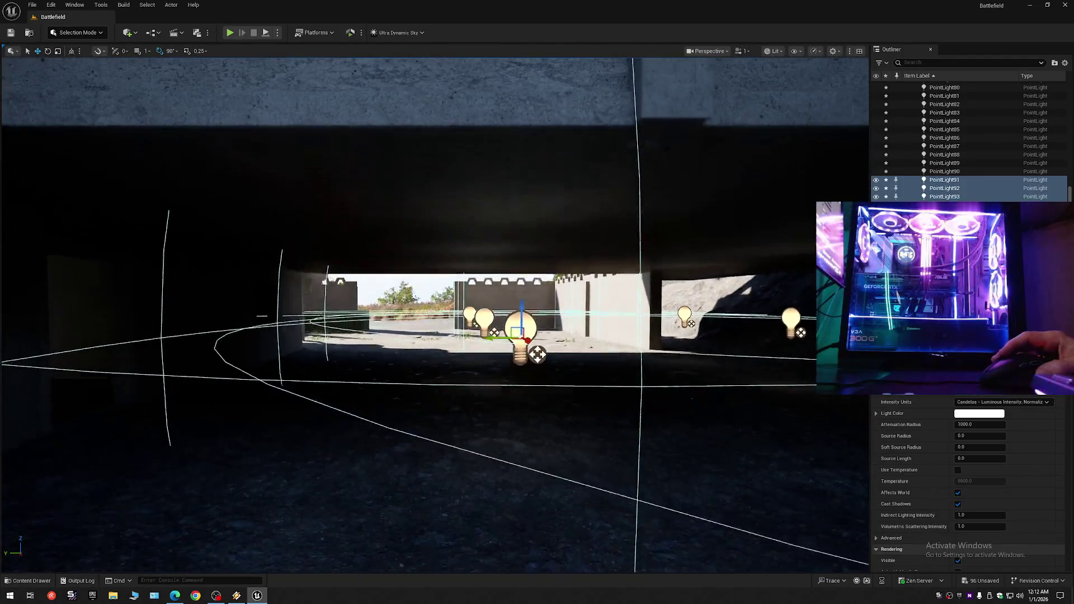
key("q")
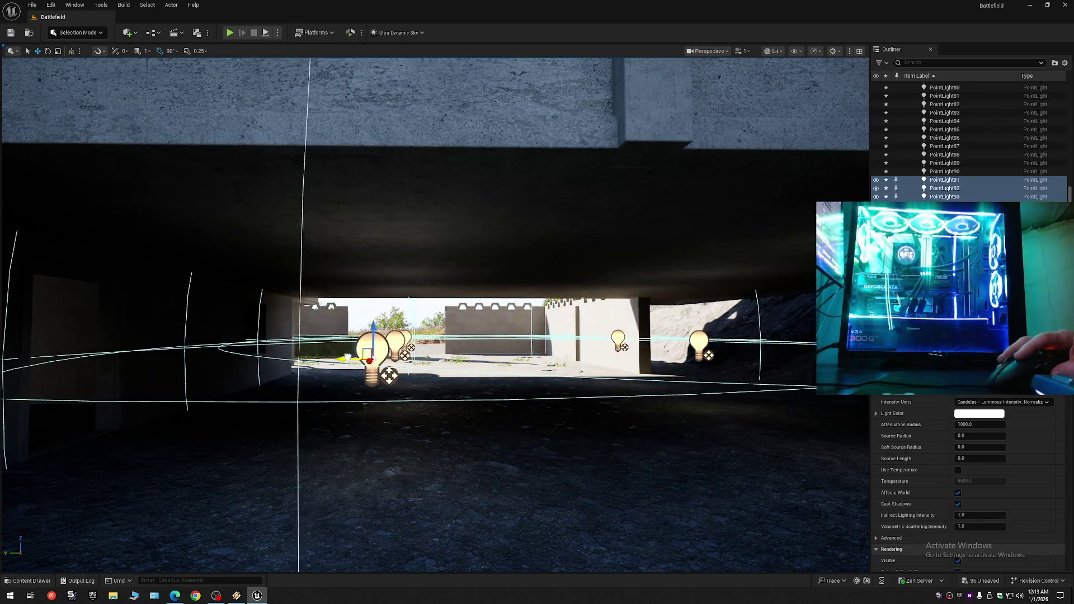
key("w")
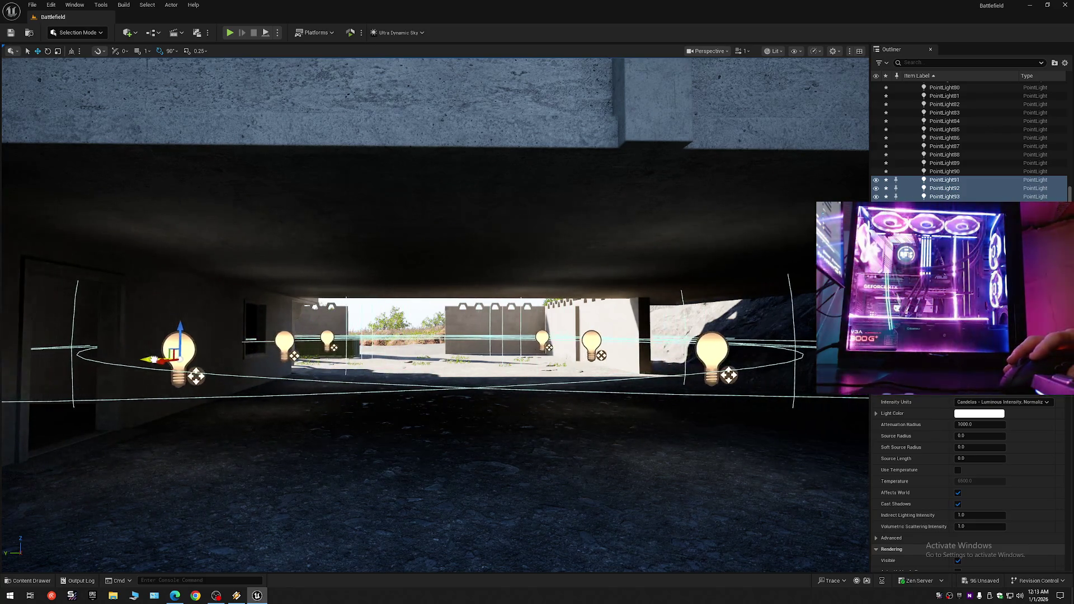
key("s")
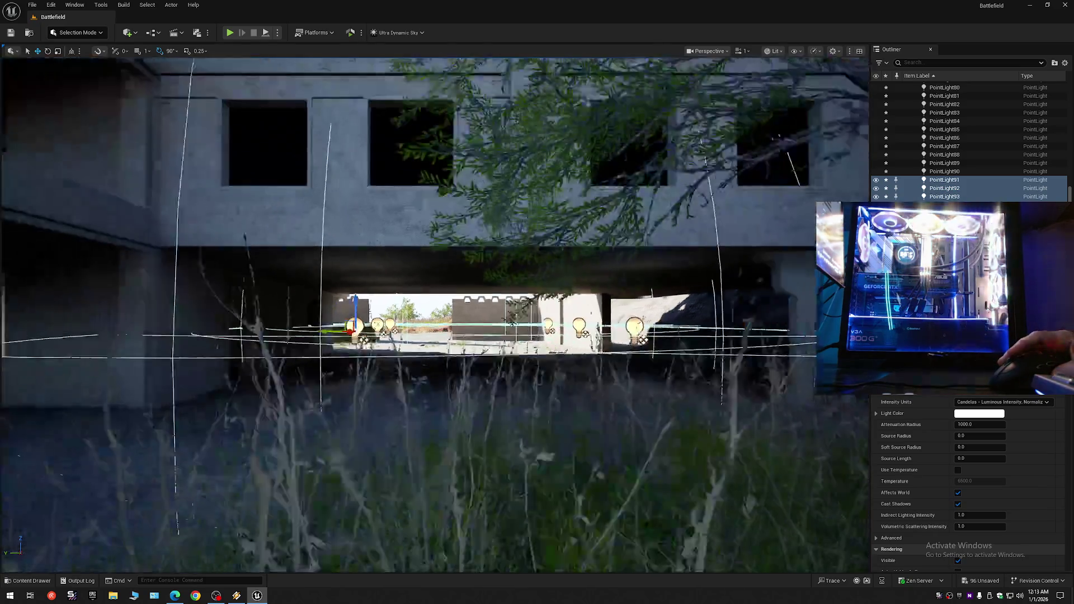
scroll(435, 315, "down", 1)
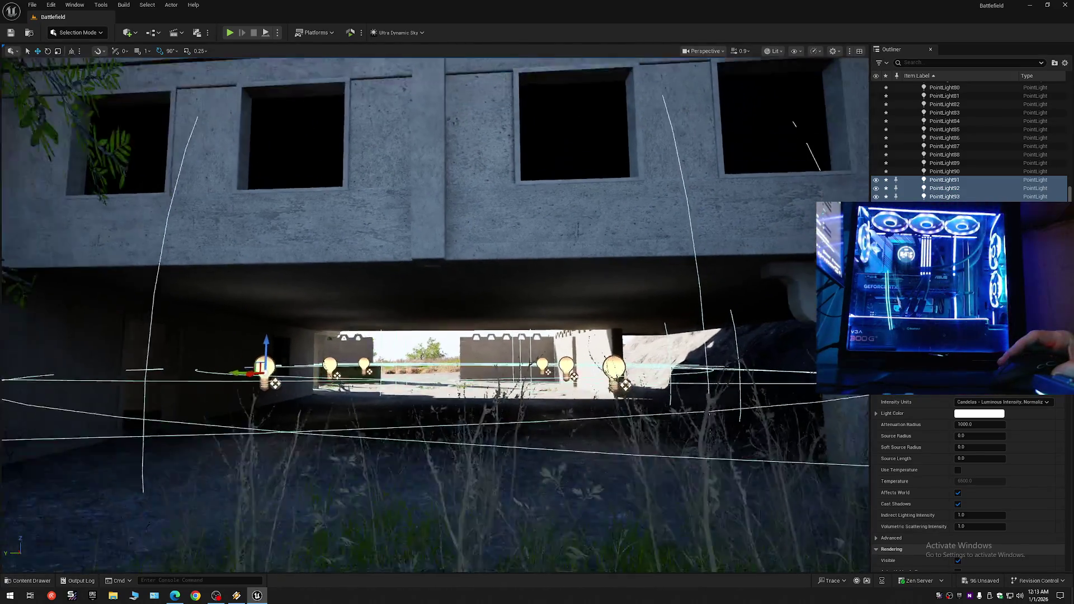
key("e")
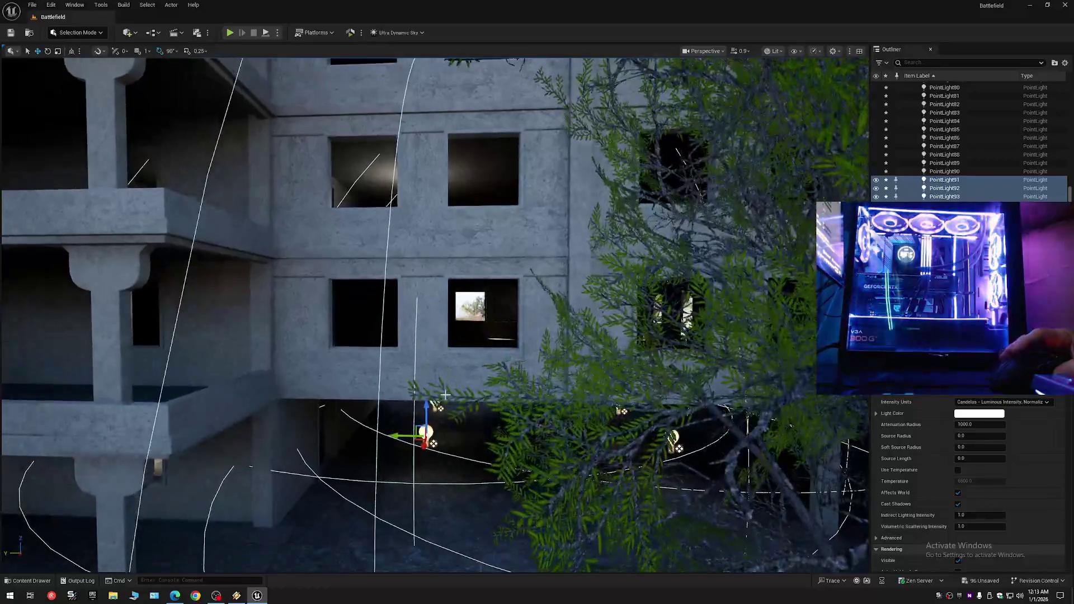
left_click_drag(425, 411, 428, 278, "alt")
- Shift the selected lights sideways and slightly down so they sit in the windows
key("w")
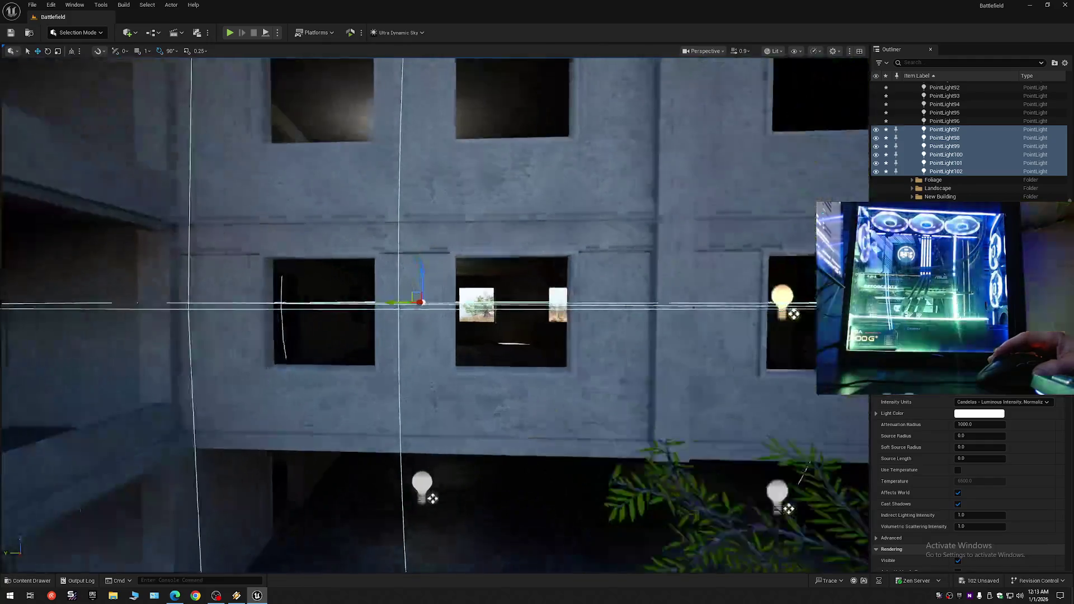
key("s")
key("s")
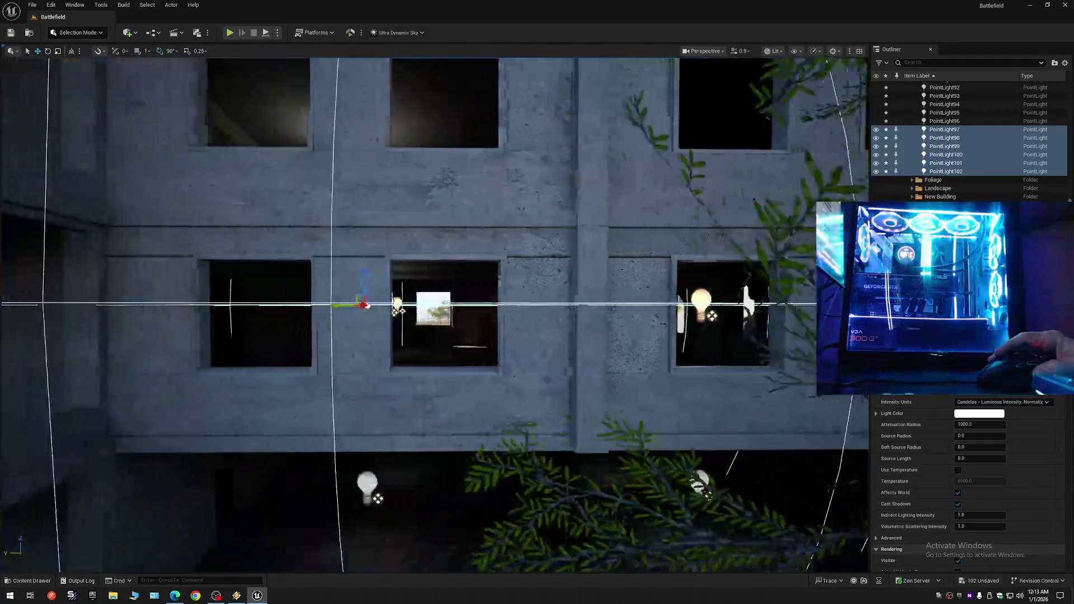
left_click_drag(408, 310, 463, 309)
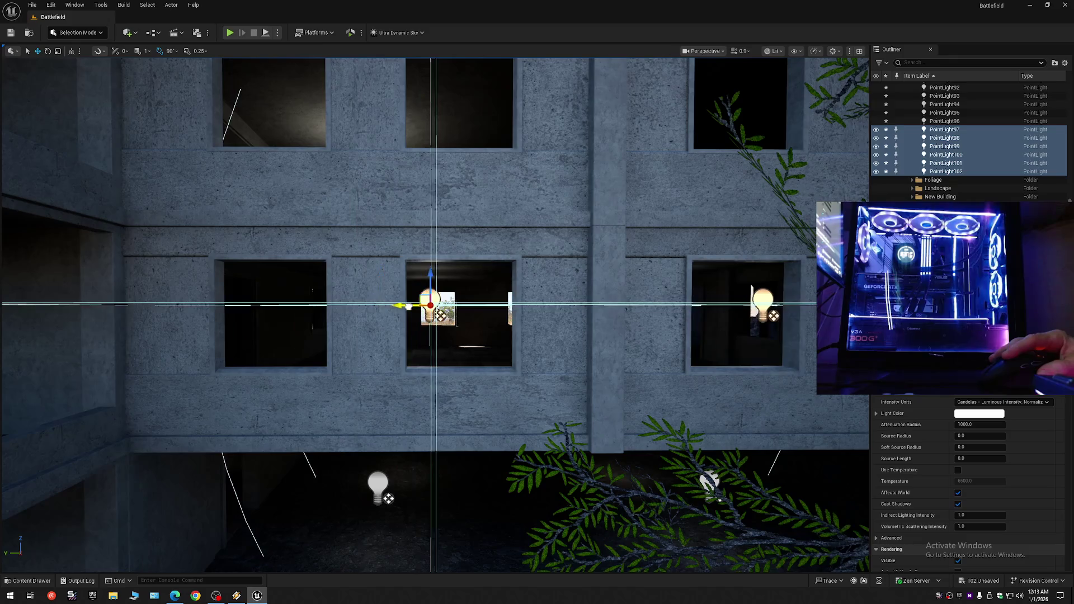
left_click_drag(429, 277, 430, 286)
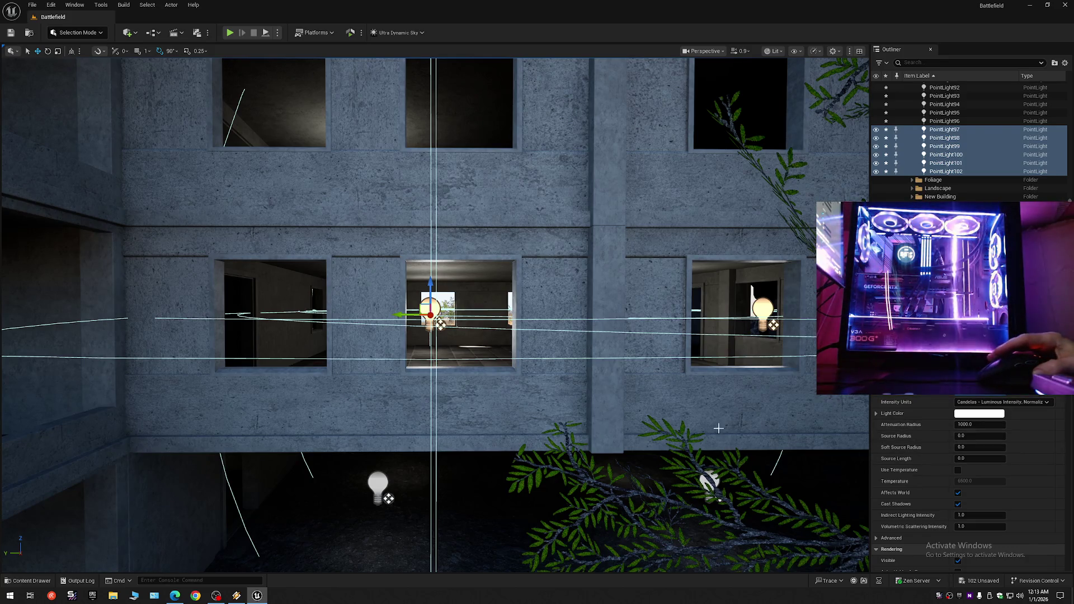
scroll(440, 323, "down", 8)
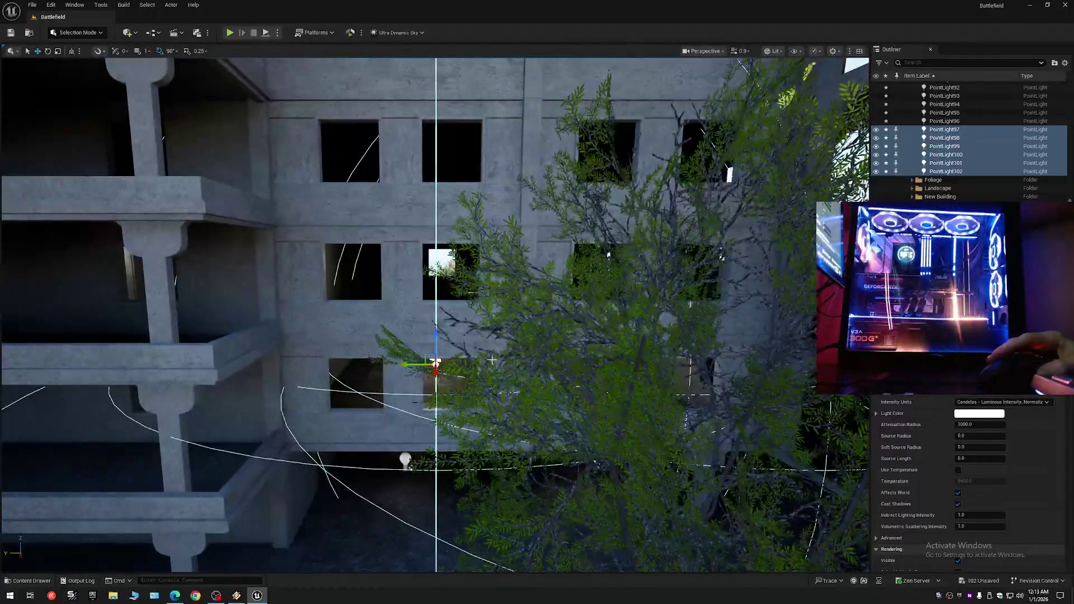
- Copy the row of lights up two more floors, ending with PointLight126 selected
left_click_drag(435, 341, 442, 173, "alt")
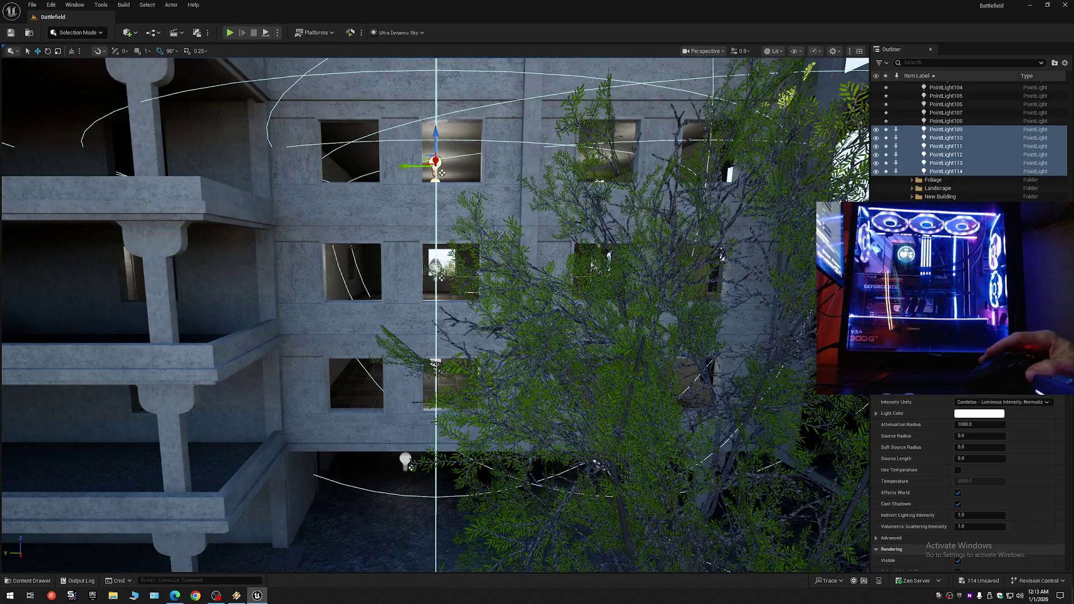
scroll(442, 173, "up", 5)
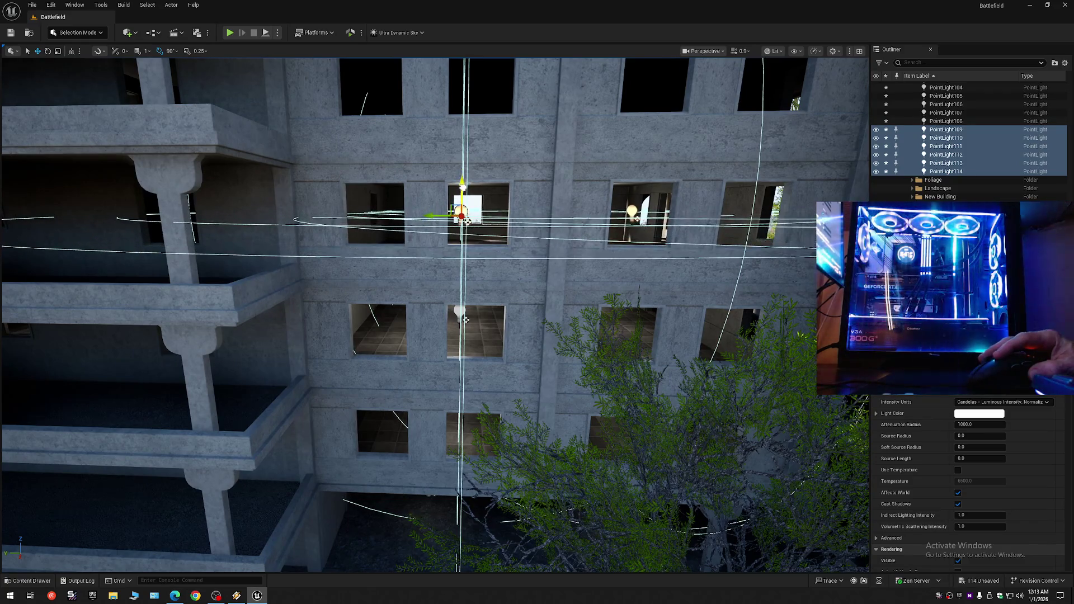
scroll(466, 320, "up", 3)
scroll(477, 271, "down", 5)
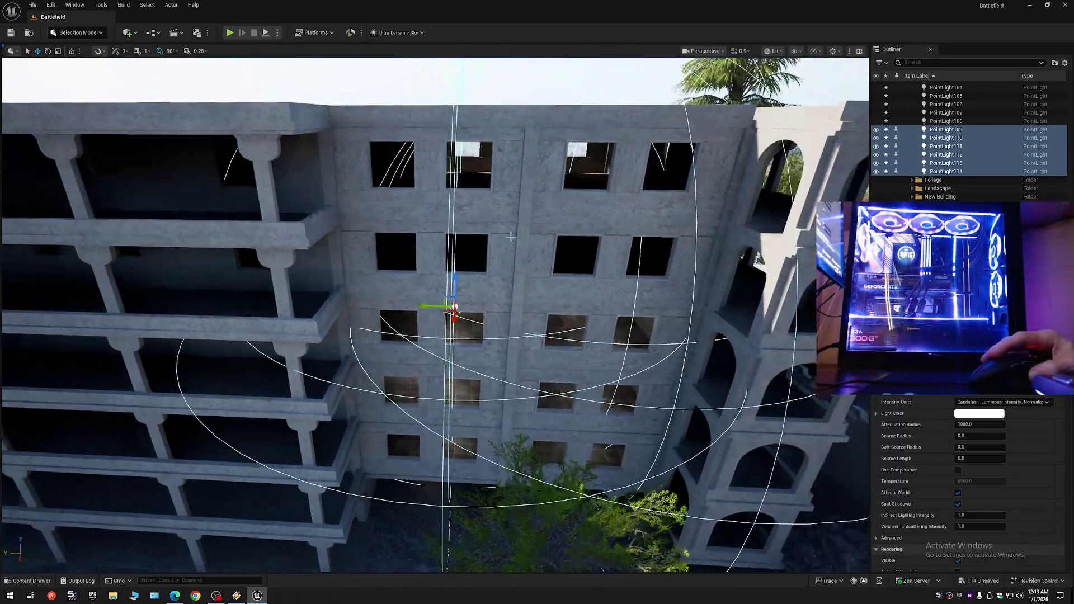
mouse_move(456, 278)
left_mouse_down()
mouse_move(453, 257)
mouse_move(442, 309)
mouse_move(434, 201)
mouse_move(442, 209)
mouse_move(448, 189)
left_mouse_up()
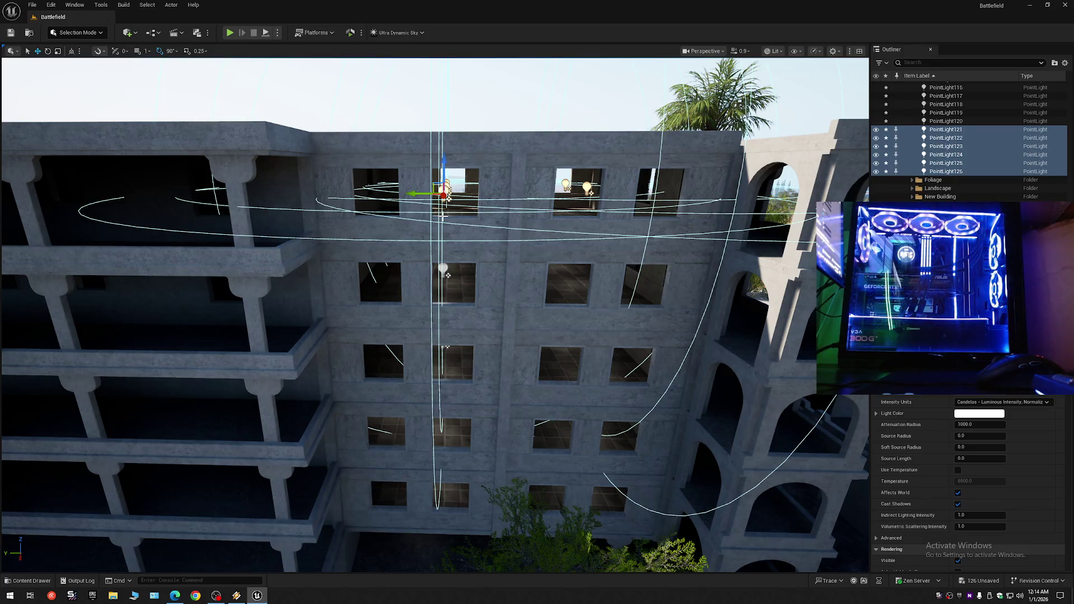
left_click(946, 171)
- Select every light from PointLight to PointLight126 in the Lights folder
scroll(928, 143, "up", 15)
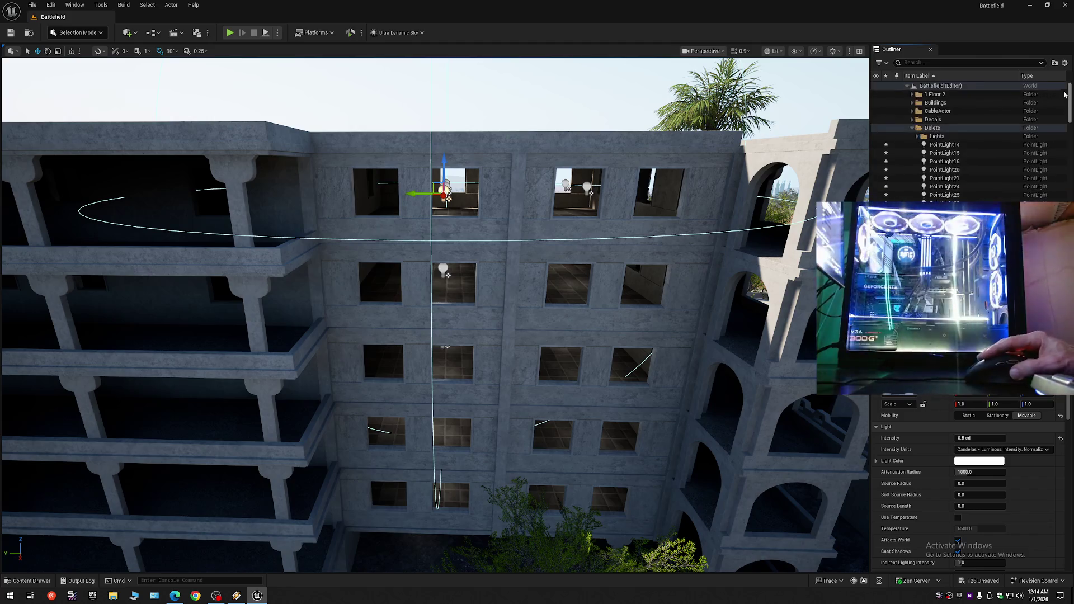
left_click(918, 136)
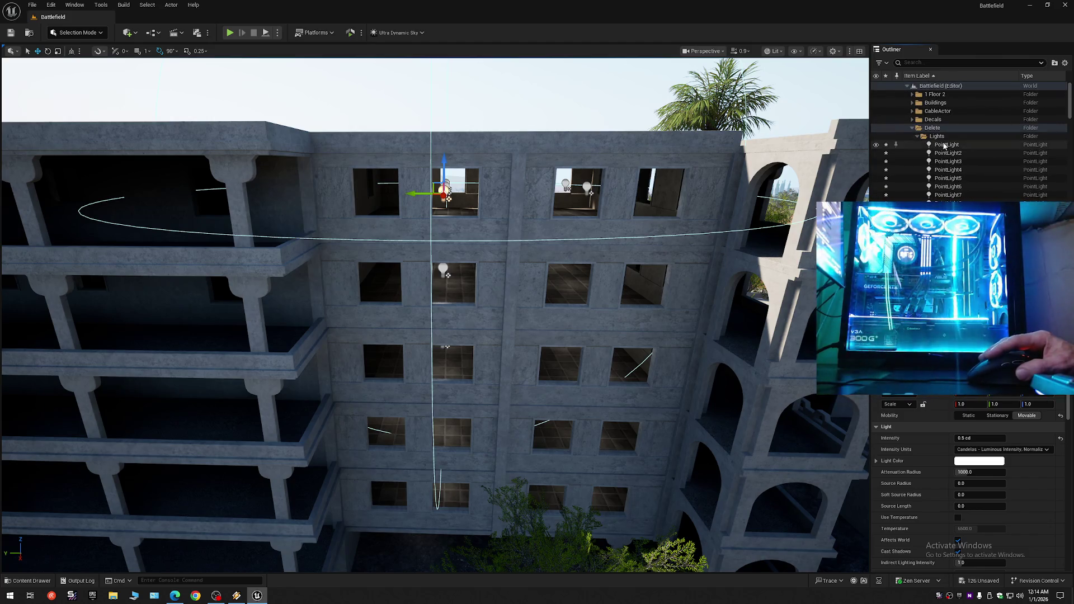
left_click(945, 145)
scroll(971, 159, "down", 15)
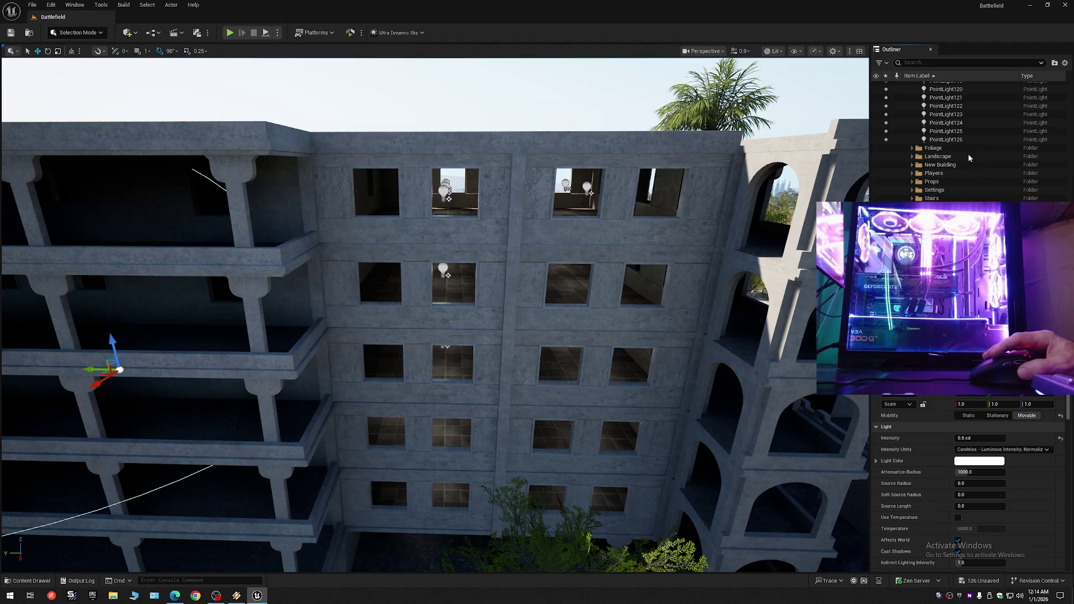
left_click(963, 140, "shift")
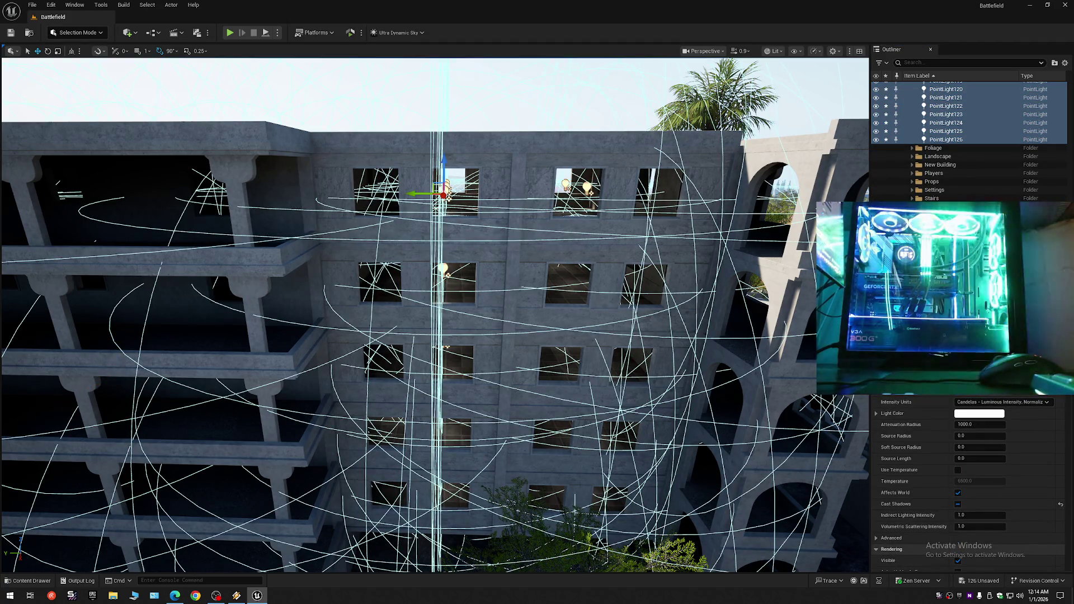
- Turn off Cast Dynamic Shadows and Cast Static Shadows for the selected lights
scroll(968, 481, "down", 5)
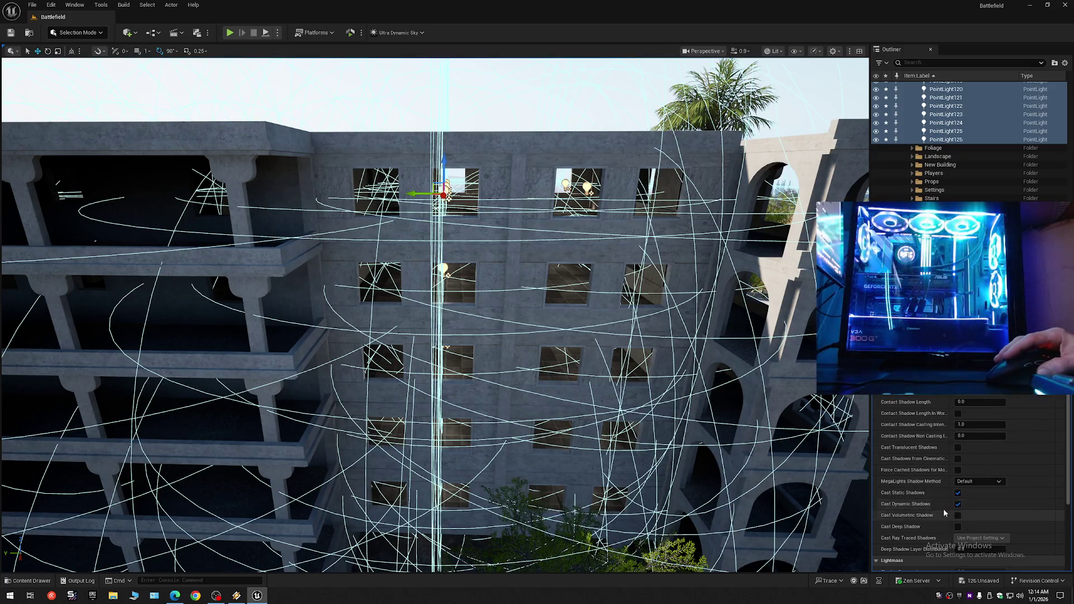
left_click(958, 503)
left_click(959, 493)
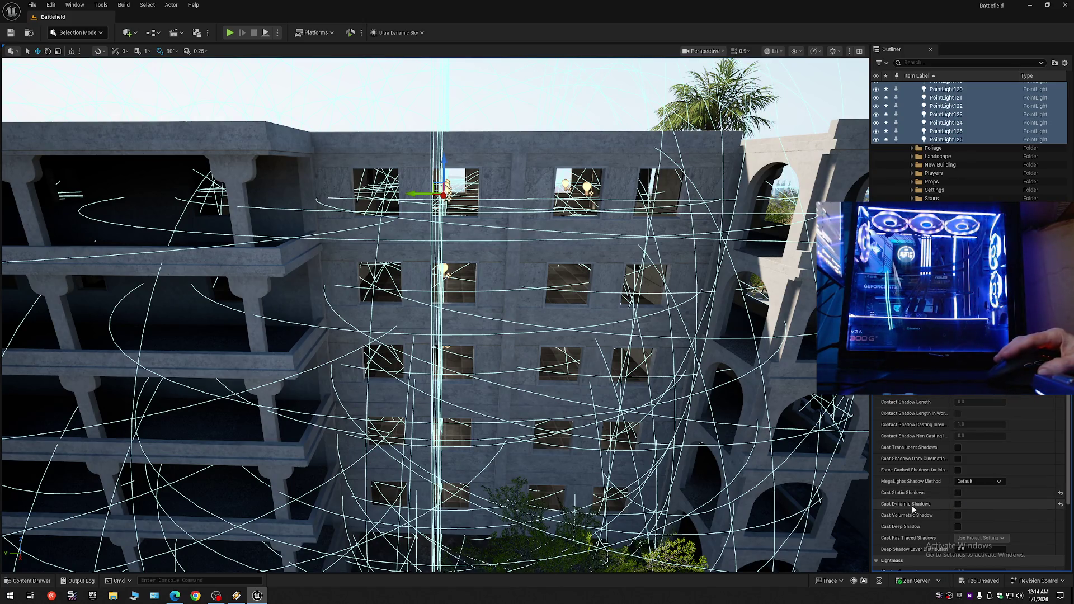
scroll(921, 501, "down", 3)
scroll(921, 502, "down", 1)
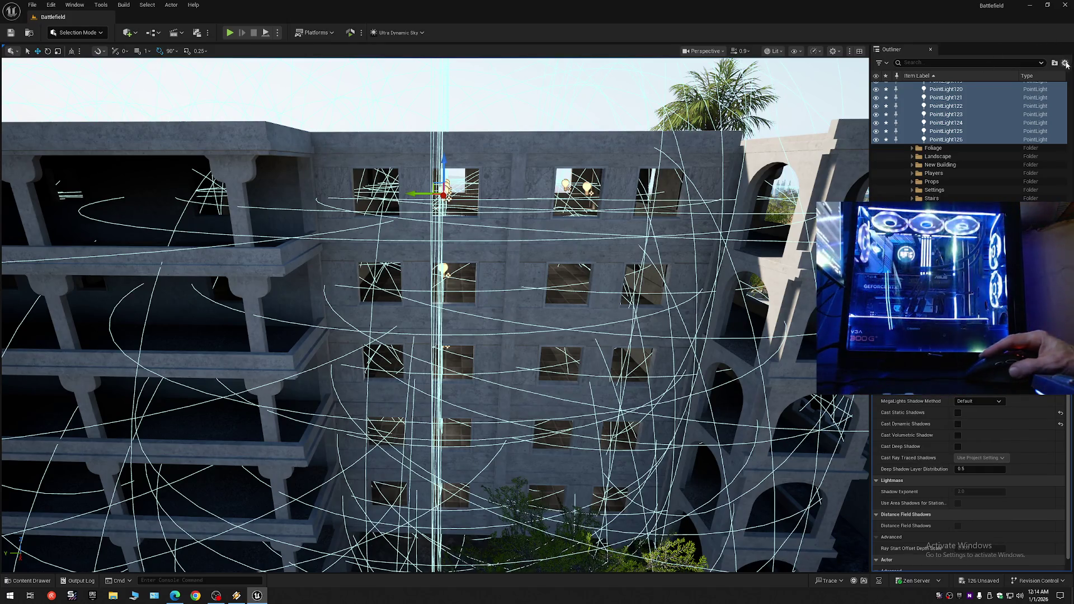
- Collapse the Outliner tree, deselect the lights and fly around to the building's side
left_click(906, 85)
left_click(971, 103)
left_click(905, 87)
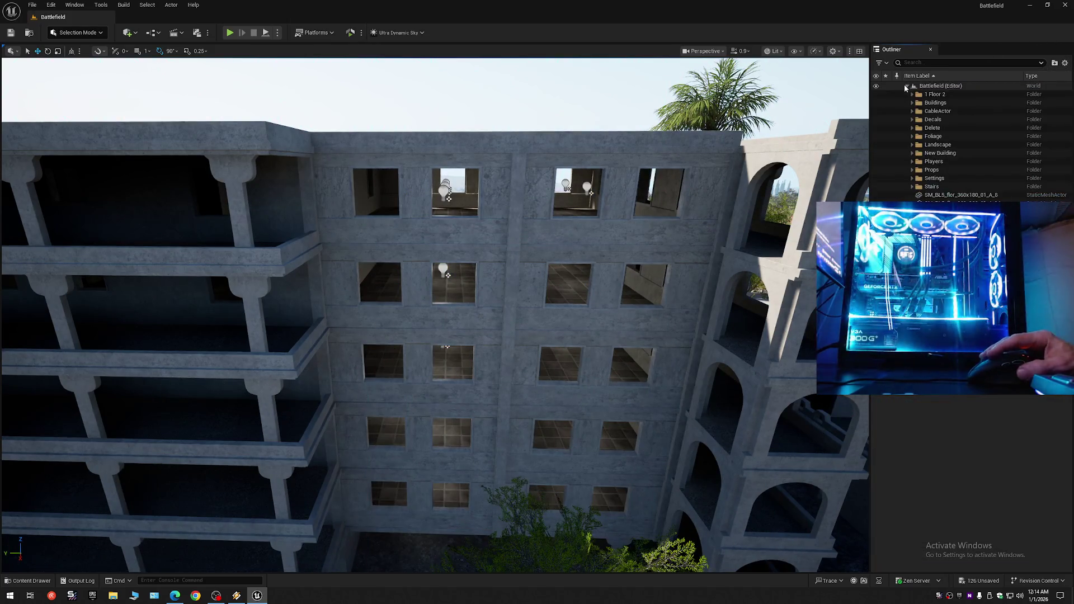
left_click_drag(436, 314, 178, 265)
scroll(233, 279, "up", 1)
scroll(223, 276, "down", 2)
scroll(204, 272, "down", 1)
scroll(194, 269, "down", 1)
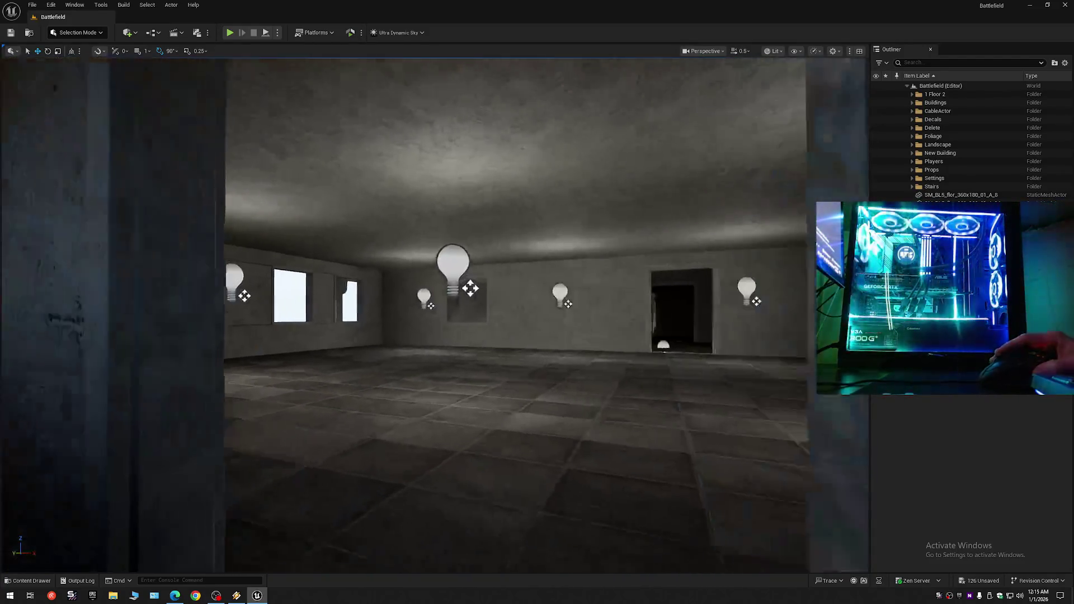
key("w")
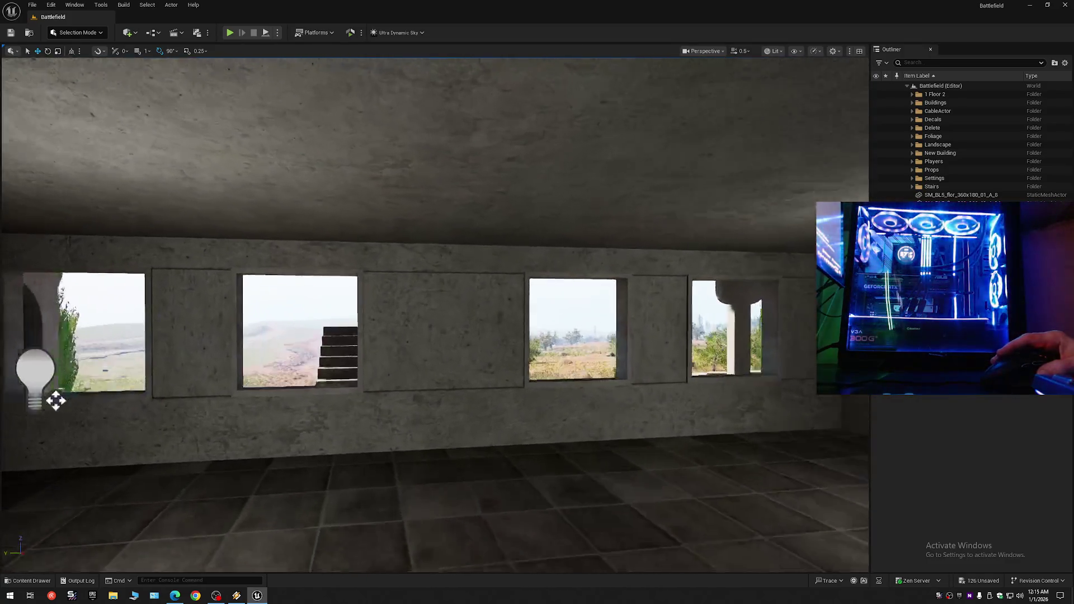
key("s")
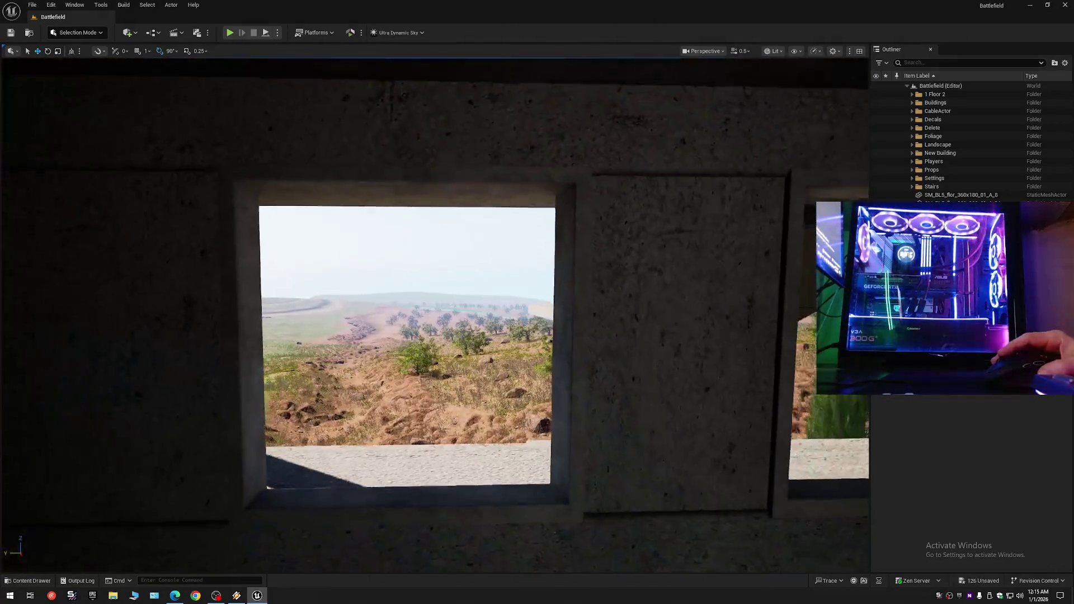
key("w")
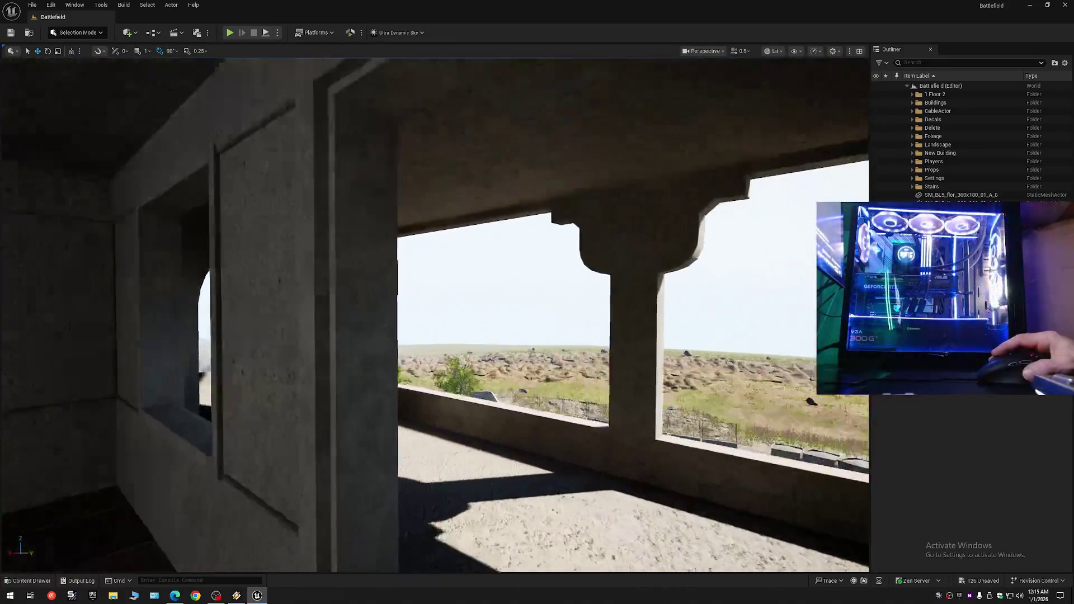
scroll(434, 315, "up", 1)
scroll(434, 316, "up", 1)
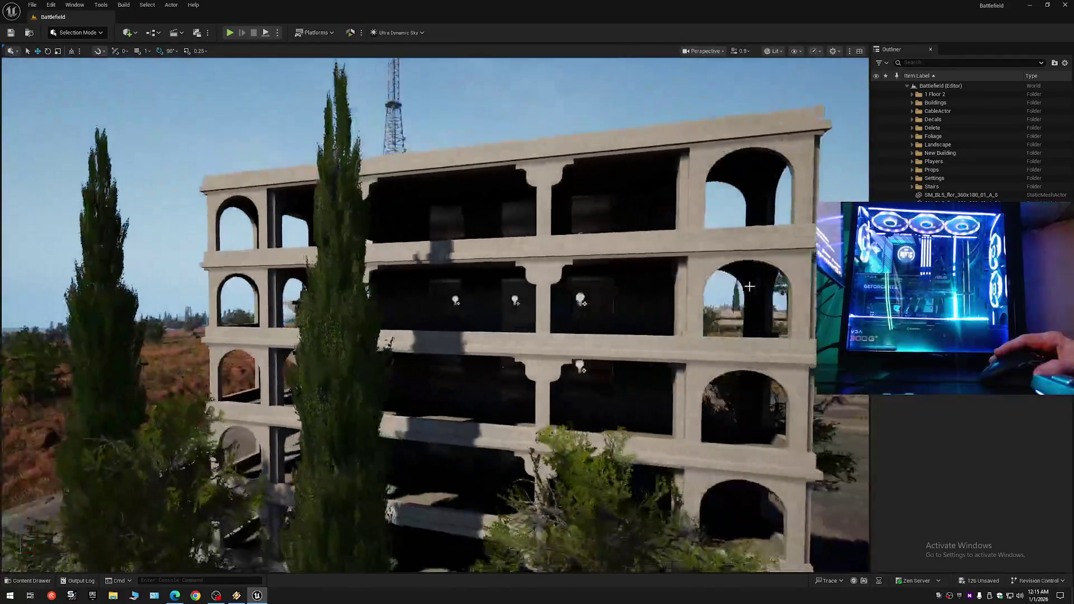
- Expand the Settings folder and widen the side panel to read the Post Processing settings
double_click(930, 178)
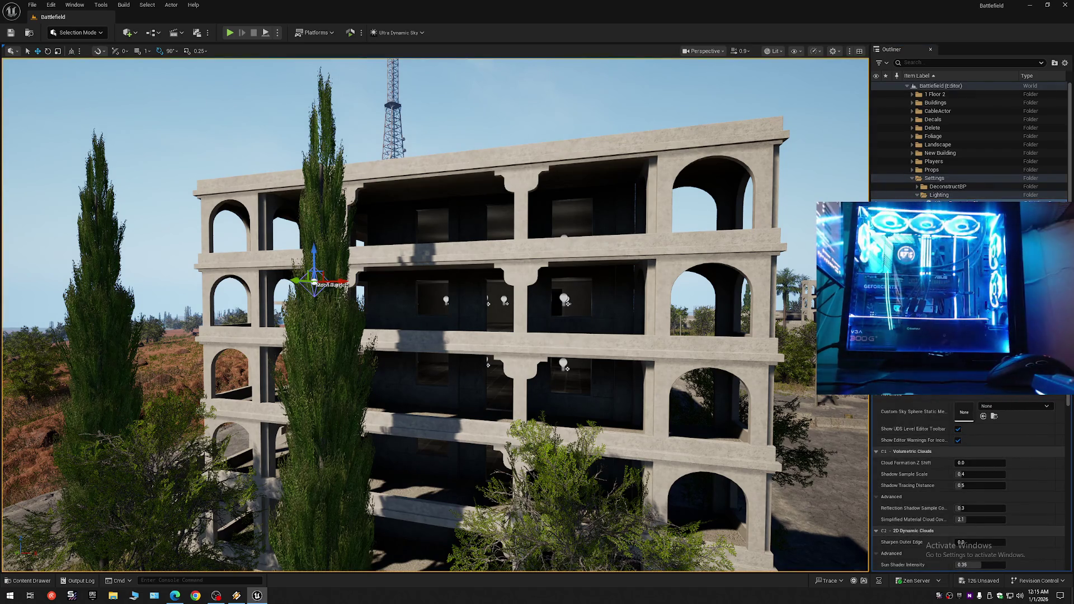
scroll(971, 487, "down", 10)
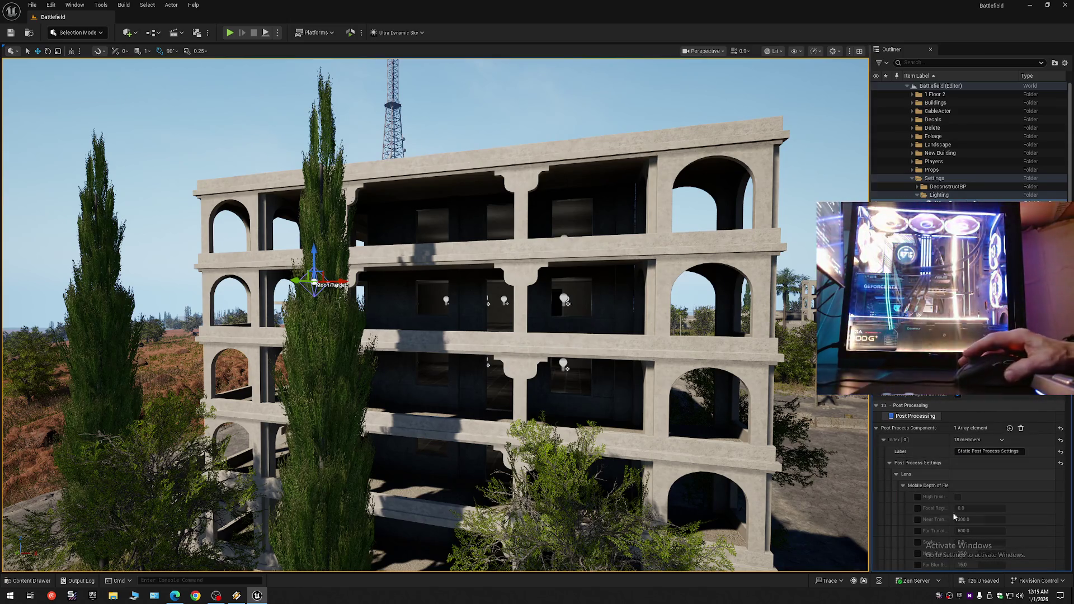
scroll(973, 479, "down", 3)
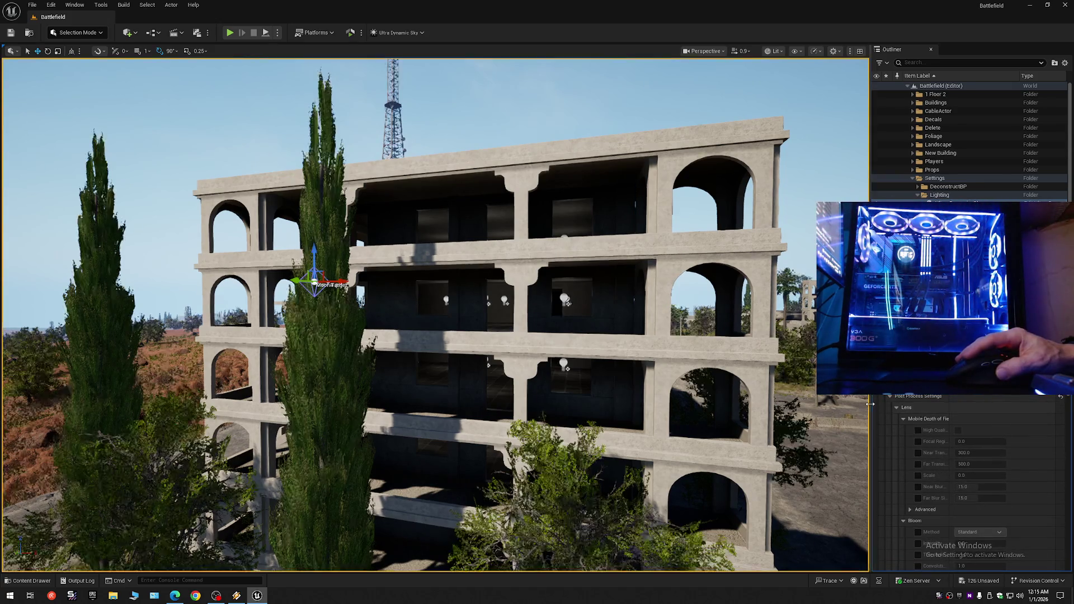
left_click_drag(871, 408, 769, 407)
scroll(808, 462, "down", 5)
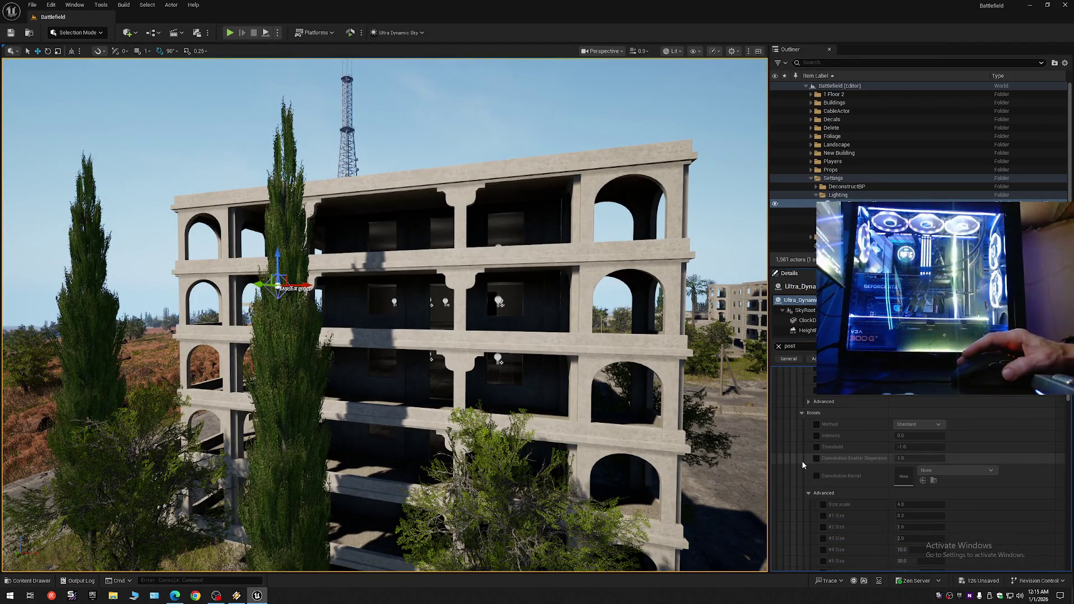
scroll(801, 460, "down", 1)
scroll(801, 461, "down", 5)
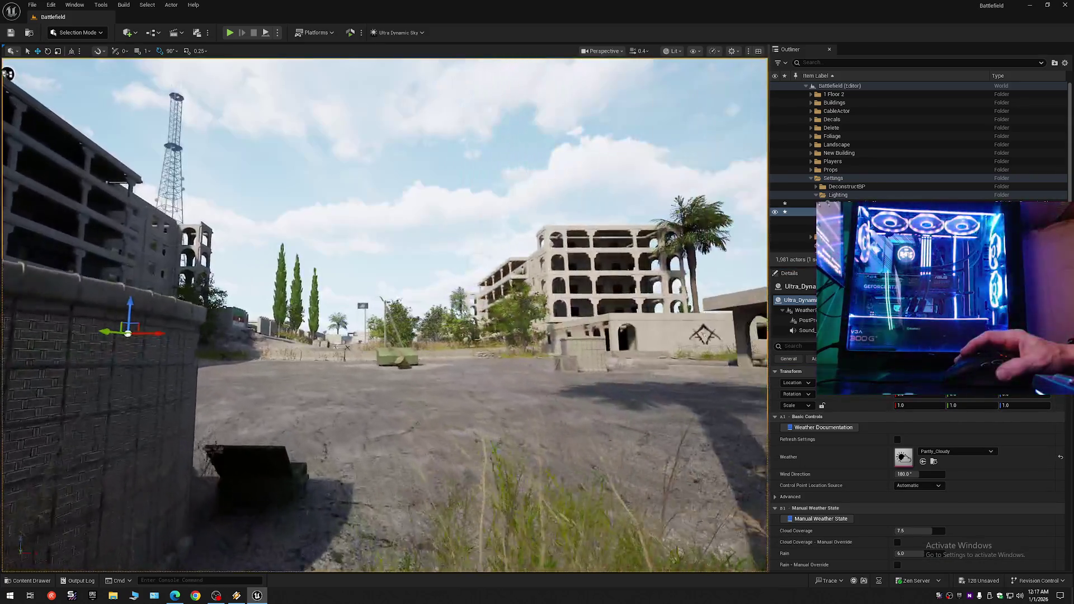
- Browse Ultra_Dynamic_Weather's Partly_Cloudy settings and reveal its advanced options
mouse_move(8, 74)
left_mouse_down()
mouse_move(480, 131)
mouse_move(62, 256)
mouse_move(62, 230)
mouse_move(263, 231)
mouse_move(262, 193)
mouse_move(263, 224)
mouse_move(279, 224)
mouse_move(252, 235)
mouse_move(615, 366)
left_mouse_up()
scroll(62, 239, "down", 1)
scroll(162, 230, "down", 1)
scroll(263, 223, "down", 1)
scroll(263, 193, "up", 5)
scroll(257, 235, "down", 1)
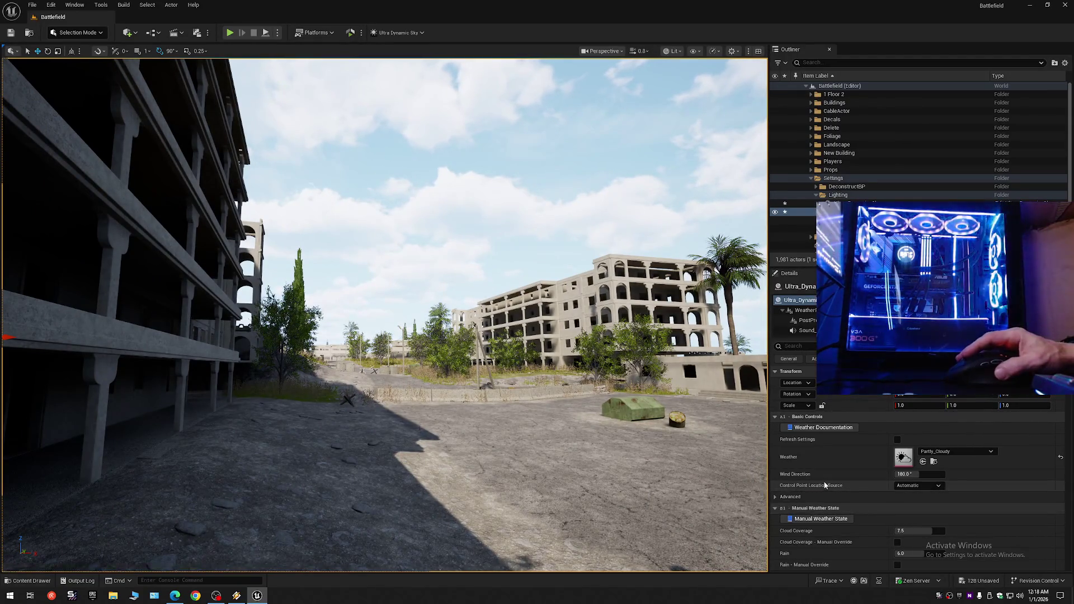
left_click(775, 497)
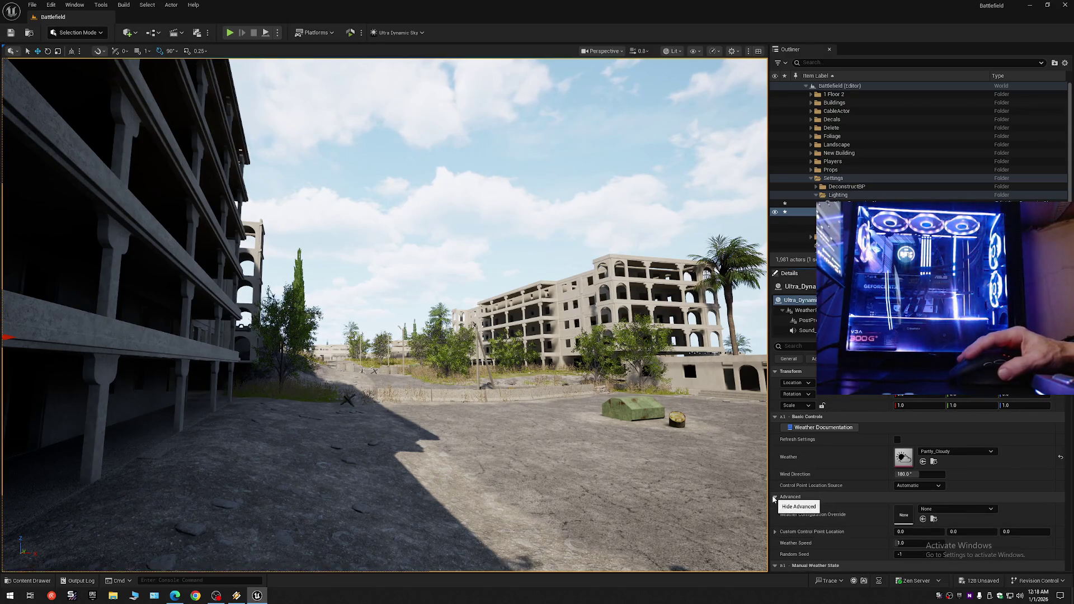
- Set Ultra_Dynamic_Sky's Time Of Day to 1747.199965 for low sunset light
left_click(775, 498)
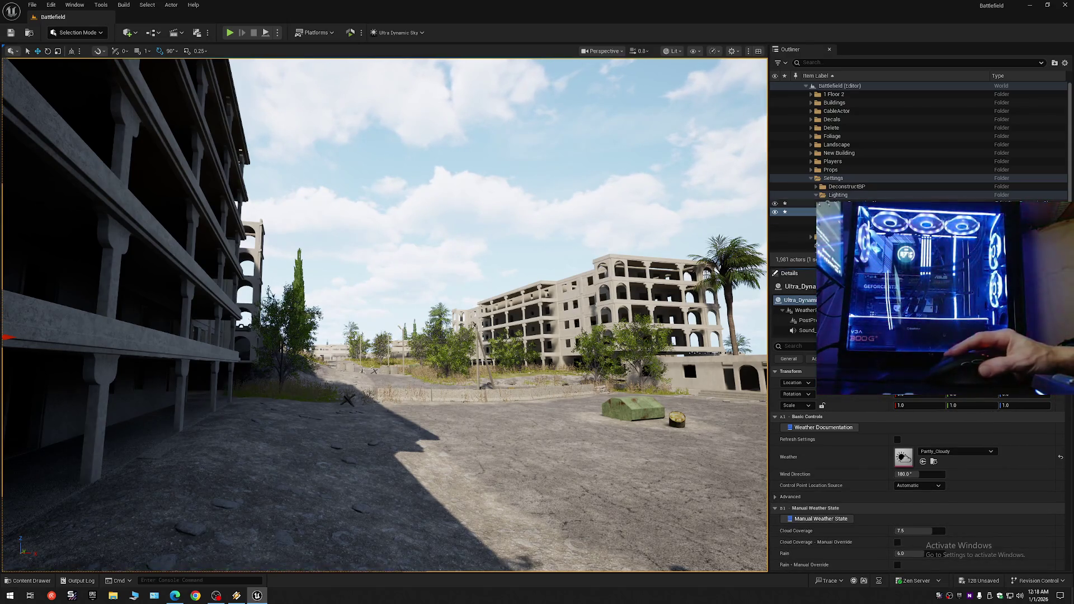
left_click(839, 212)
left_click_drag(917, 450, 932, 451)
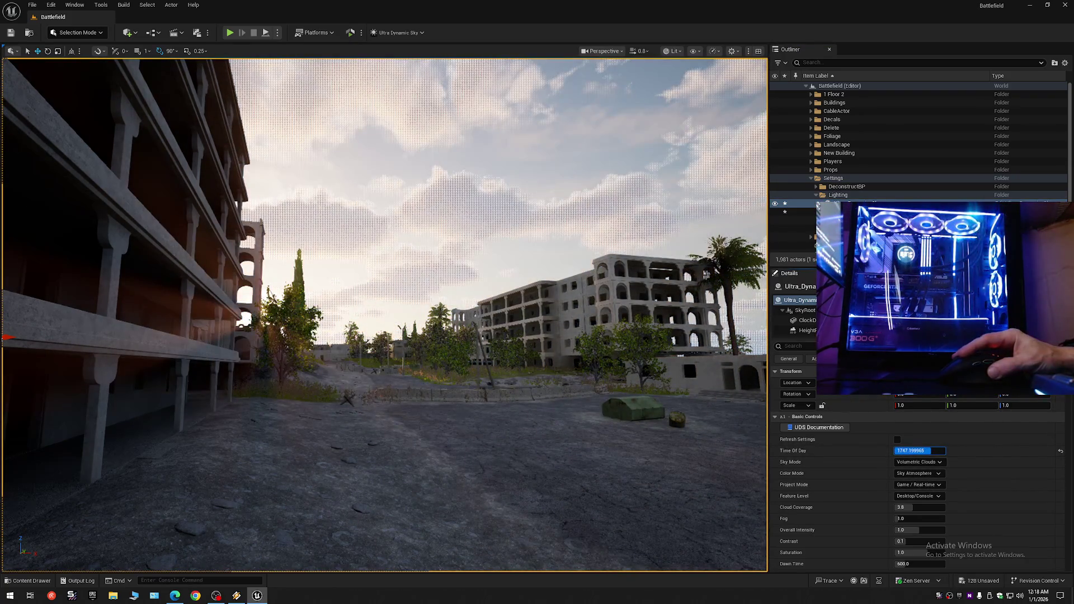
key("Return")
- Fly into the left building's dark room to check sunlight through its doorway and window
mouse_move(575, 393)
left_mouse_down()
mouse_move(542, 313)
mouse_move(537, 249)
mouse_move(593, 245)
left_mouse_up()
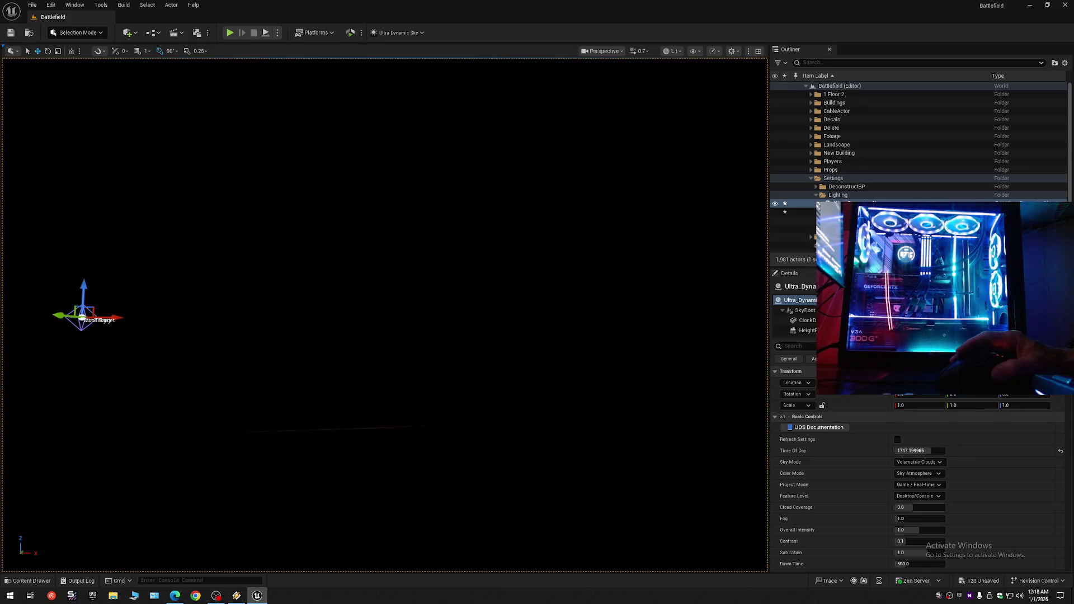
left_click_drag(593, 245, 610, 248)
mouse_move(500, 293)
left_mouse_down()
mouse_move(499, 312)
mouse_move(532, 355)
mouse_move(592, 490)
left_mouse_up()
scroll(574, 454, "up", 2)
scroll(578, 464, "down", 1)
scroll(582, 473, "up", 2)
scroll(587, 481, "down", 2)
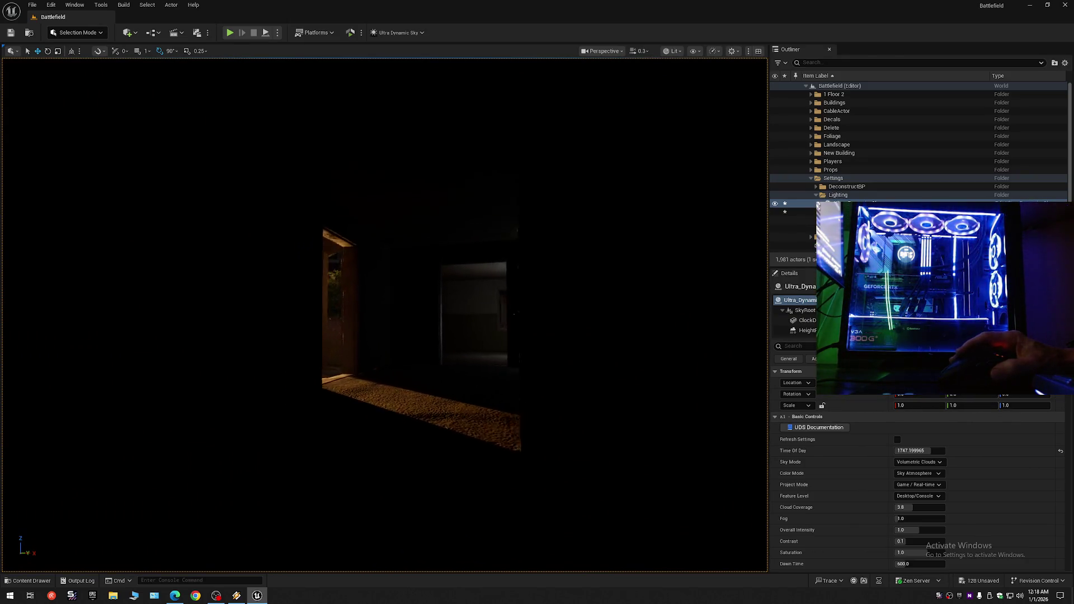
mouse_move(592, 490)
left_mouse_down()
mouse_move(603, 512)
mouse_move(520, 341)
mouse_move(475, 341)
left_mouse_up()
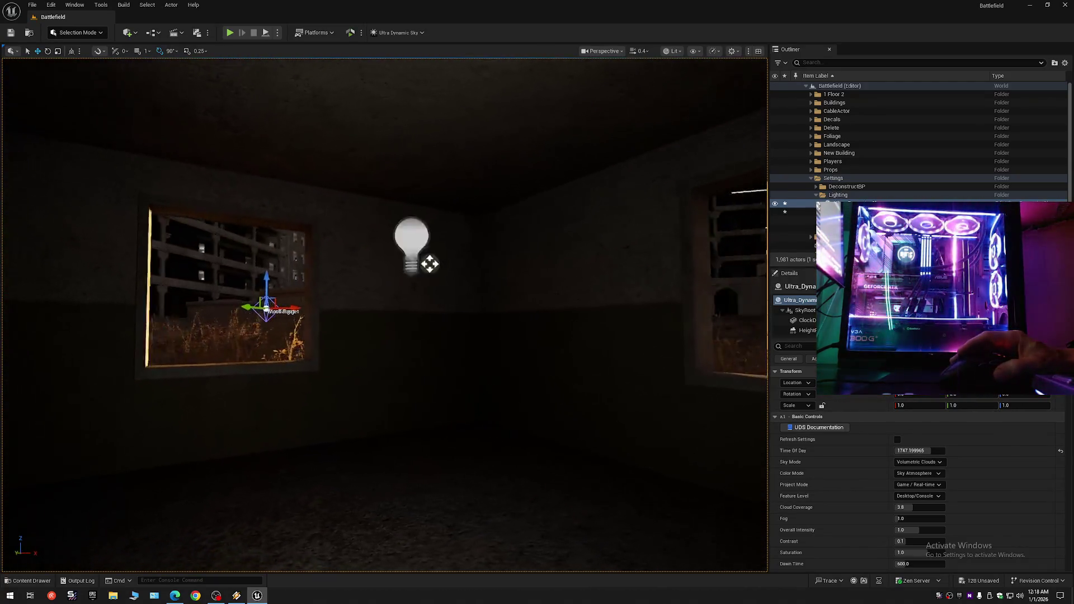
mouse_move(460, 276)
left_mouse_down()
mouse_move(503, 277)
mouse_move(449, 276)
left_mouse_up()
- Fly out to a view of the buildings and palm tree, then widen the viewport
scroll(476, 277, "up", 2)
scroll(468, 276, "down", 2)
mouse_move(381, 199)
left_mouse_down()
mouse_move(585, 170)
mouse_move(327, 297)
mouse_move(711, 287)
left_mouse_up()
scroll(395, 202, "up", 1)
scroll(328, 297, "up", 2)
scroll(391, 296, "down", 1)
left_click_drag(770, 239, 880, 239)
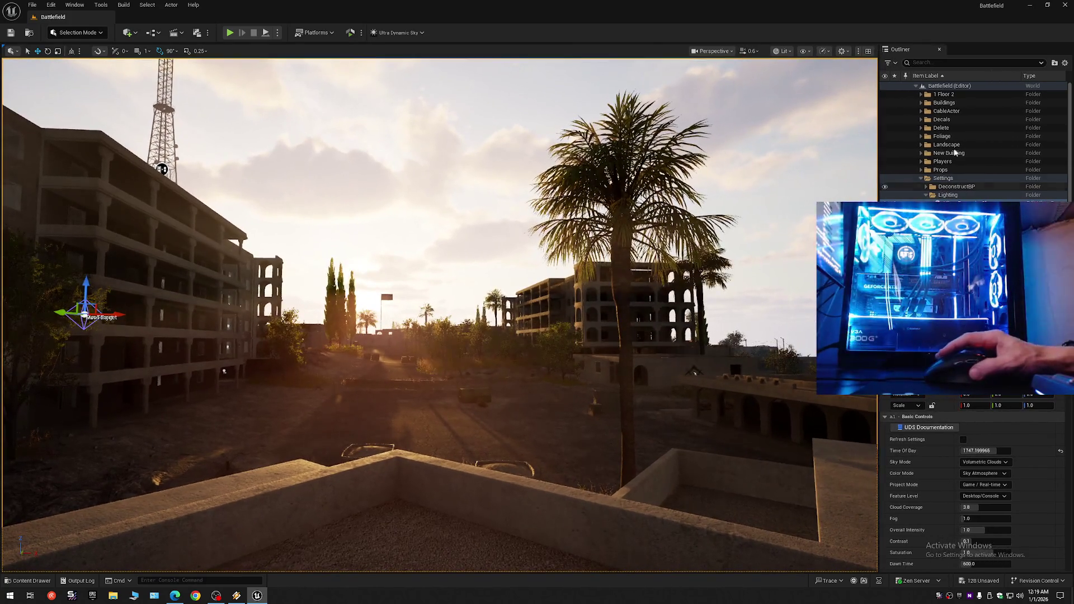
- Collapse the Outliner and frame the SM_BL5_flor_360x180_01_A_8 floor mesh with F
left_click(1065, 65)
left_click(990, 106)
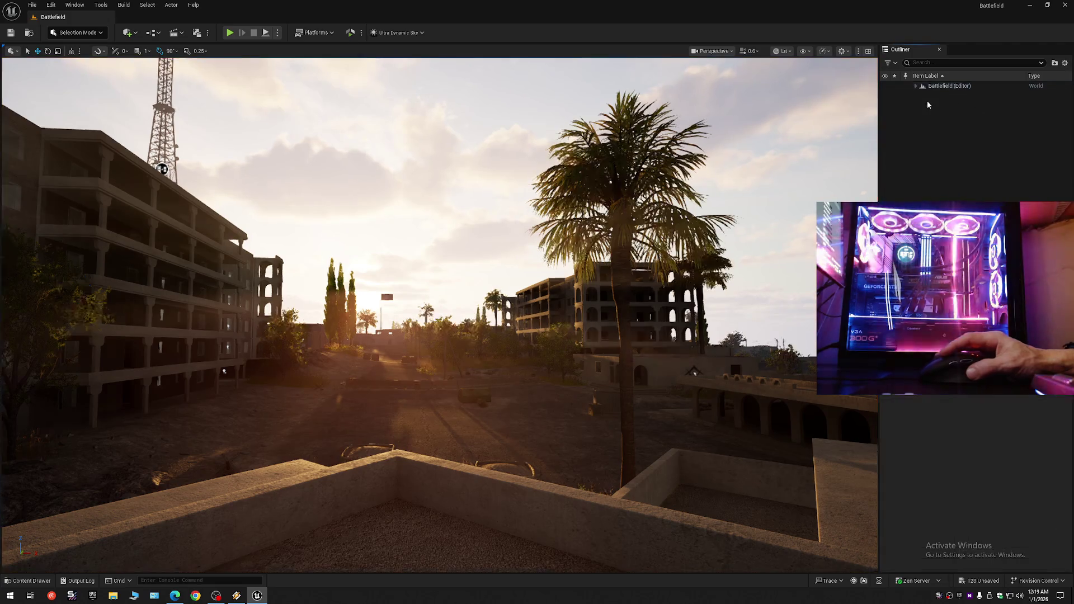
left_click(916, 86)
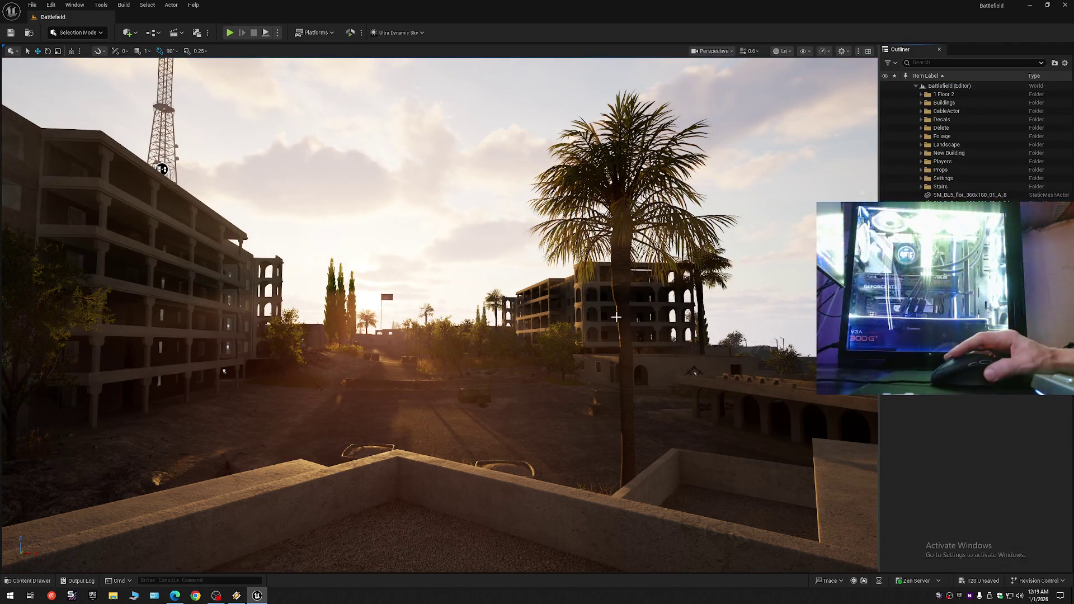
left_click(963, 198)
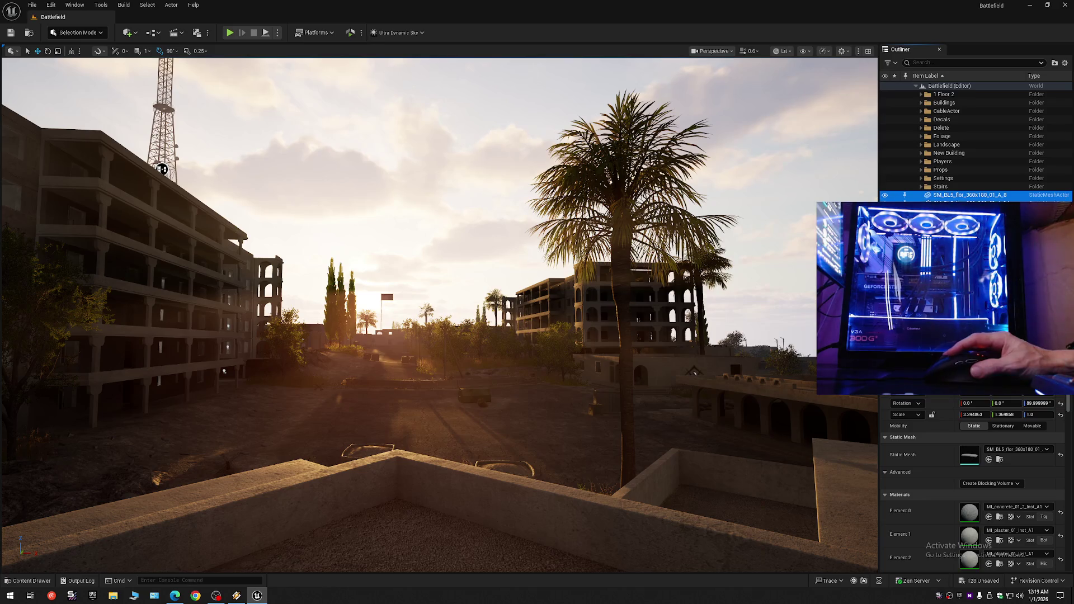
key("f")
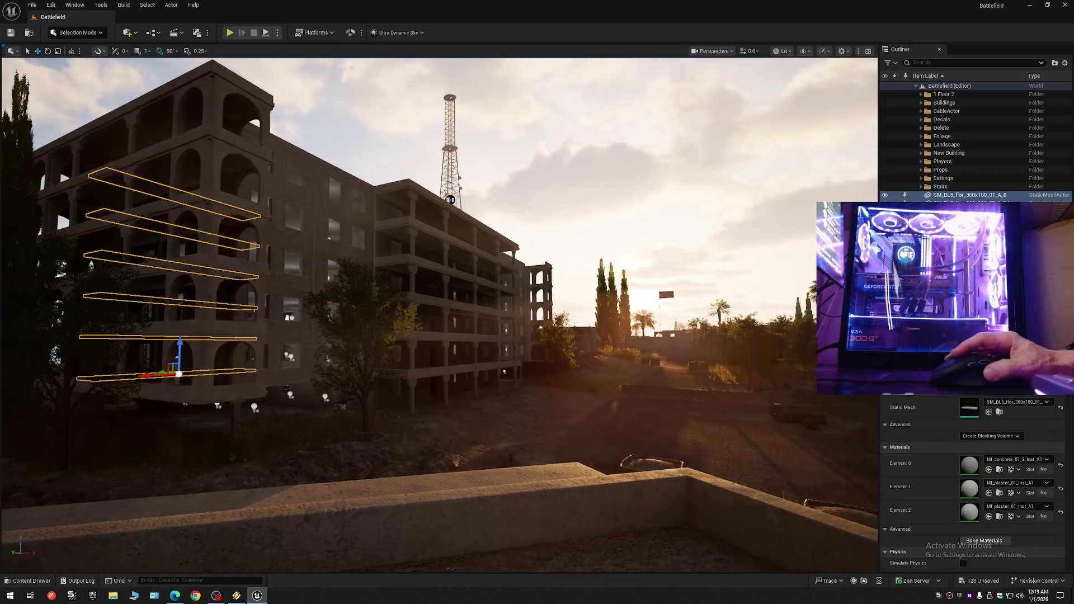
- Collapse all Outliner folders again, clear the floor selection and save the level
left_click(1065, 63)
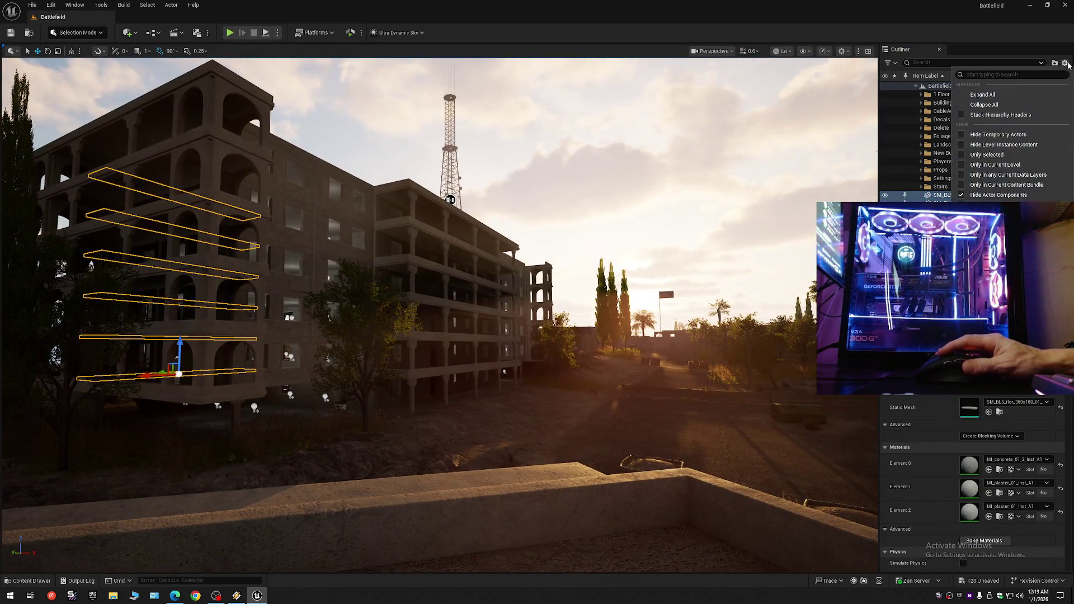
left_click(1001, 105)
left_click(414, 110)
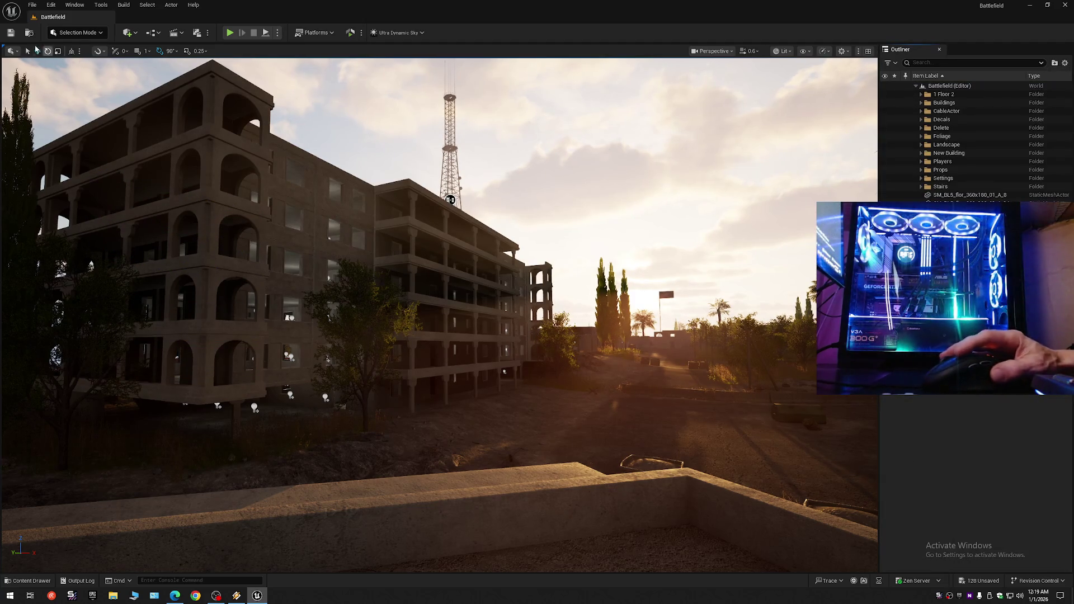
left_click(12, 33)
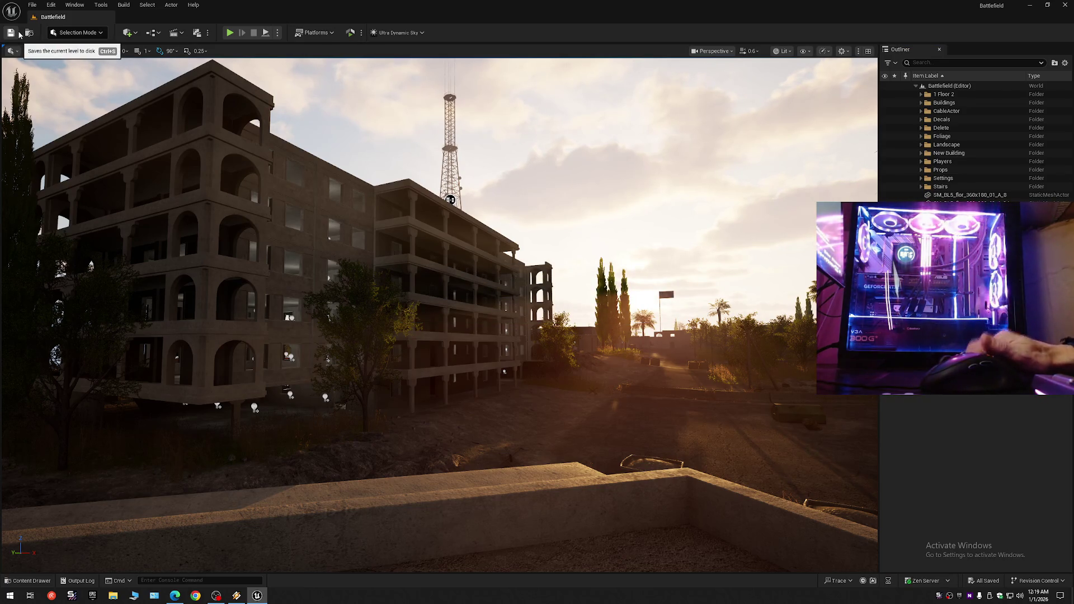
- Save the current level over the existing Battlefield map in Content/Maps, confirming the replacement
left_click(34, 5)
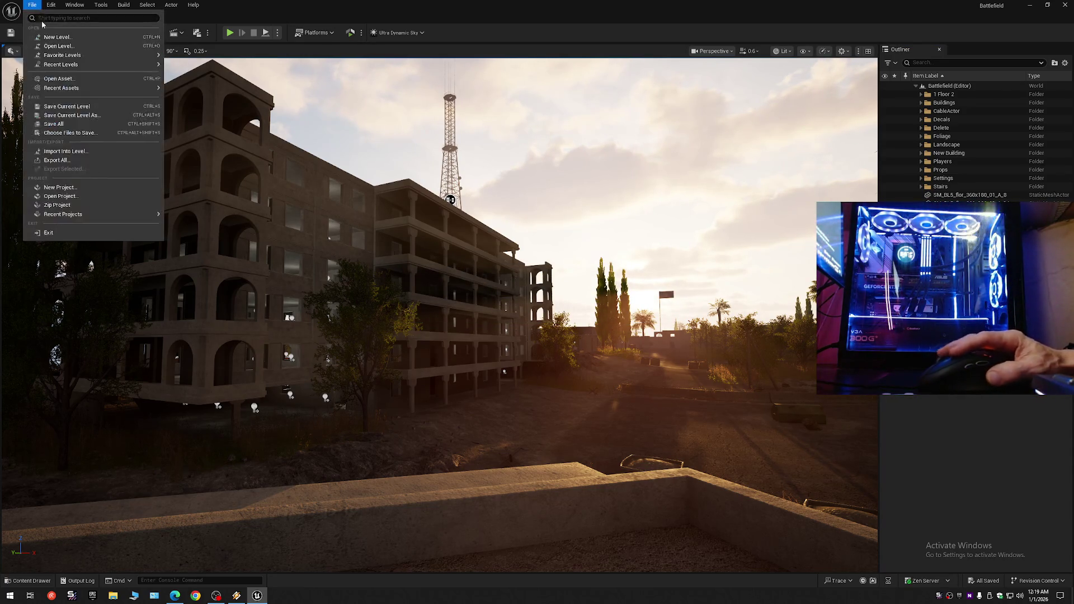
left_click(34, 5)
left_click(37, 5)
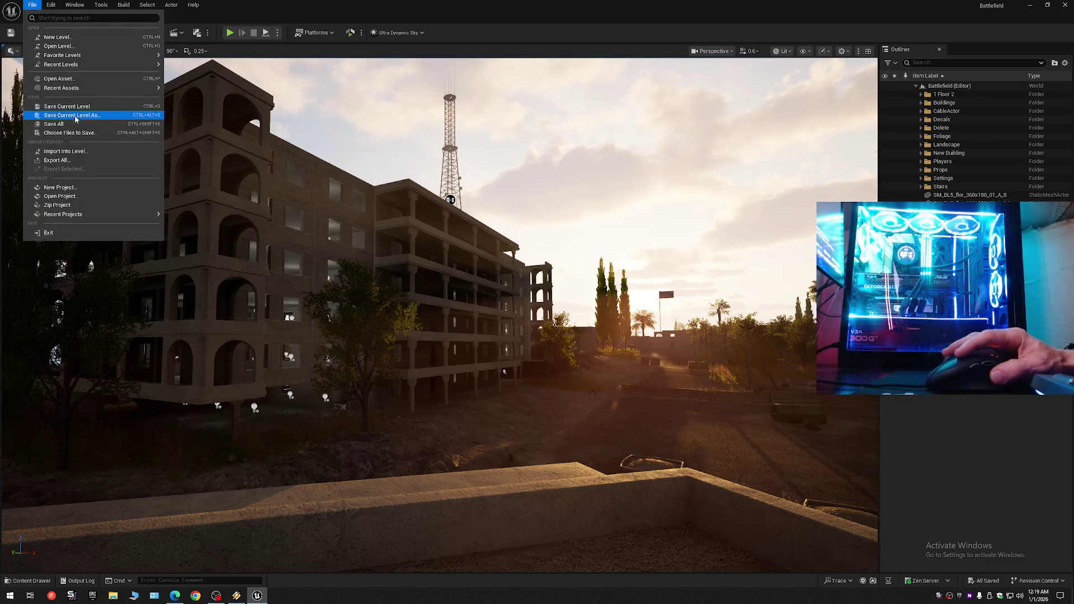
left_click(56, 124)
left_click(32, 5)
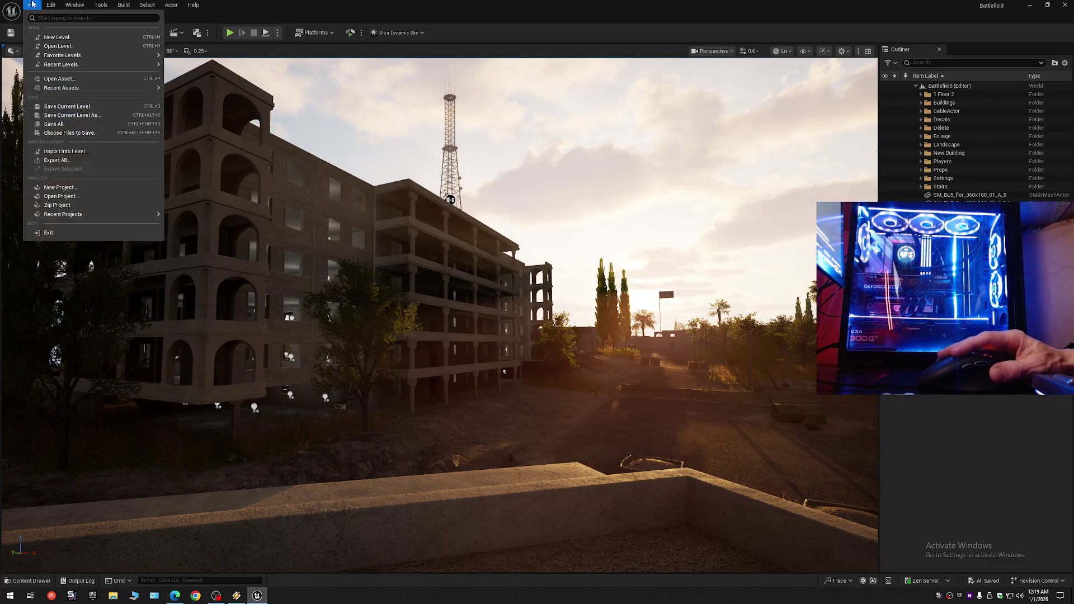
left_click(67, 116)
double_click(497, 221)
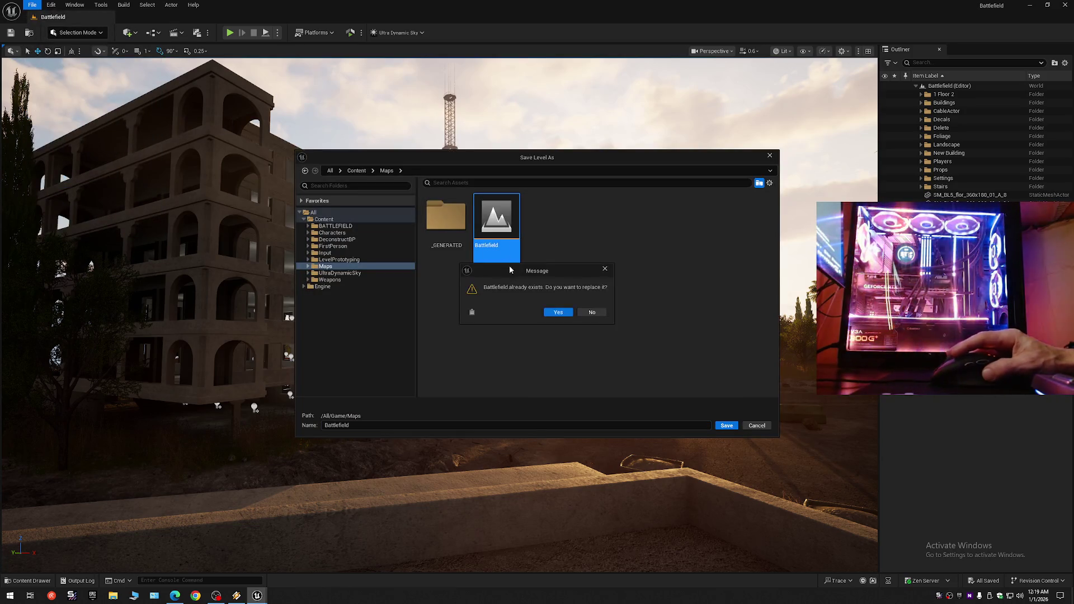
left_click(554, 313)
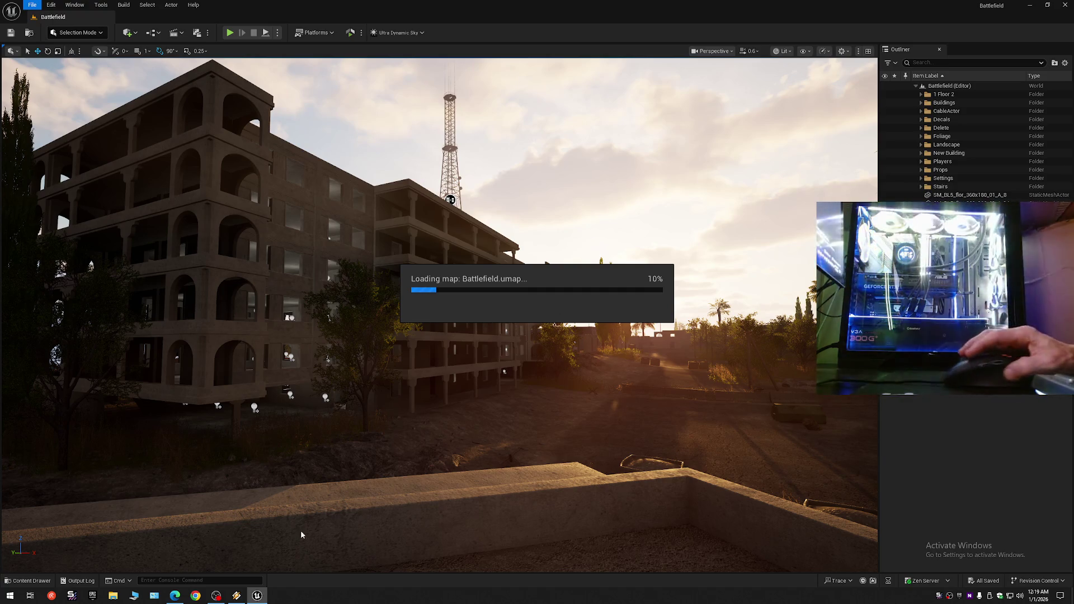
left_click(237, 596)
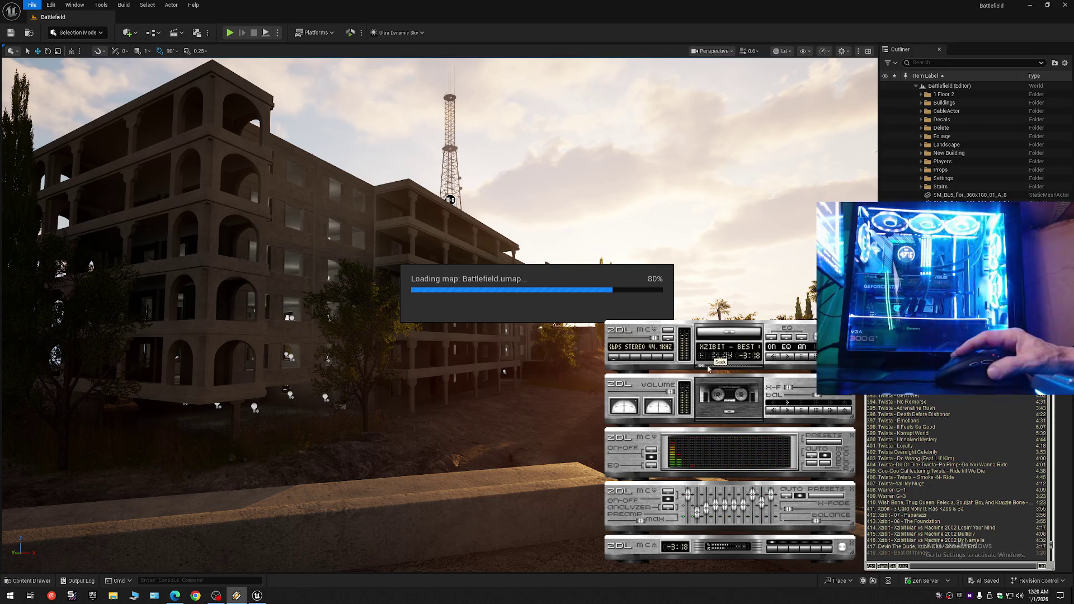
- Let Battlefield.umap finish reloading, then briefly show and hide the music player
mouse_move(264, 598)
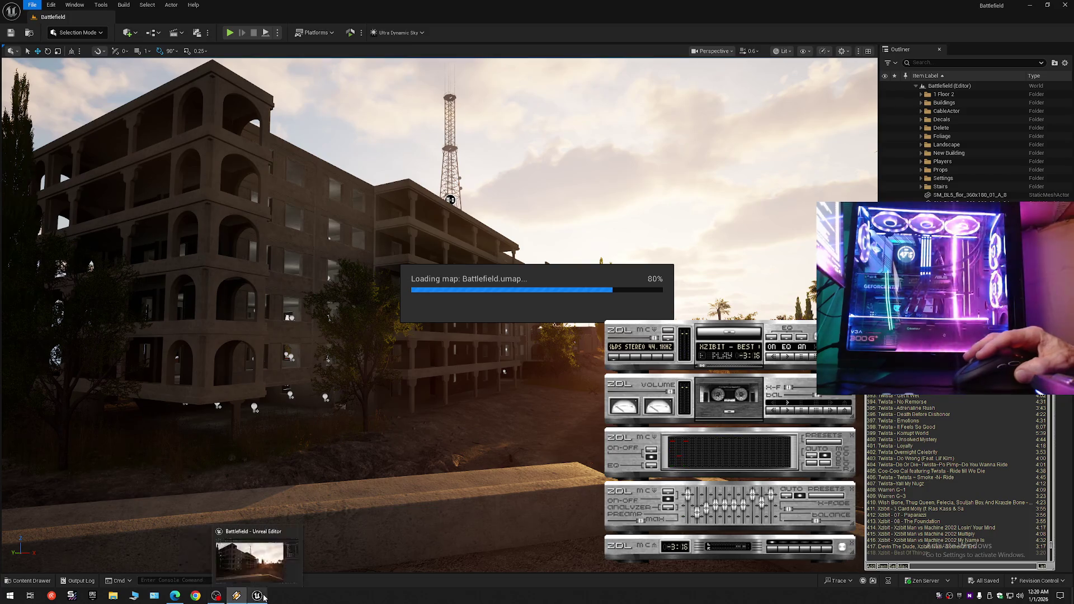
mouse_move(265, 566)
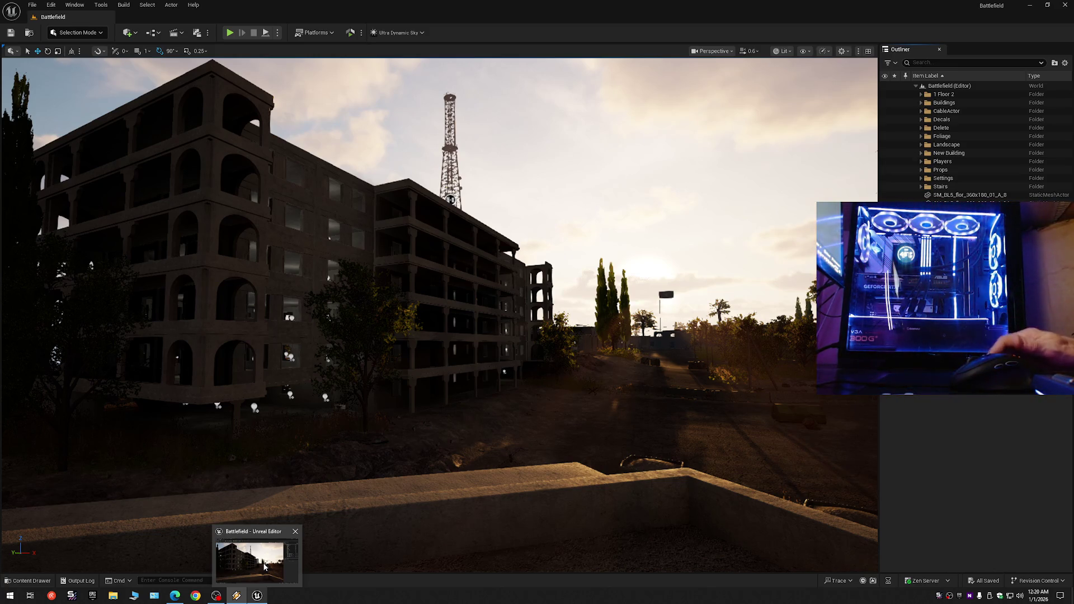
left_click(257, 575)
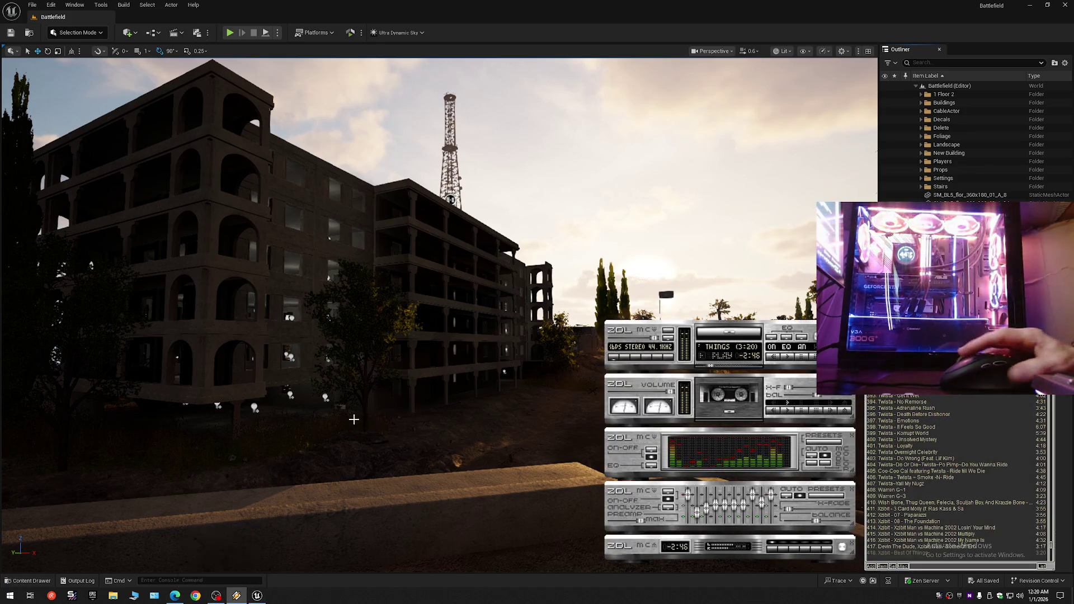
left_click(257, 595)
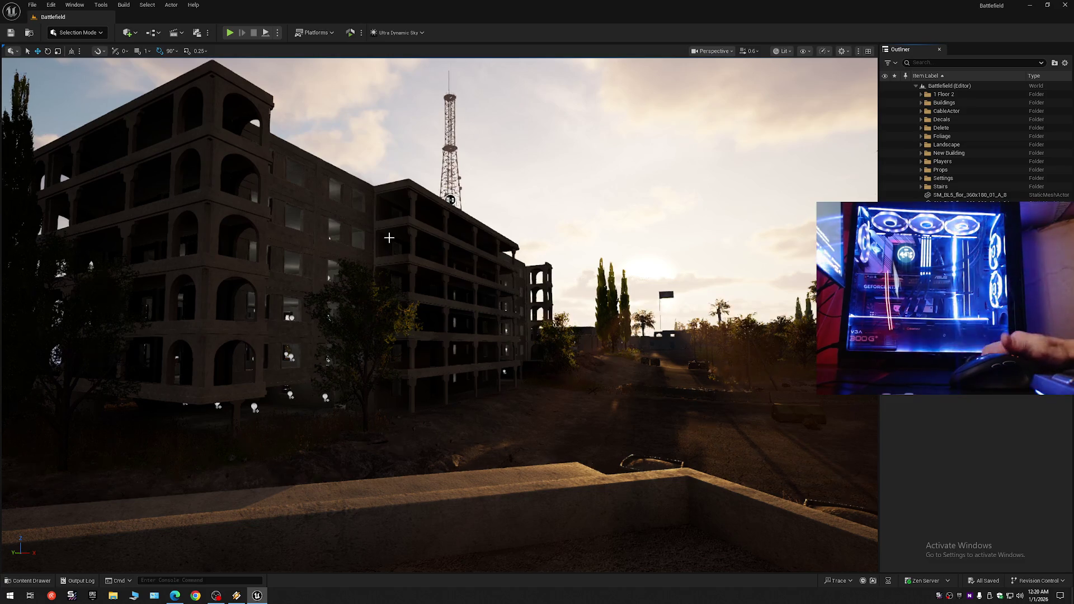
left_click(1065, 63)
left_click(1007, 102)
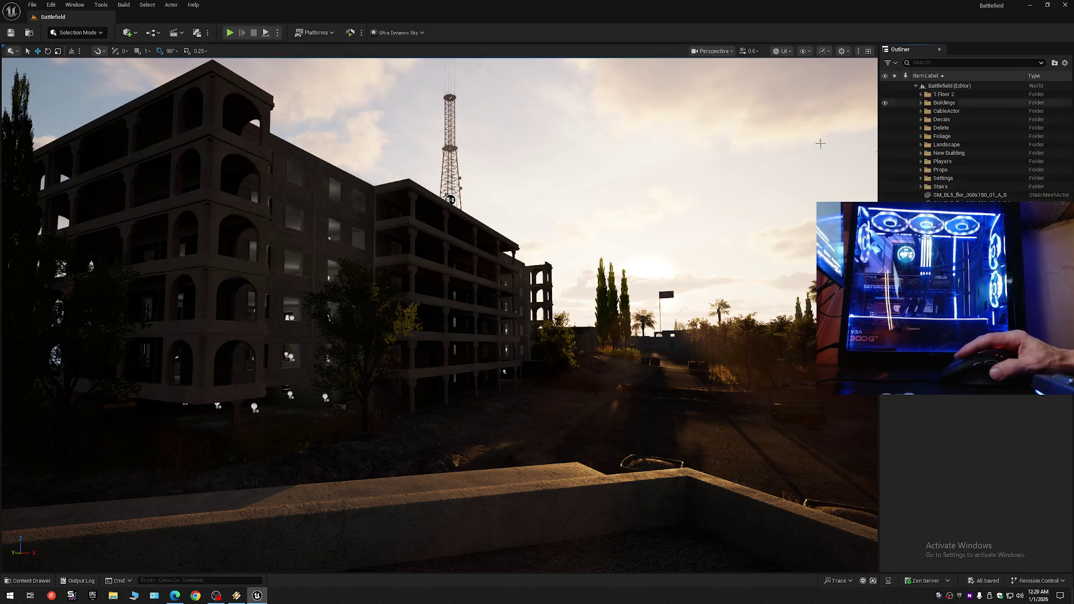
mouse_move(844, 129)
left_mouse_down()
mouse_move(873, 129)
mouse_move(861, 115)
mouse_move(799, 125)
mouse_move(818, 129)
left_mouse_up()
scroll(856, 115, "up", 2)
scroll(822, 120, "up", 1)
scroll(808, 123, "up", 2)
scroll(818, 130, "down", 2)
scroll(817, 130, "down", 1)
scroll(818, 129, "up", 1)
scroll(818, 130, "up", 2)
mouse_move(314, 229)
left_mouse_down()
mouse_move(140, 188)
mouse_move(355, 379)
mouse_move(213, 372)
mouse_move(325, 369)
mouse_move(511, 185)
mouse_move(456, 167)
mouse_move(260, 177)
left_mouse_up()
scroll(271, 219, "down", 2)
scroll(313, 375, "down", 1)
scroll(224, 372, "down", 1)
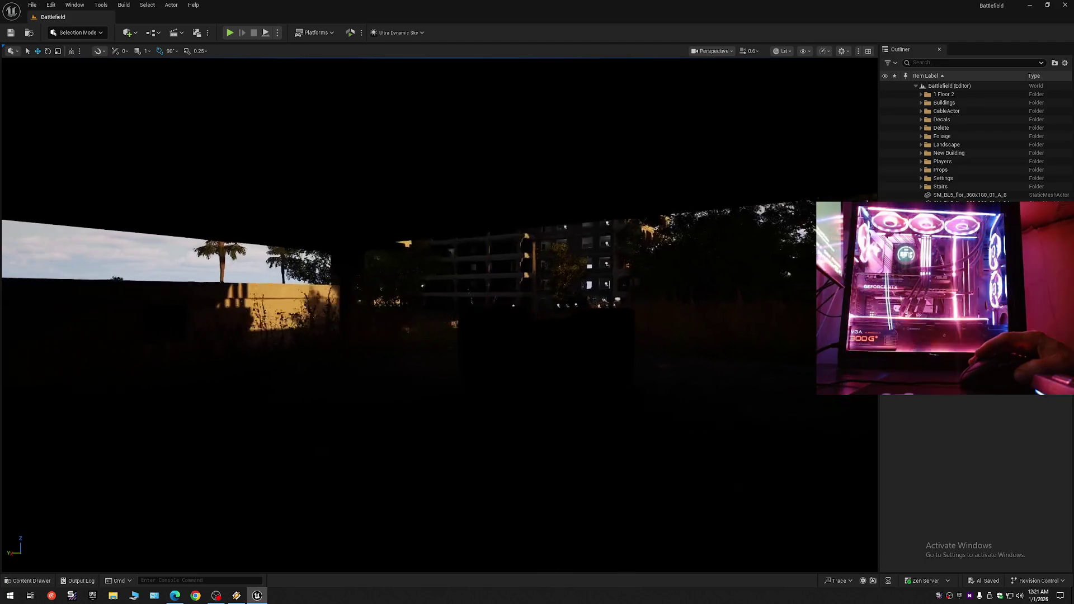
scroll(318, 369, "down", 2)
scroll(262, 176, "down", 1)
mouse_move(415, 182)
left_mouse_down()
mouse_move(422, 148)
mouse_move(587, 112)
mouse_move(666, 108)
left_mouse_up()
scroll(412, 173, "up", 2)
scroll(638, 105, "up", 2)
left_click_drag(184, 345, 179, 311)
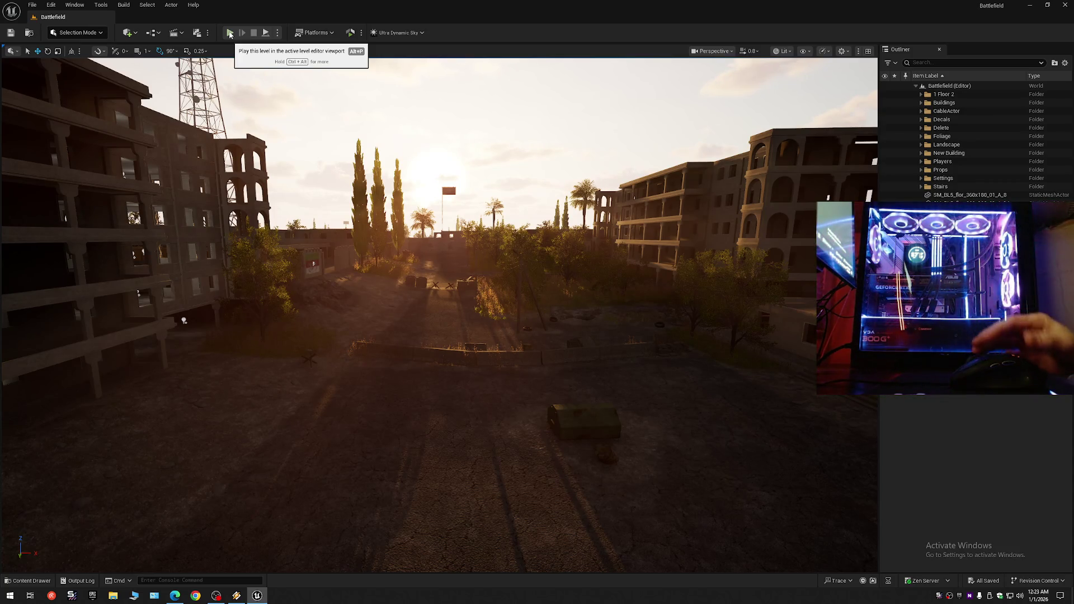
left_click(237, 595)
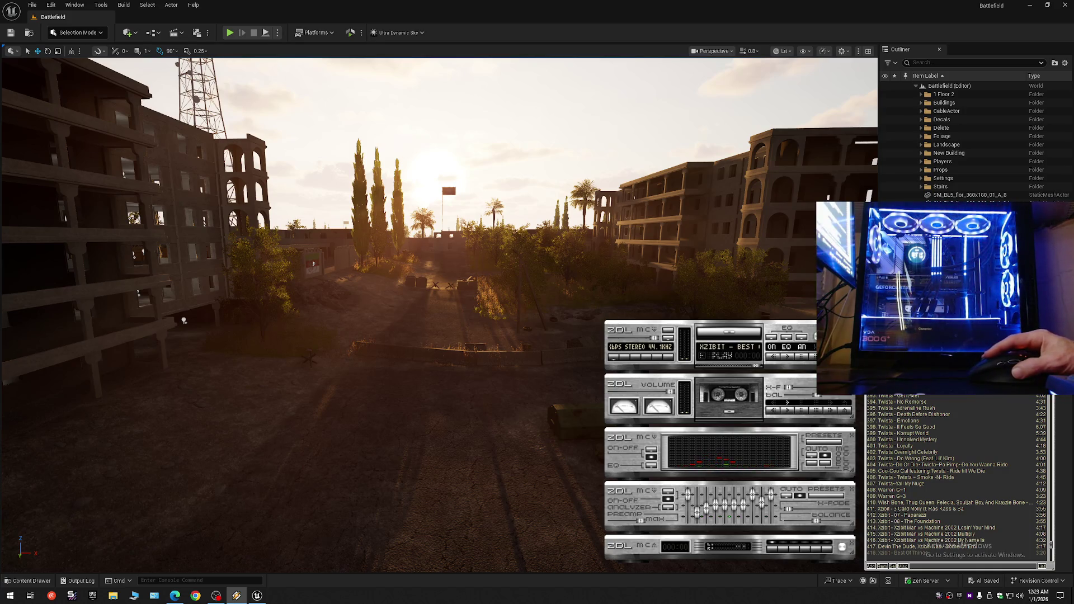
- Play Twista's Death Before Dishonor from the playlist and hide the music player
double_click(910, 396)
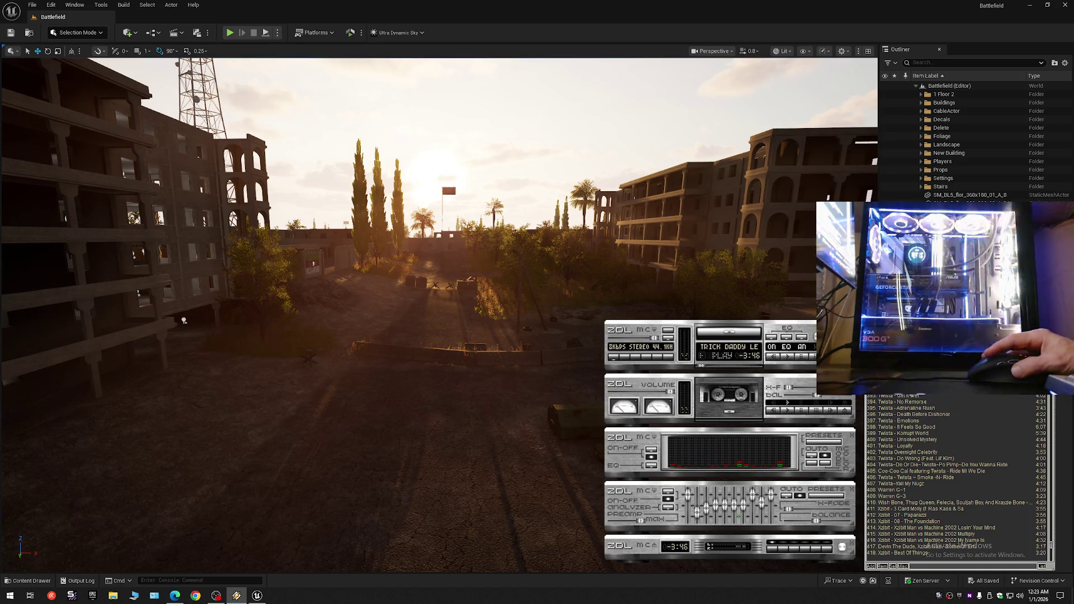
double_click(911, 408)
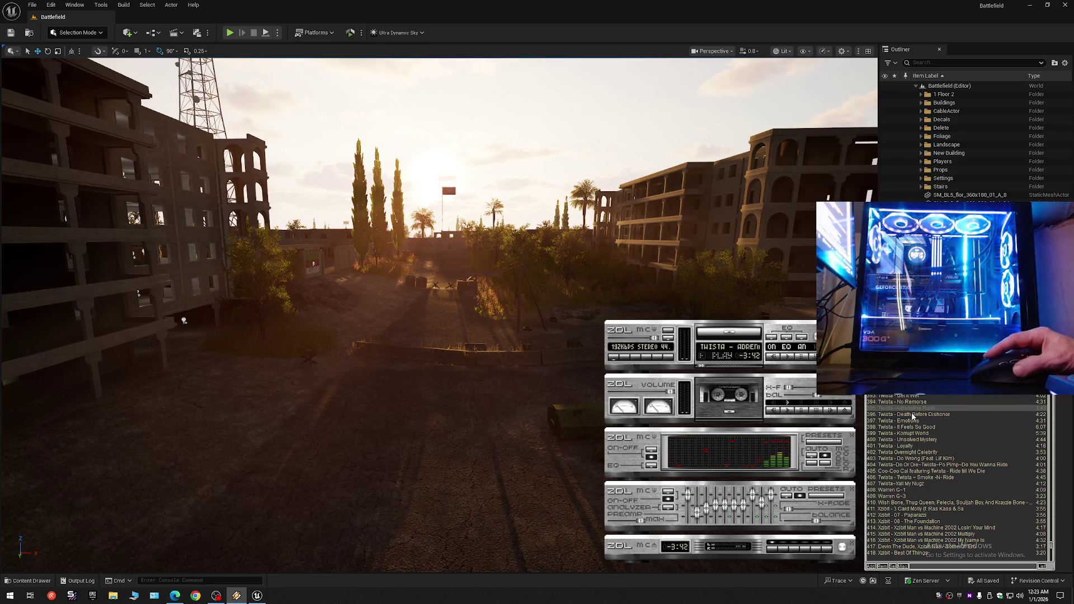
double_click(913, 414)
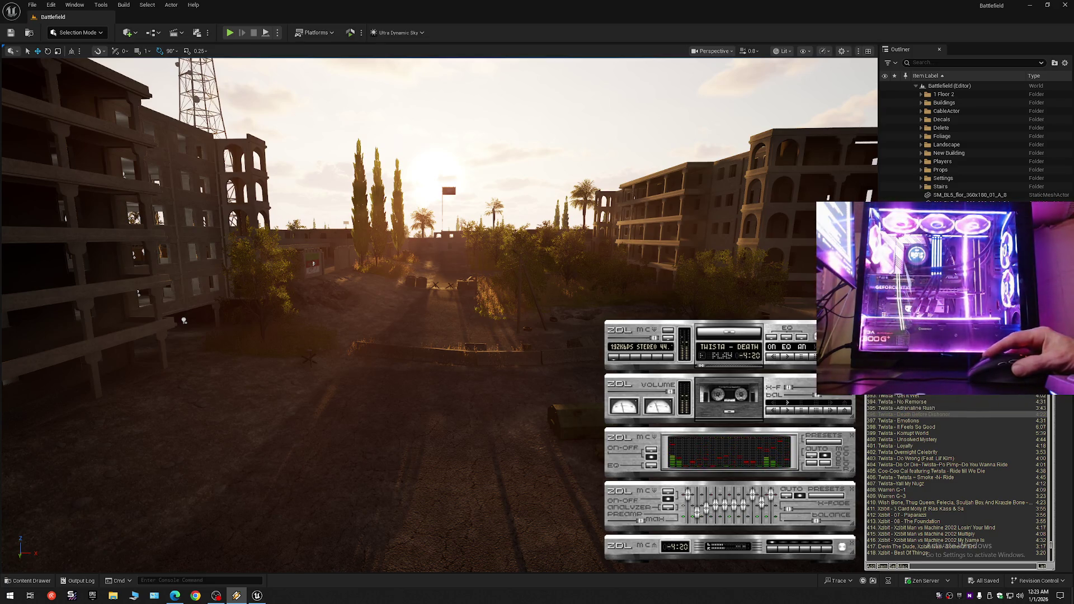
left_click(860, 400)
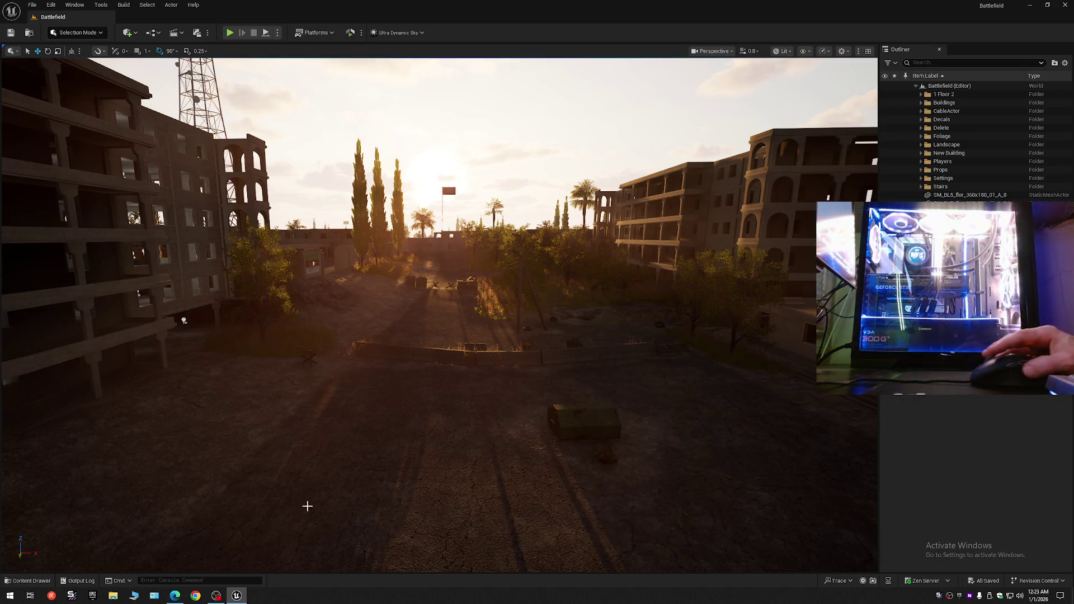
left_click(216, 595)
left_click(444, 376)
left_click(443, 408)
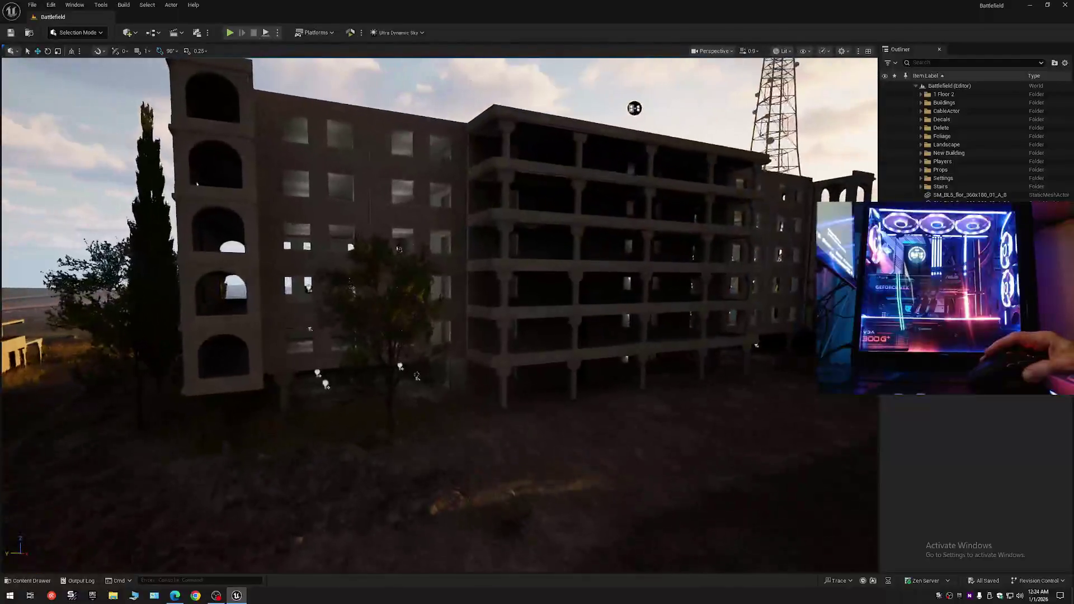
scroll(417, 89, "down", 1)
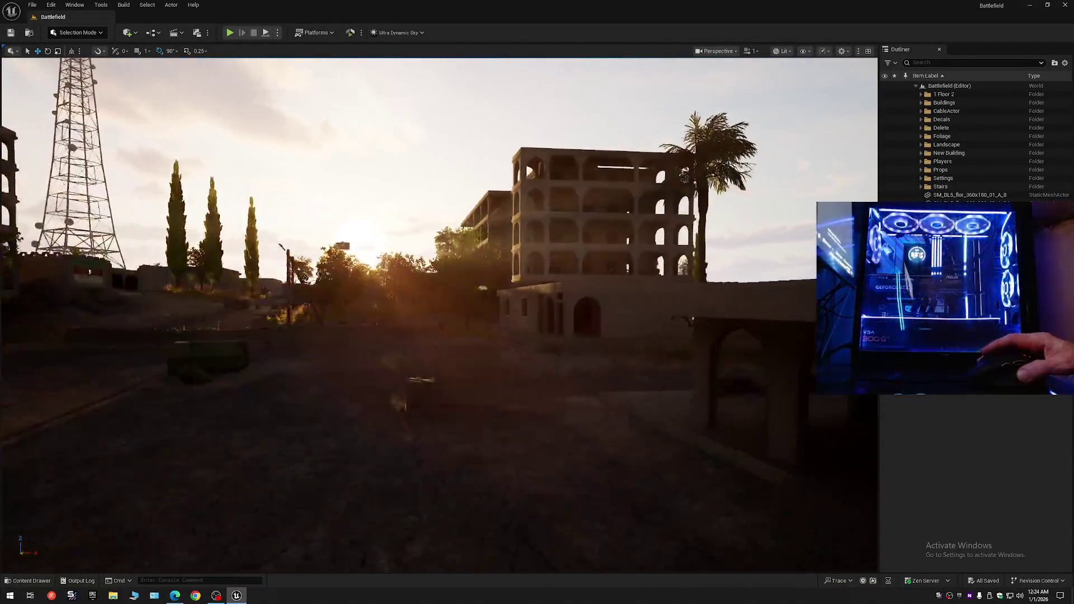
scroll(417, 89, "up", 2)
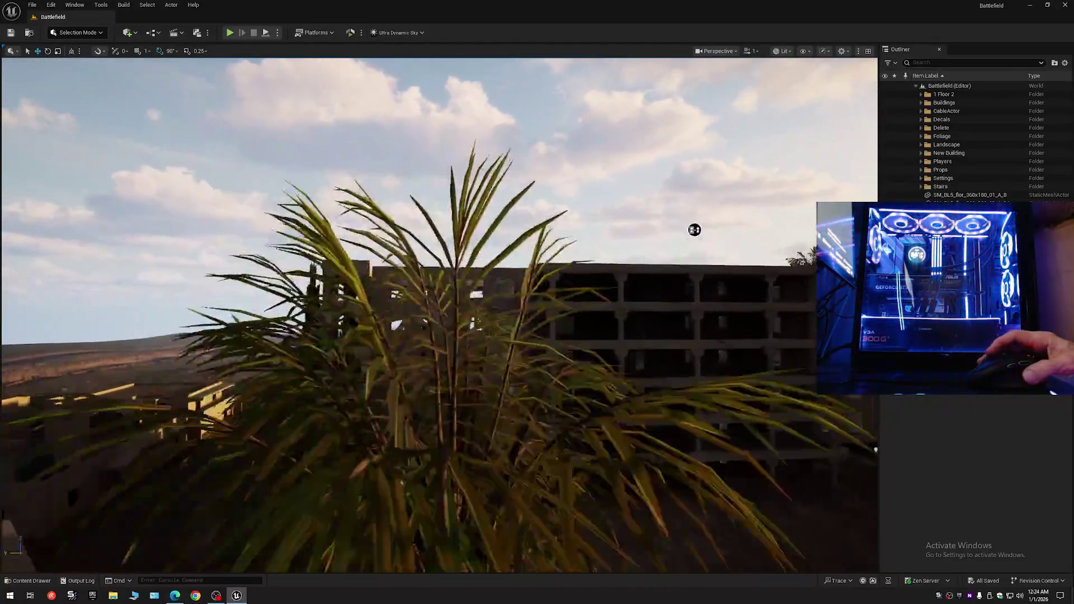
mouse_move(694, 229)
left_mouse_down()
mouse_move(739, 205)
mouse_move(670, 156)
mouse_move(783, 165)
left_mouse_up()
scroll(439, 313, "down", 3)
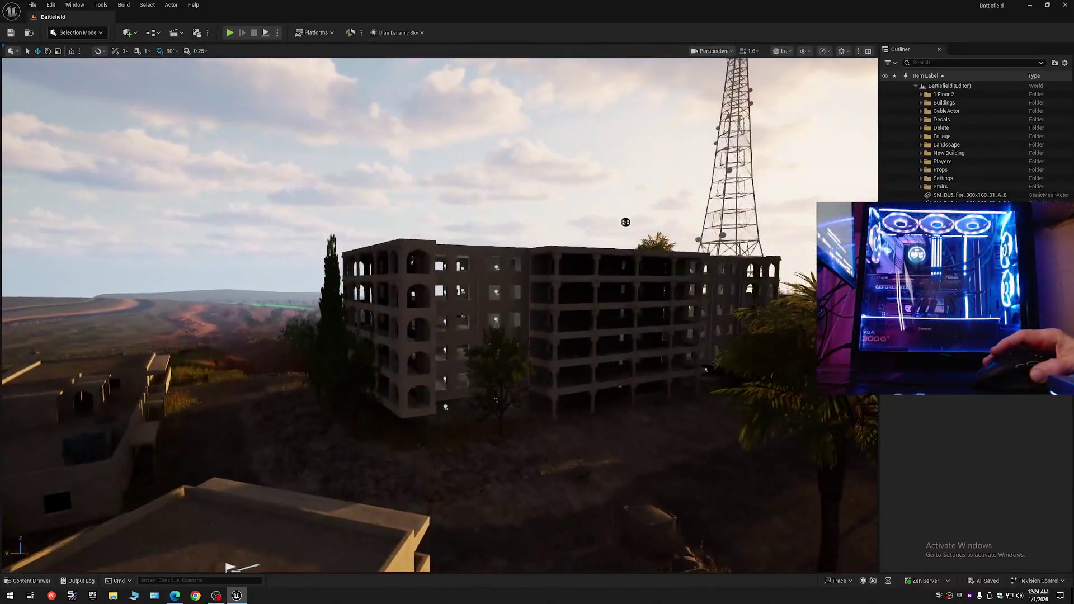
left_click_drag(625, 223, 577, 98)
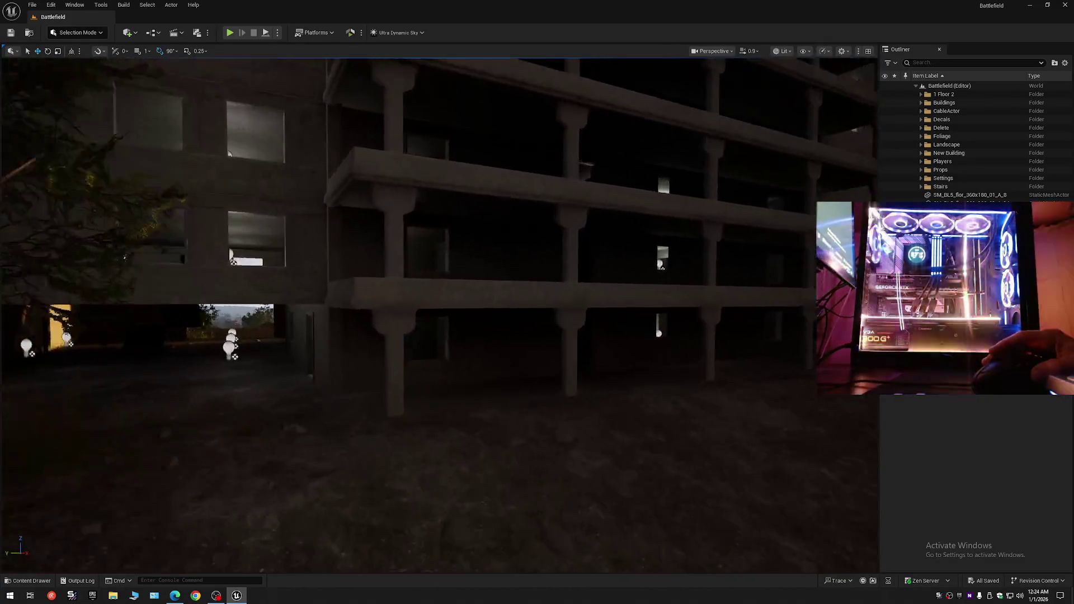
scroll(784, 275, "down", 1)
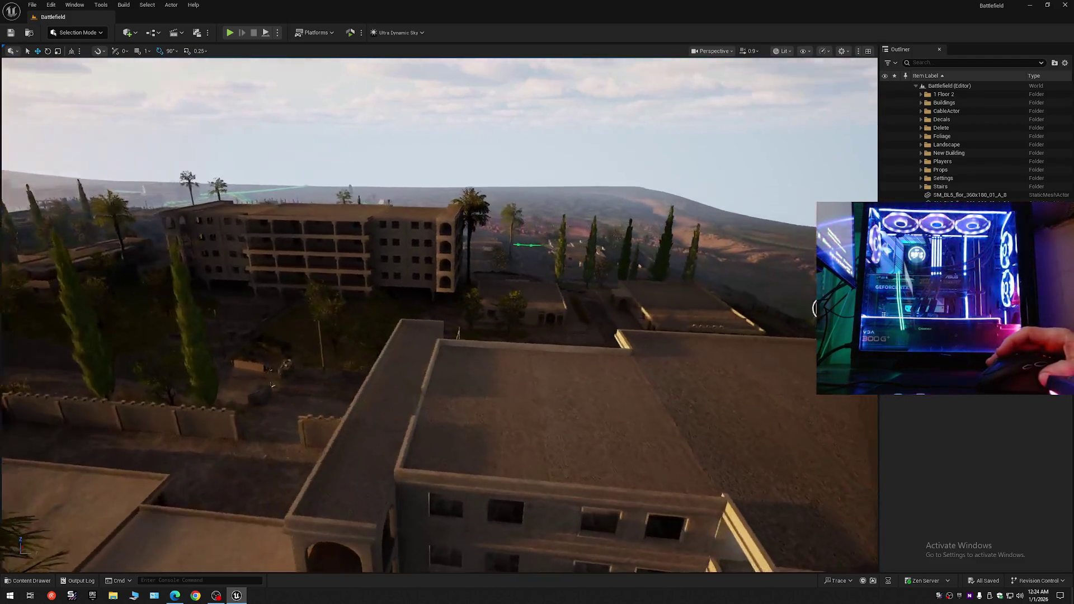
left_click_drag(815, 309, 665, 202)
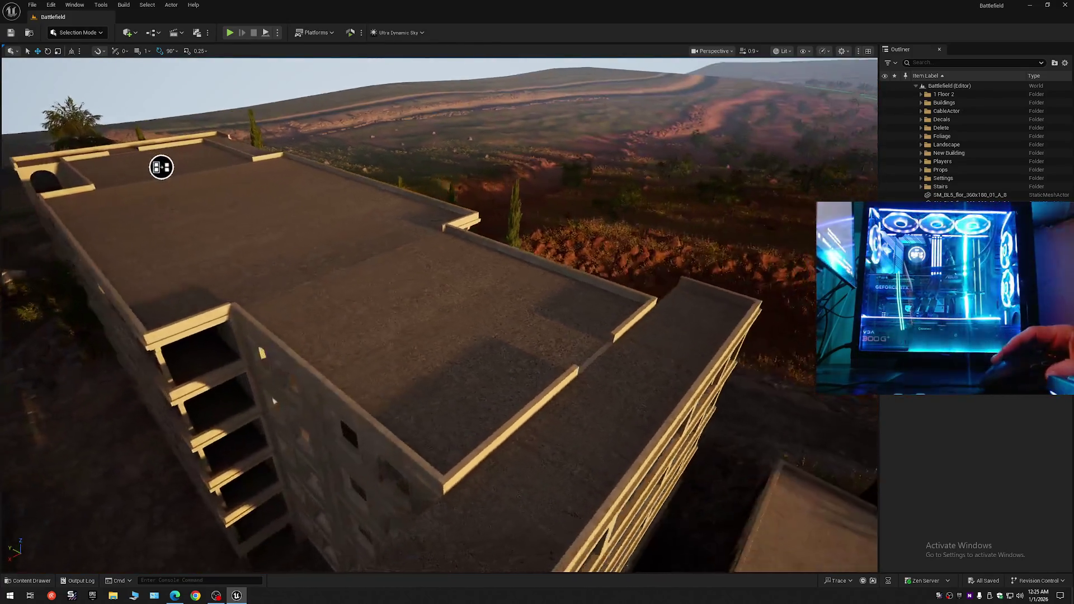
mouse_move(161, 166)
left_mouse_down()
mouse_move(96, 211)
mouse_move(172, 184)
mouse_move(109, 82)
mouse_move(104, 259)
mouse_move(67, 262)
mouse_move(109, 266)
left_mouse_up()
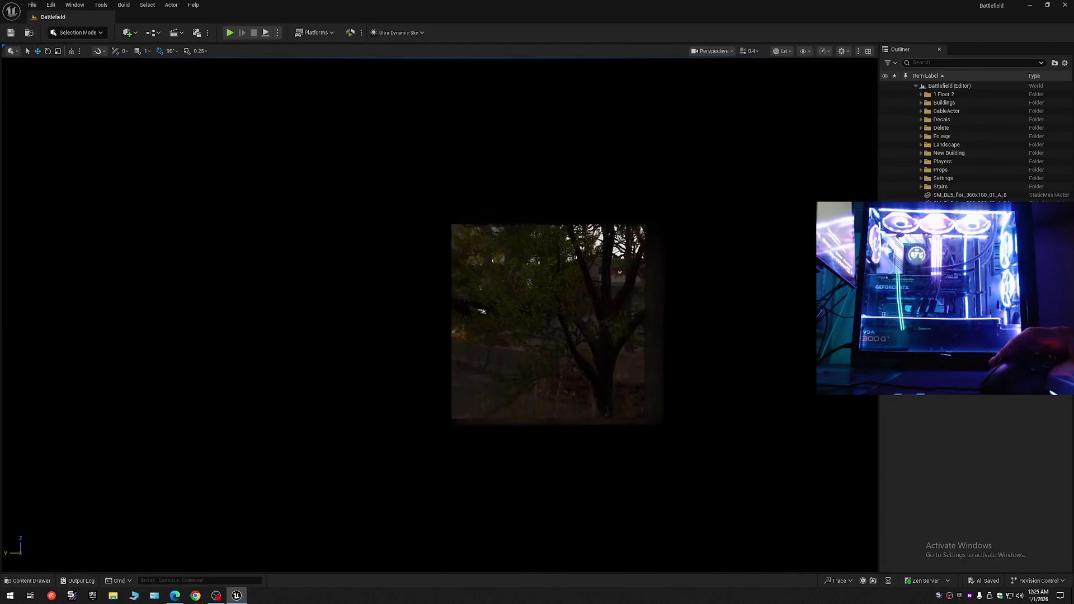
mouse_move(663, 245)
left_mouse_down()
mouse_move(623, 228)
mouse_move(612, 192)
mouse_move(520, 115)
mouse_move(498, 110)
mouse_move(498, 154)
mouse_move(416, 152)
left_mouse_up()
scroll(498, 154, "up", 2)
scroll(445, 150, "up", 1)
scroll(425, 152, "down", 2)
scroll(423, 152, "down", 1)
scroll(417, 153, "up", 1)
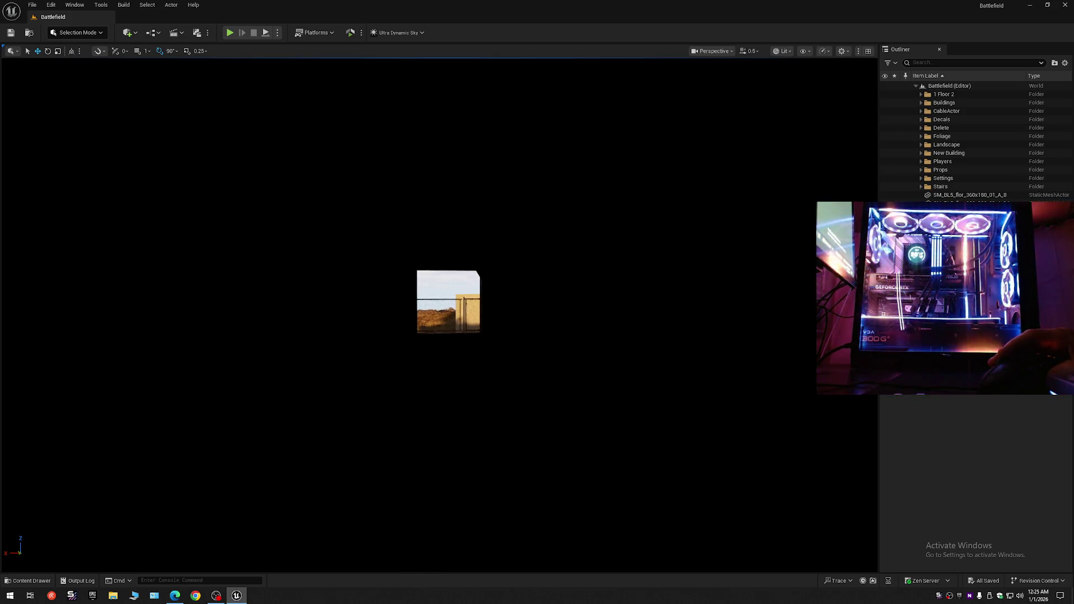
left_click_drag(417, 153, 528, 168)
scroll(459, 162, "down", 1)
scroll(523, 168, "up", 2)
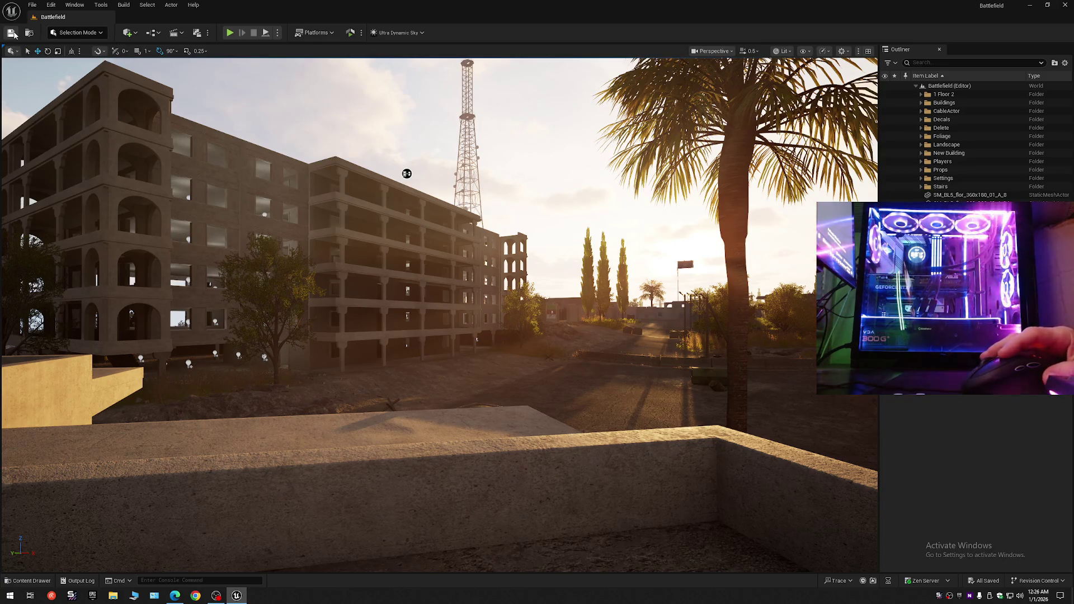
left_click(32, 5)
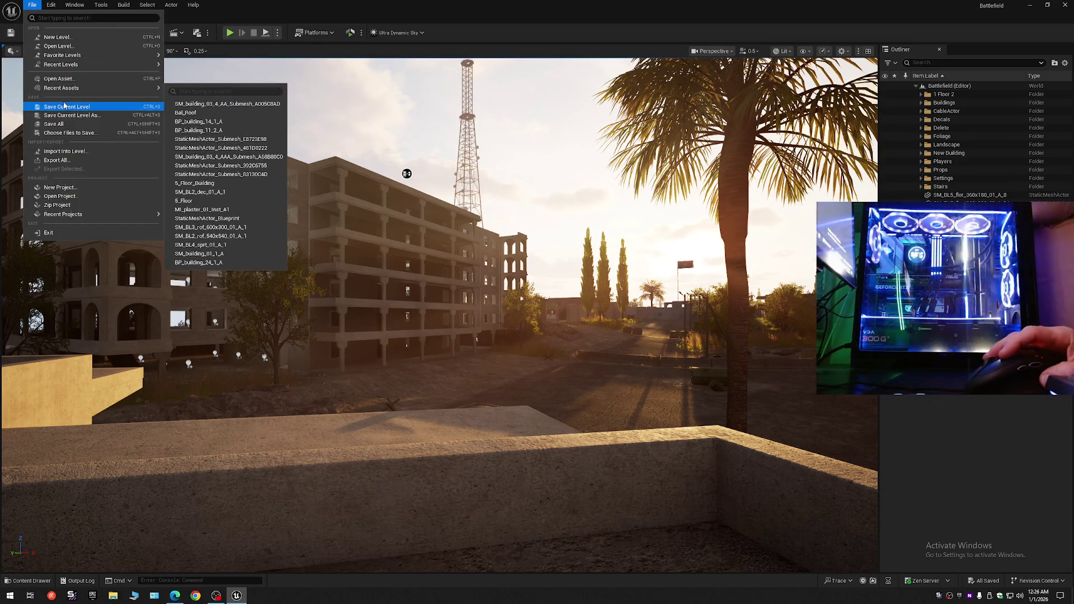
- Save the current level and return to the Unreal editor window
left_click(63, 106)
left_click(32, 5)
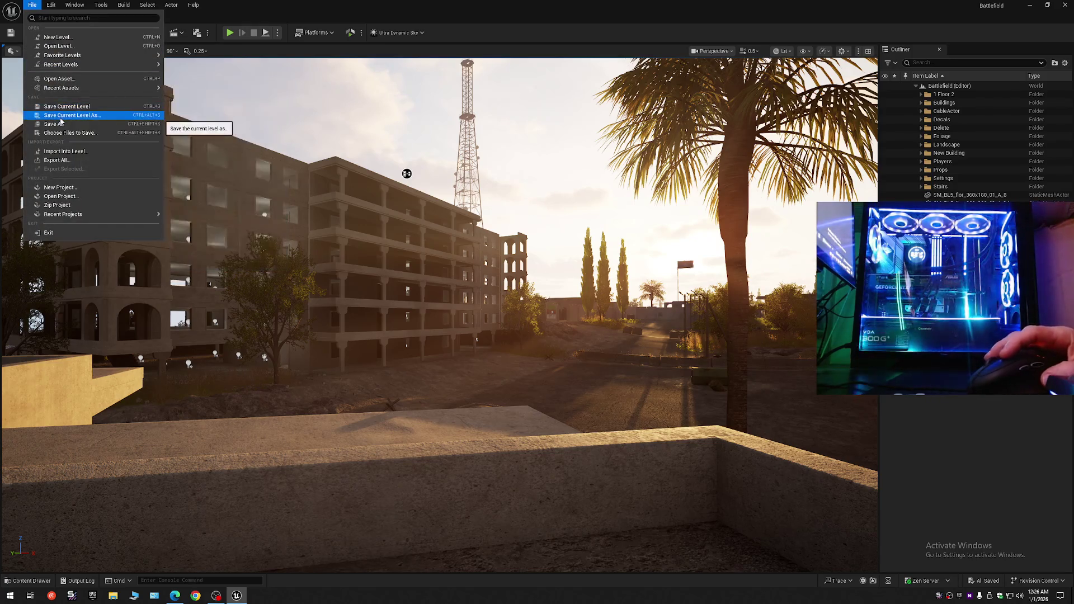
left_click(67, 115)
left_click(29, 595)
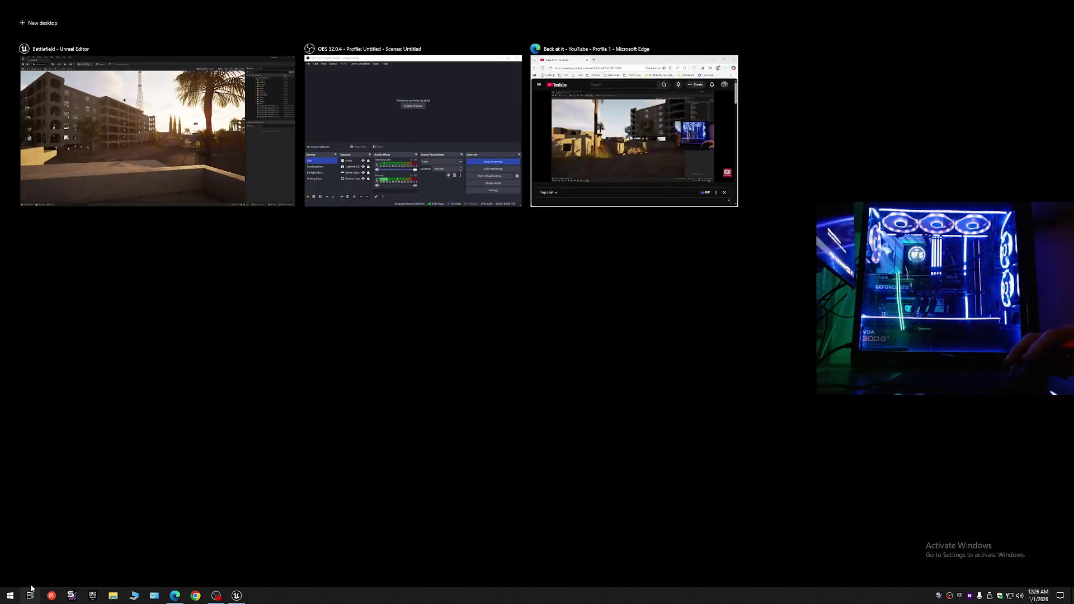
left_click(29, 595)
- In Content > Maps, select 6_Story_Building, Bal, Floor_Inside and Floor_Outside
left_click(33, 581)
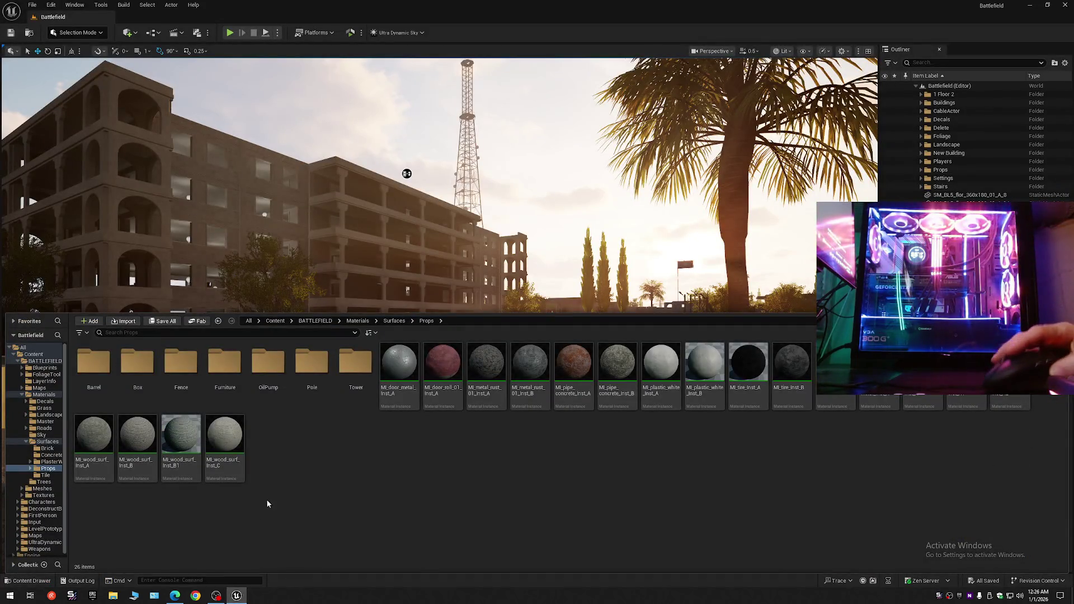
left_click(34, 354)
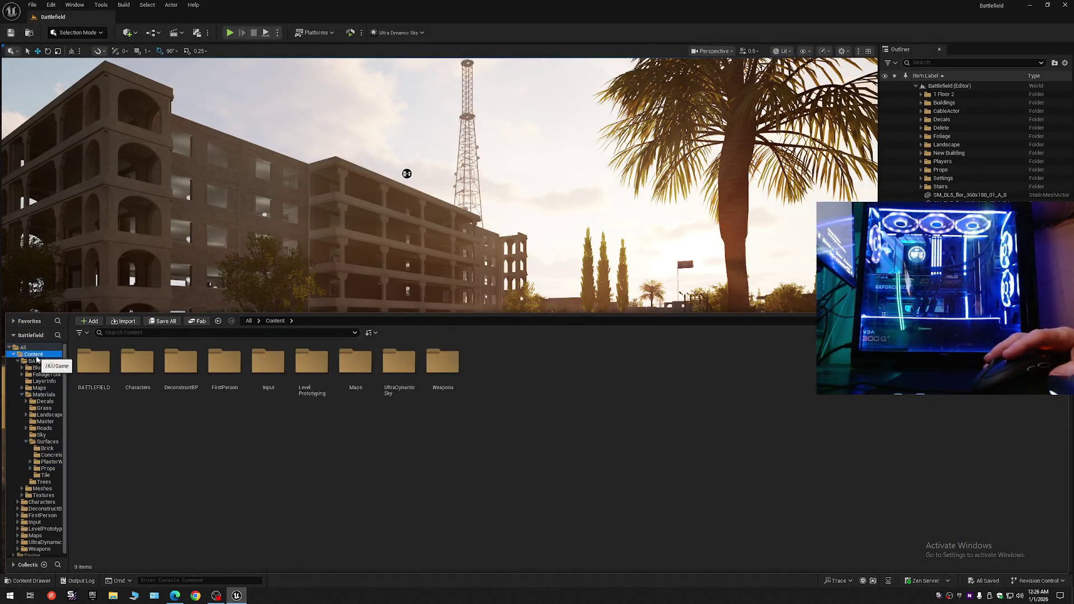
double_click(341, 383)
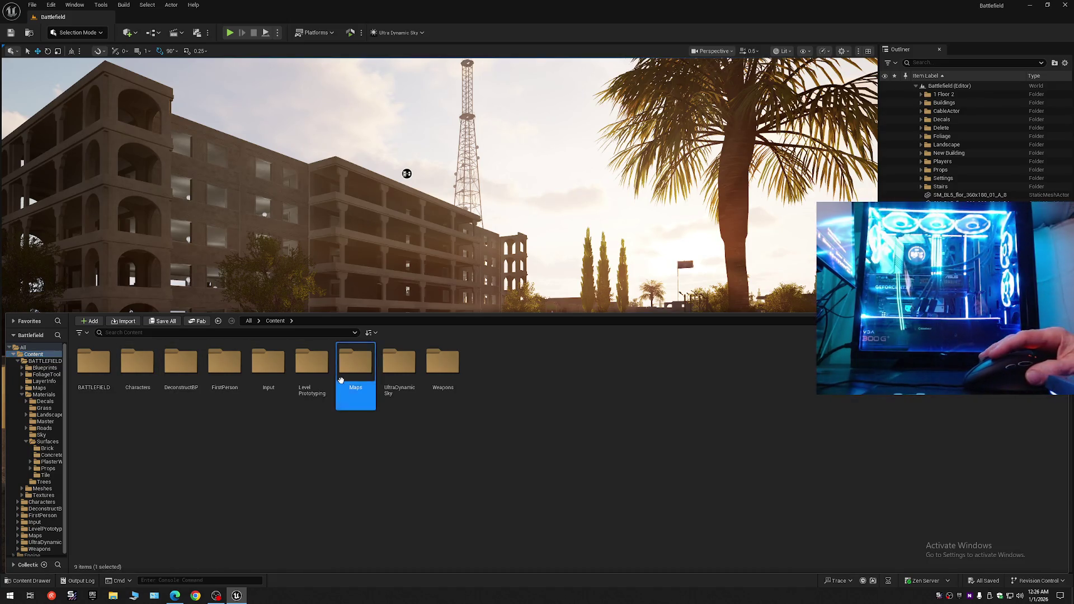
left_click(150, 372)
left_click(311, 366, "ctrl")
left_click(268, 366, "ctrl")
left_click(180, 366, "ctrl")
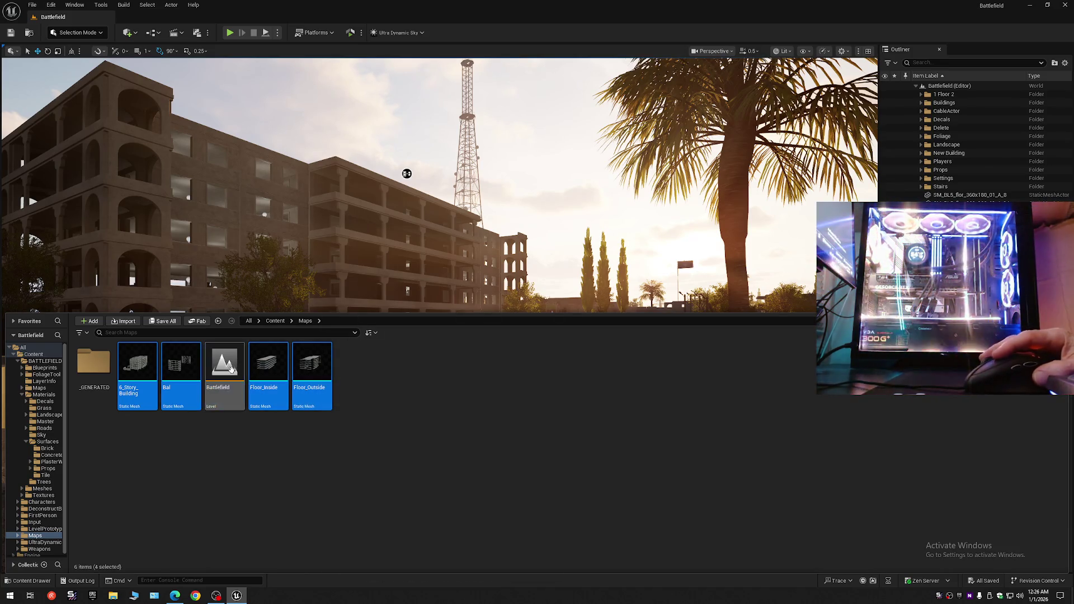
- Open the four selected meshes in the Property Matrix via Asset Actions
right_click(264, 369)
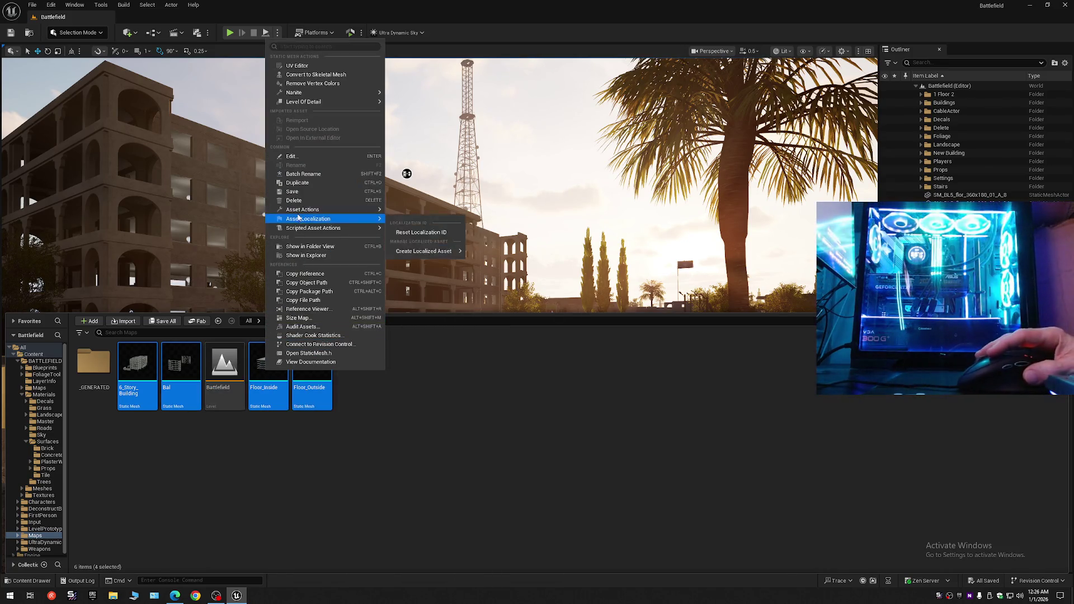
mouse_move(305, 212)
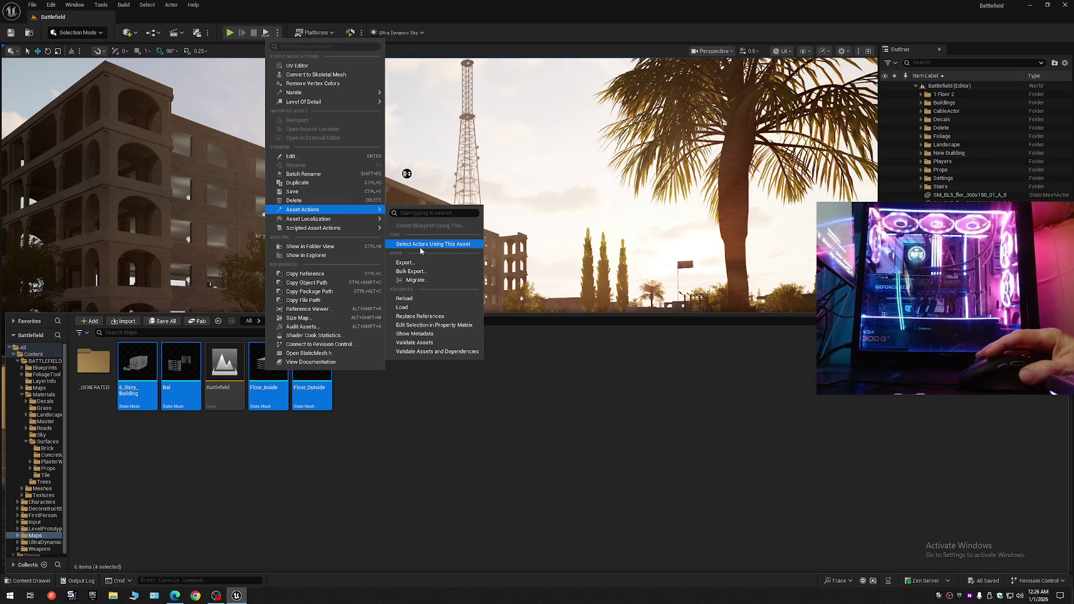
left_click(422, 326)
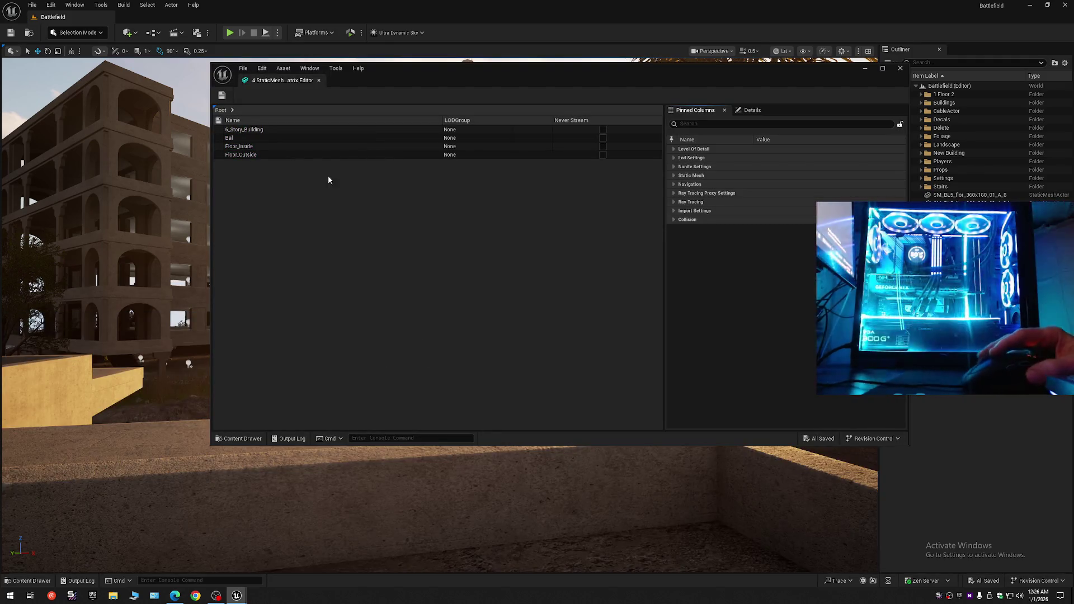
- Set Collision Complexity to Use Complex Collision on all four meshes, save them and close the matrix
left_click(316, 146)
key("ctrl+a")
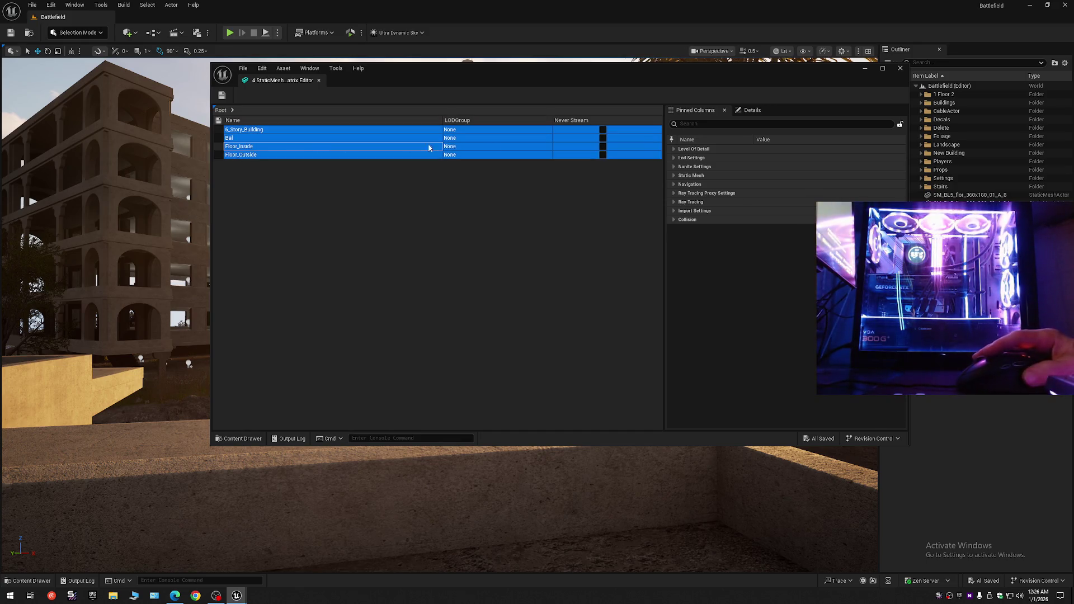
left_click(744, 110)
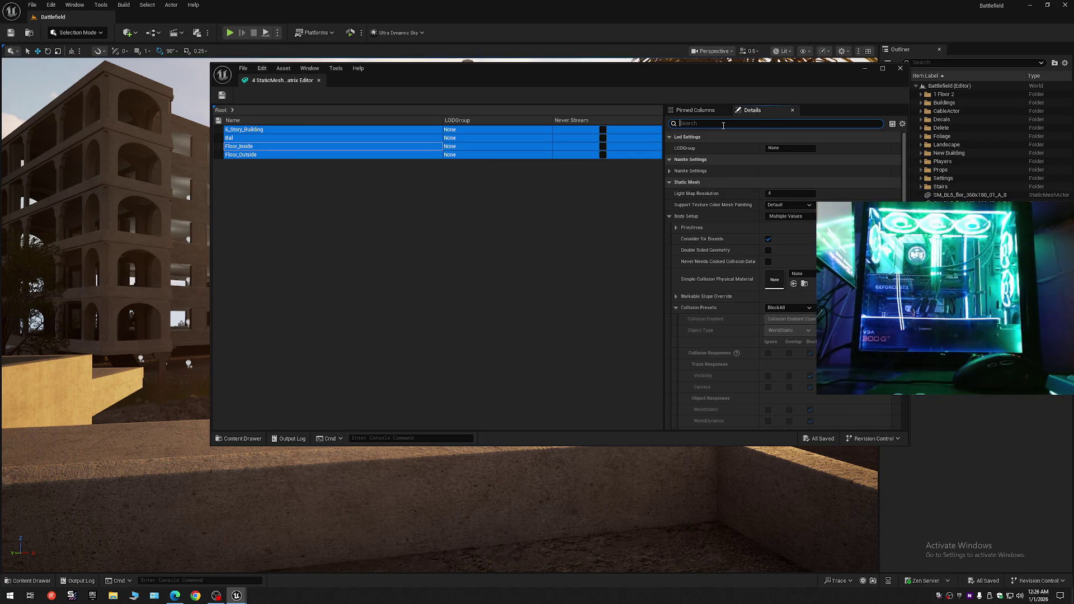
left_click(724, 124)
type("col")
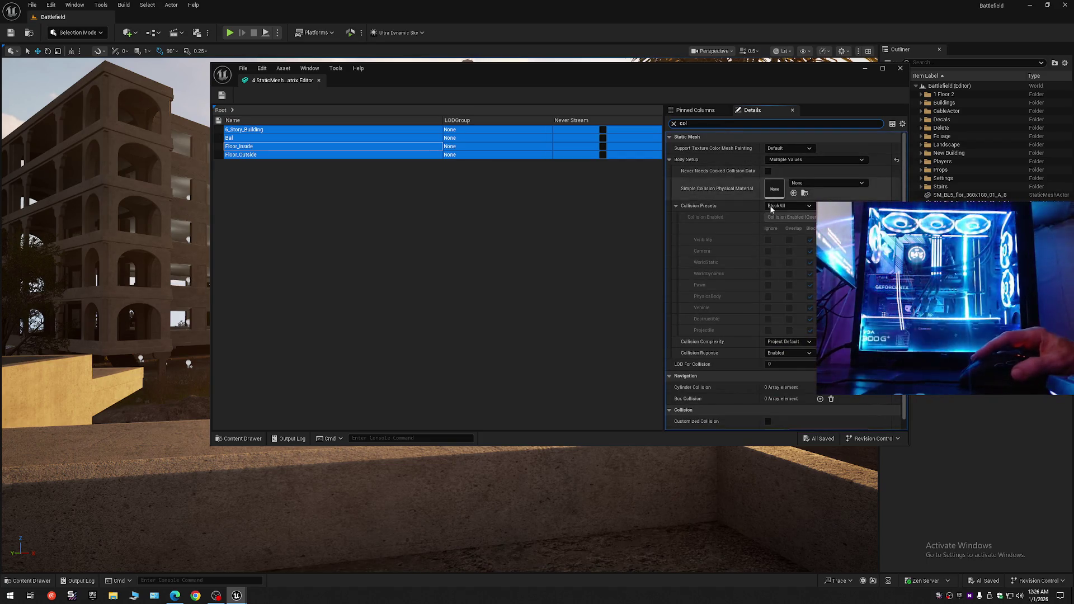
left_click(793, 343)
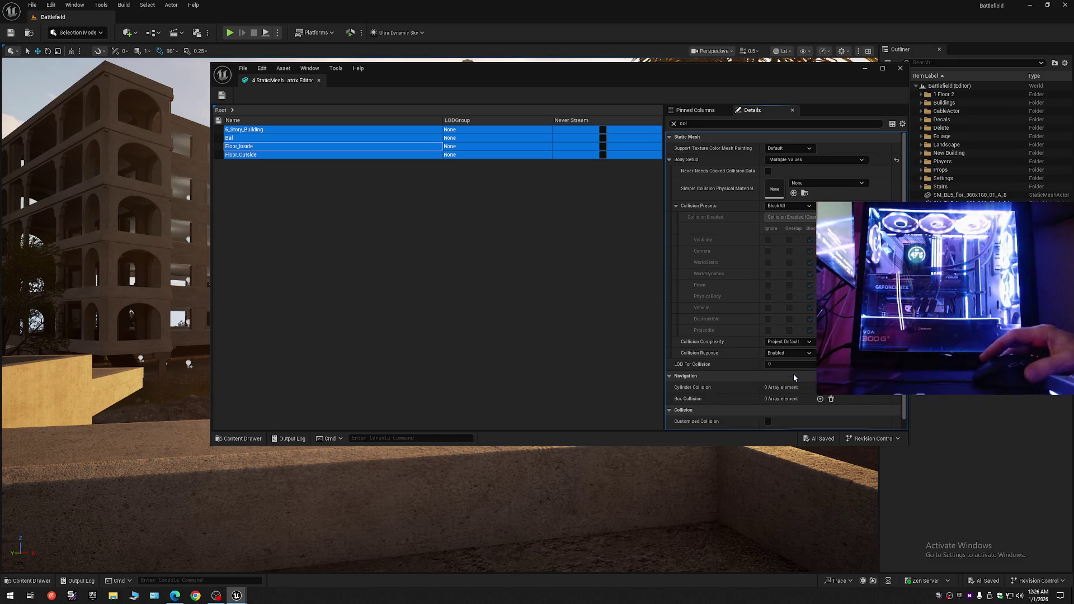
left_click(793, 374)
left_click(222, 95)
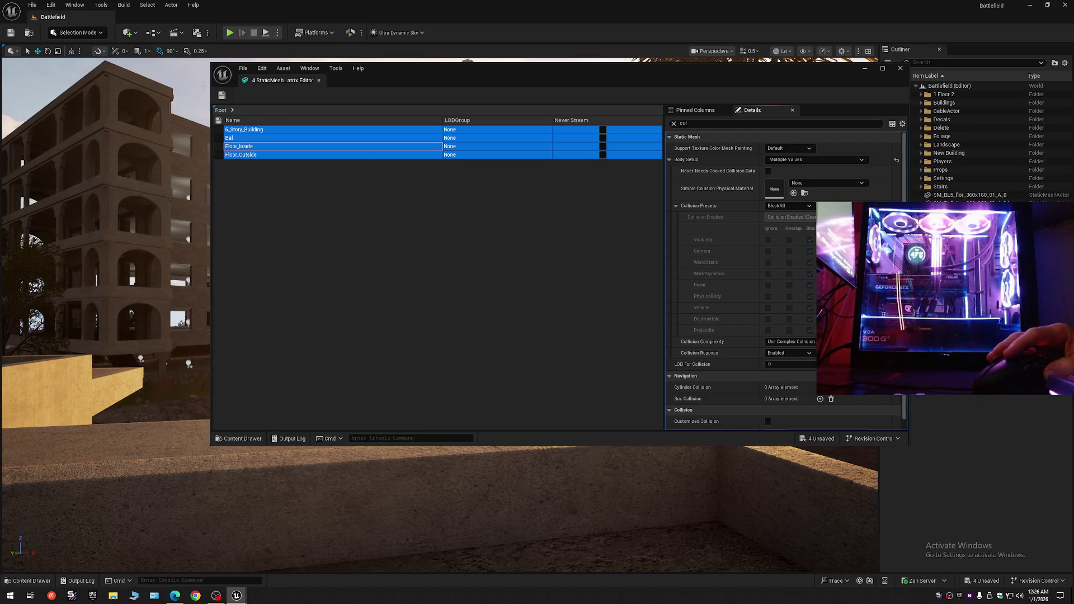
left_click(227, 96)
left_click(318, 81)
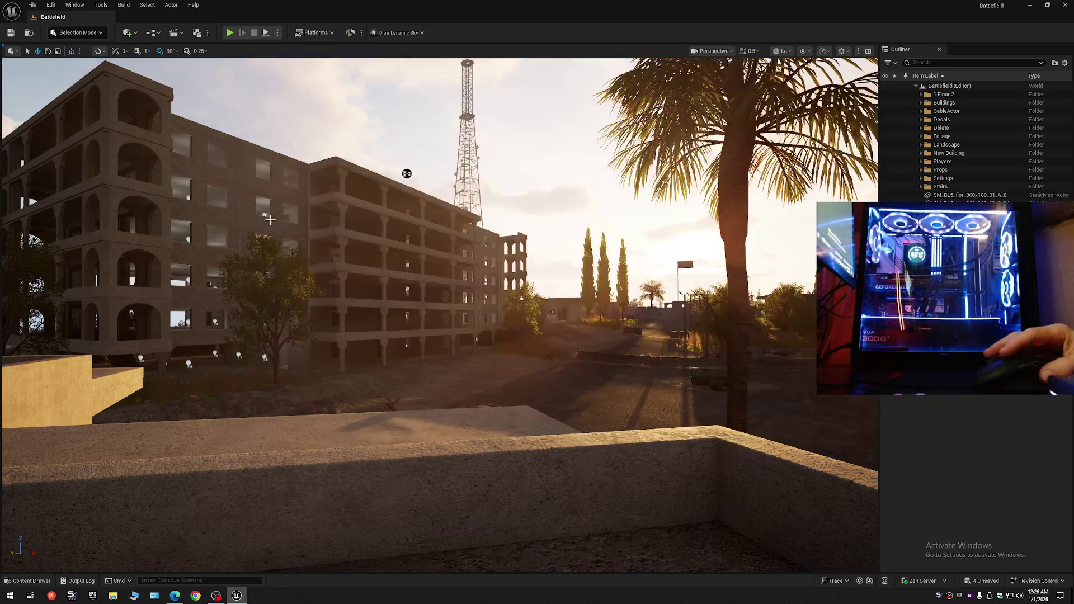
- Open the Maps/_GENERATED/Scott folder in the asset browser
key("ctrl+space")
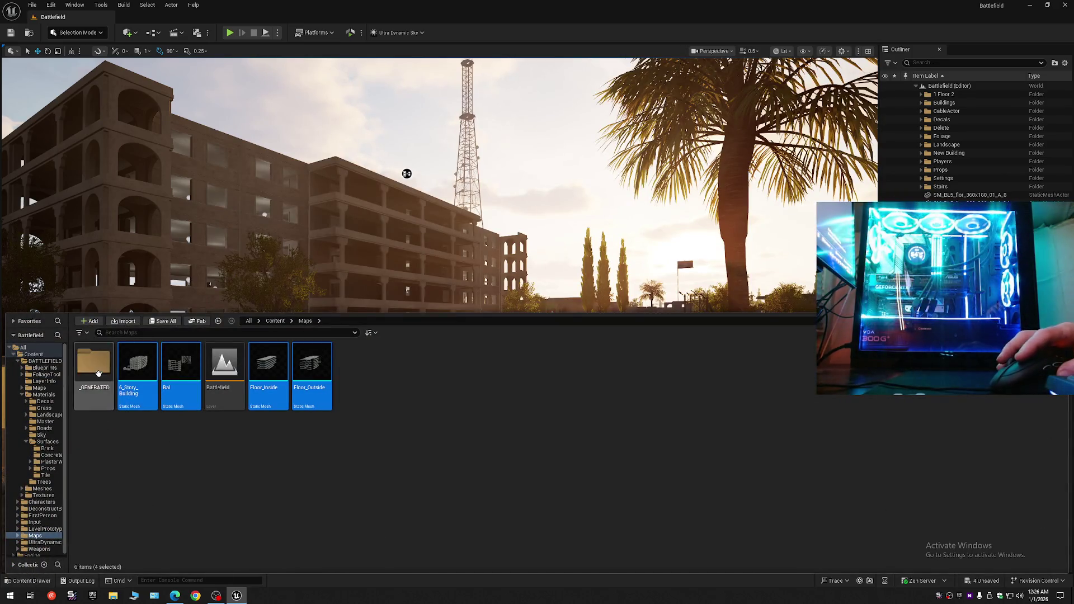
double_click(94, 364)
left_click(98, 372)
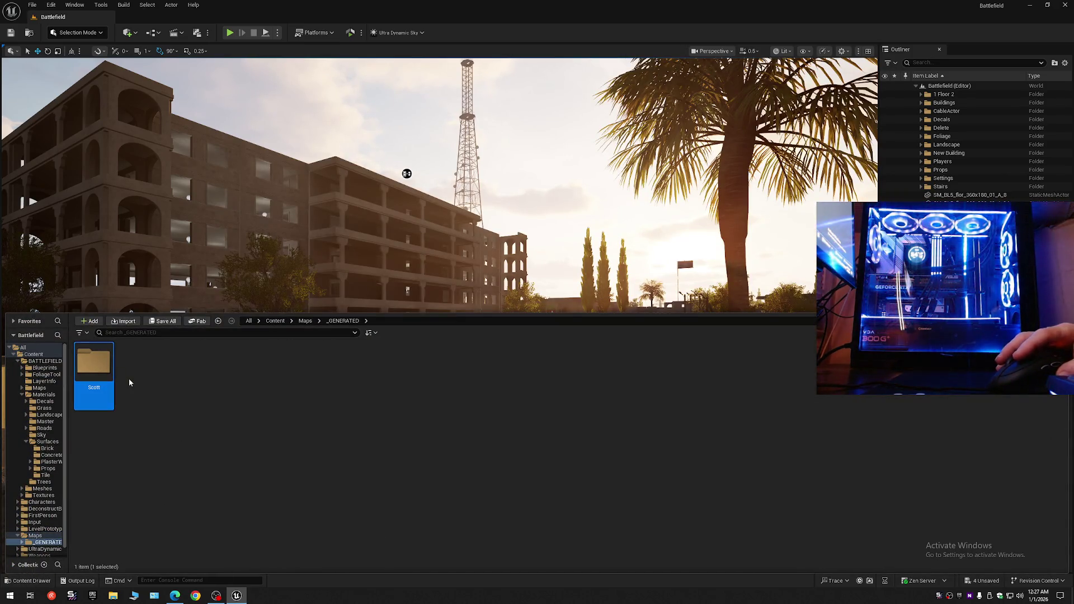
double_click(96, 366)
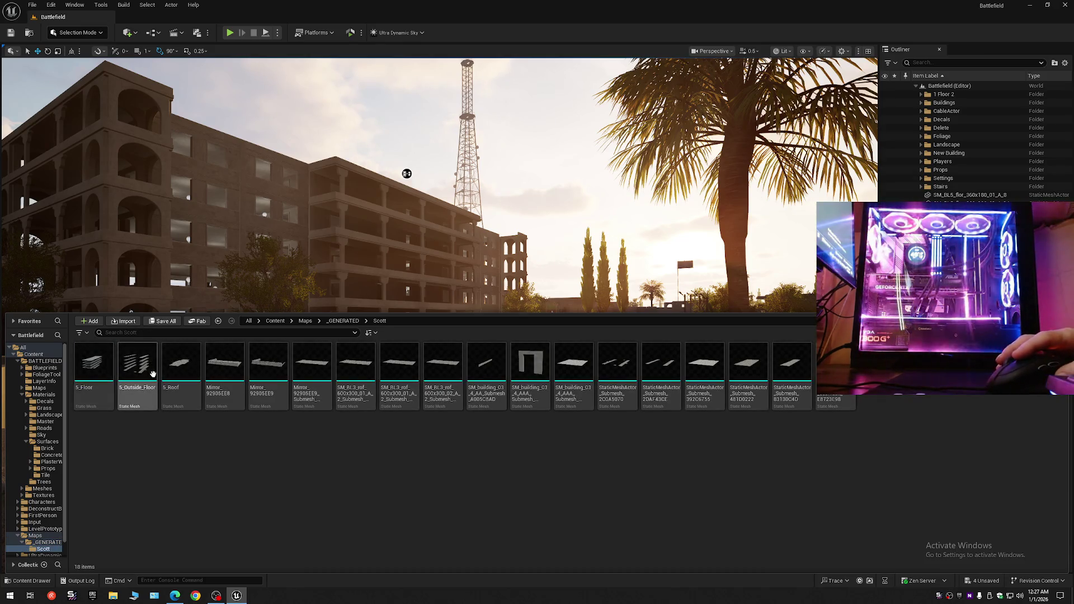
- Select all 18 generated building meshes and open them together in the Property Matrix
left_click(149, 372)
key("ctrl+a")
right_click(153, 374)
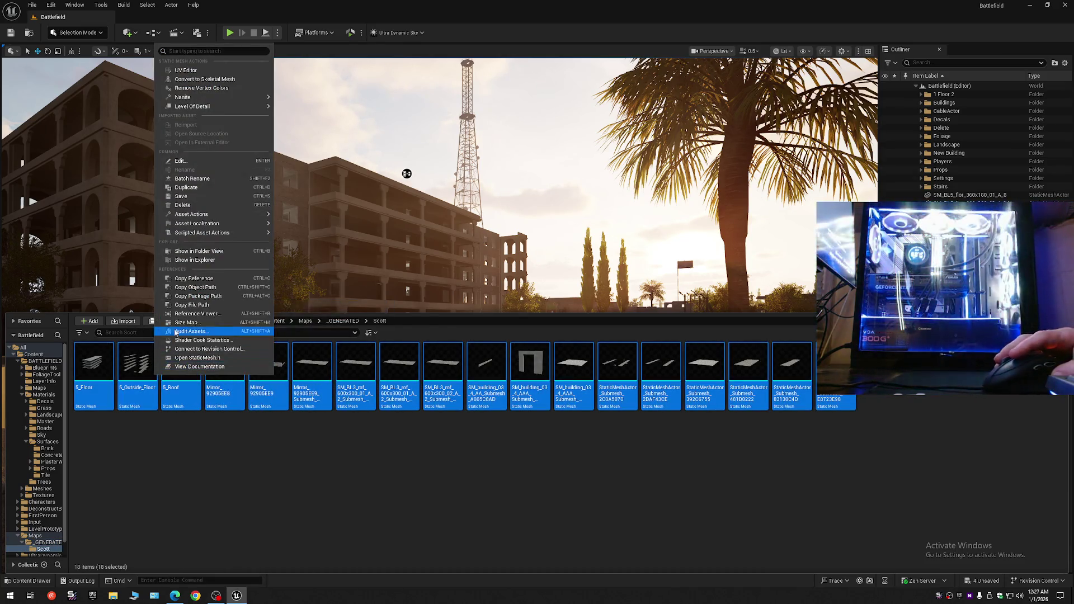
mouse_move(212, 218)
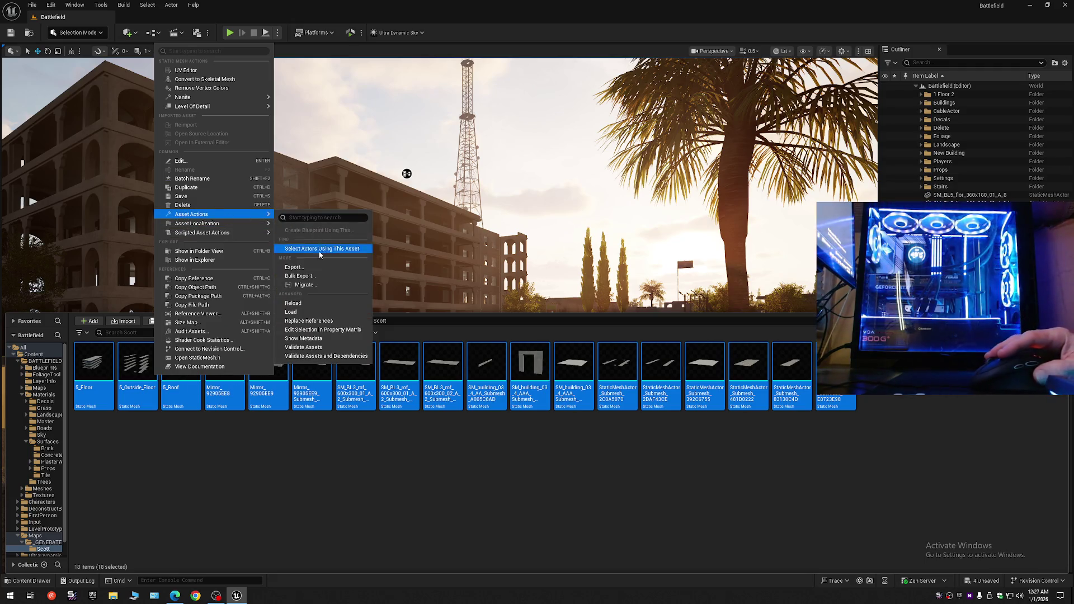
left_click(314, 329)
- Set Collision Complexity to Use Complex Collision on every mesh row and save the assets
left_click(327, 221)
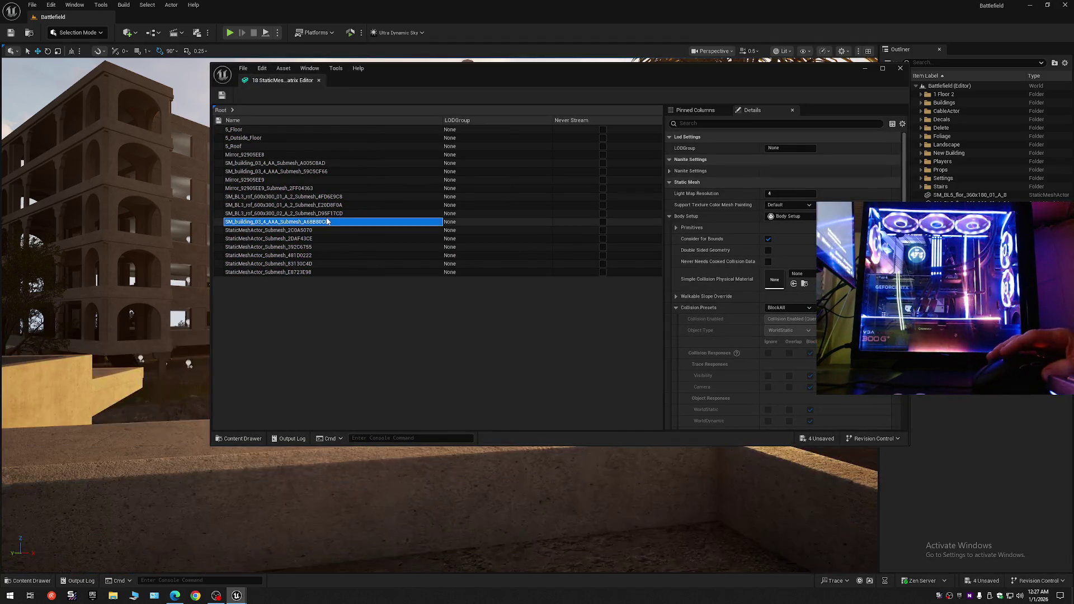
key("ctrl+a")
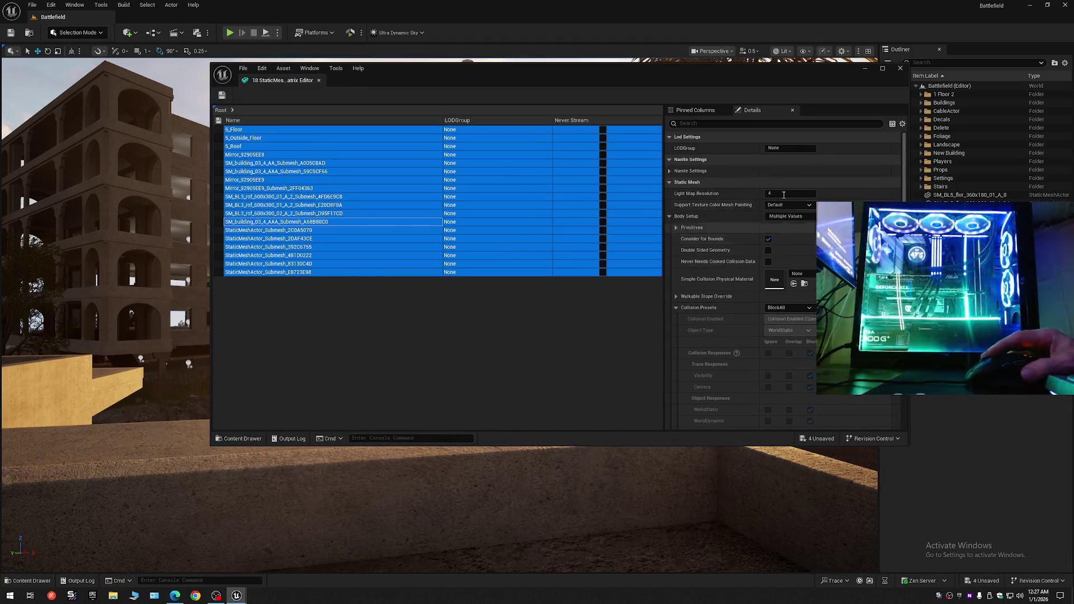
left_click(759, 126)
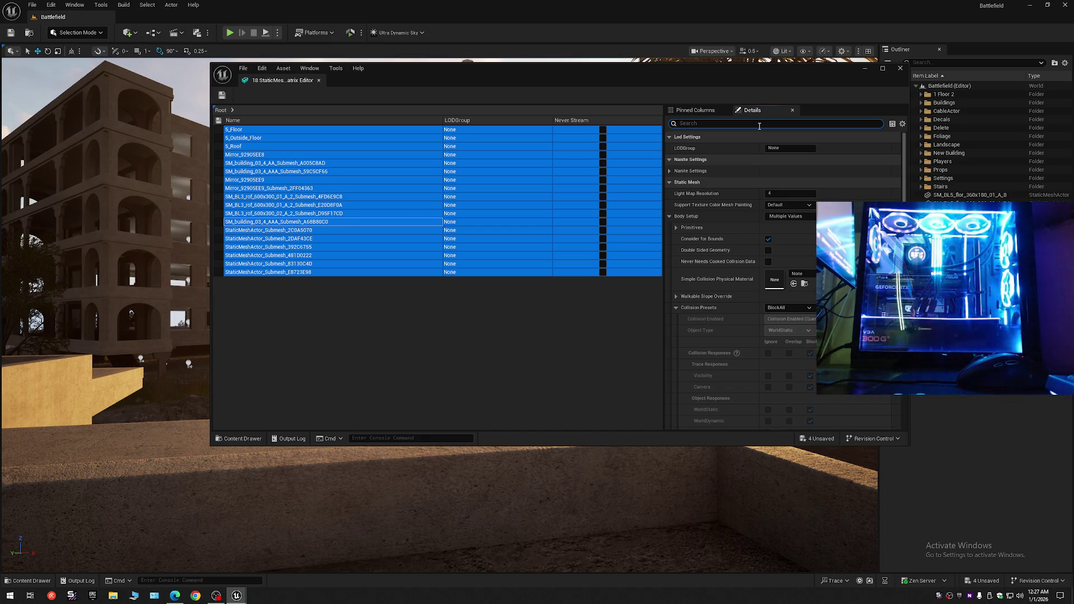
type("col")
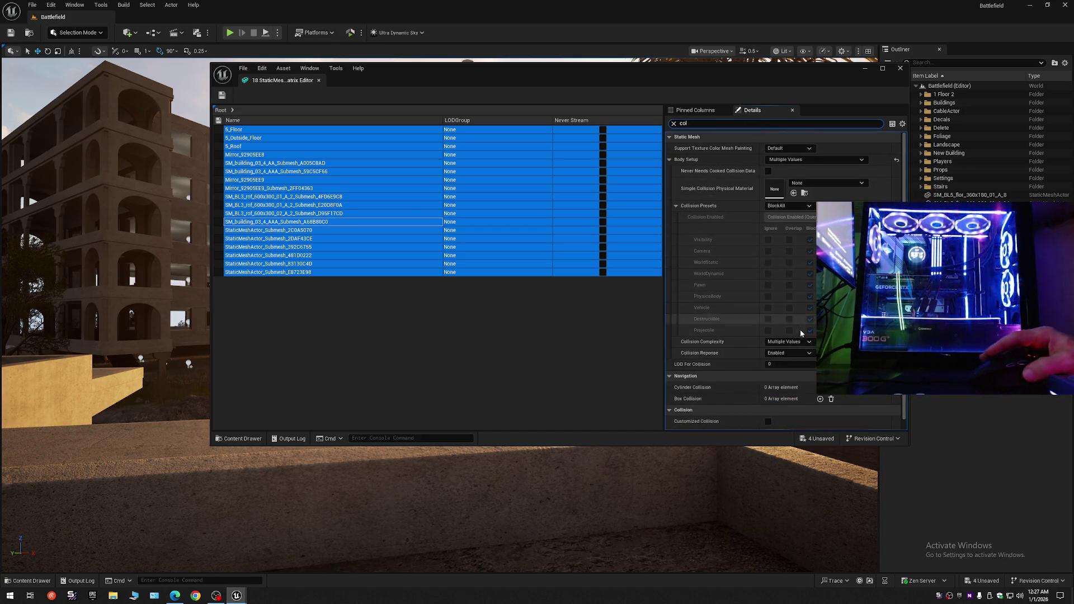
left_click(800, 342)
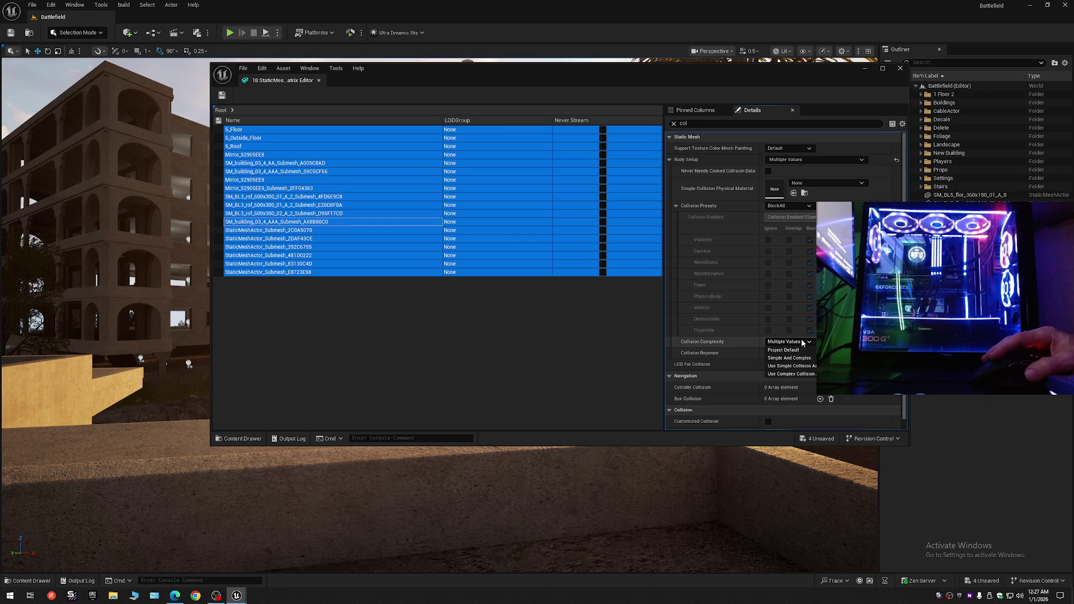
left_click(791, 374)
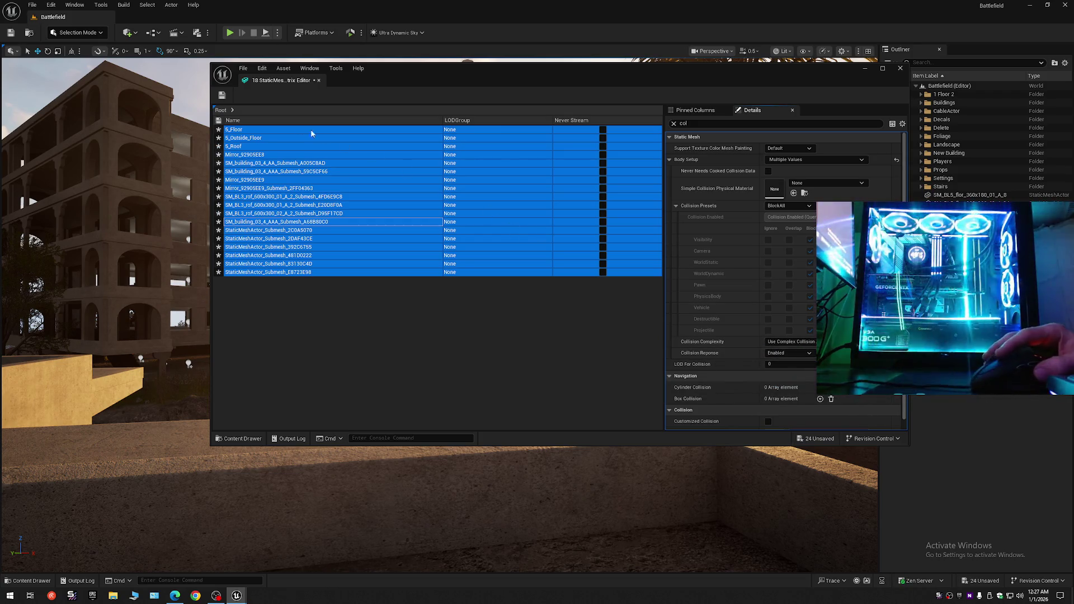
left_click(221, 96)
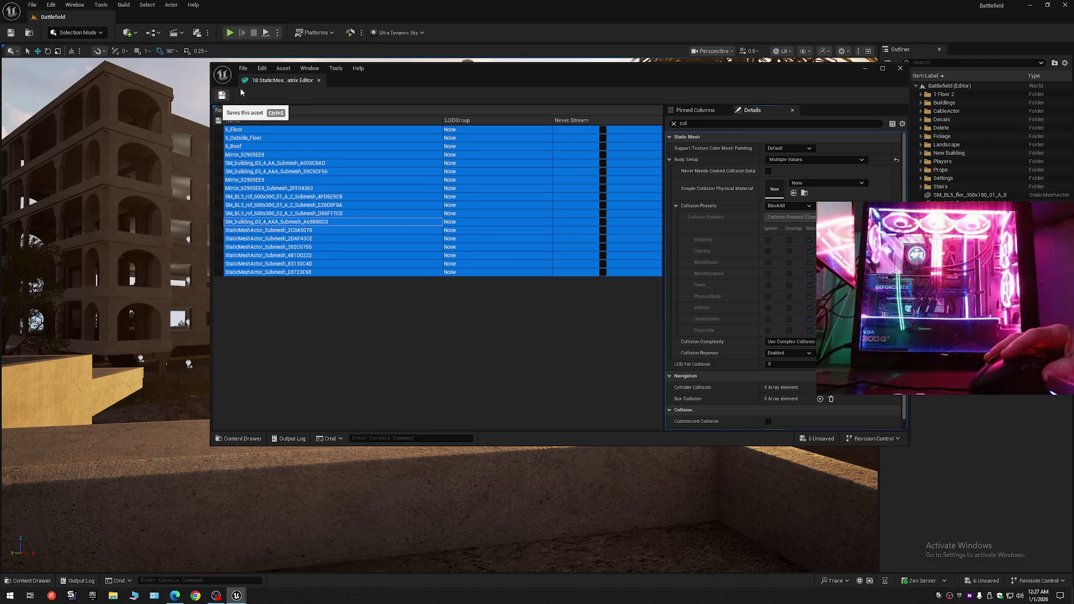
- Close the Property Matrix and save the current level
left_click(318, 82)
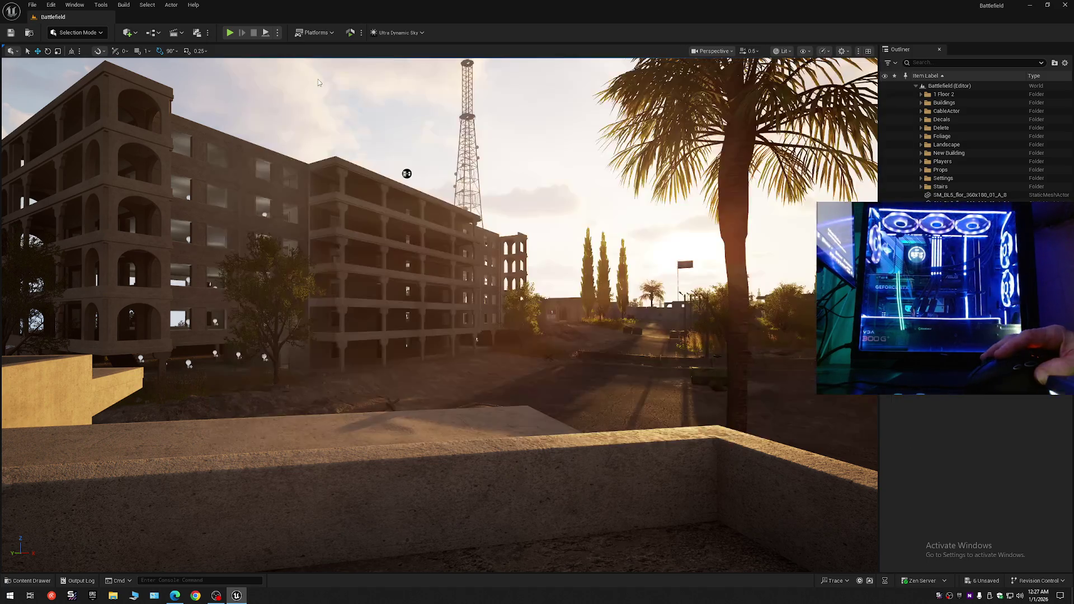
left_click(32, 4)
left_click(66, 107)
left_click(32, 4)
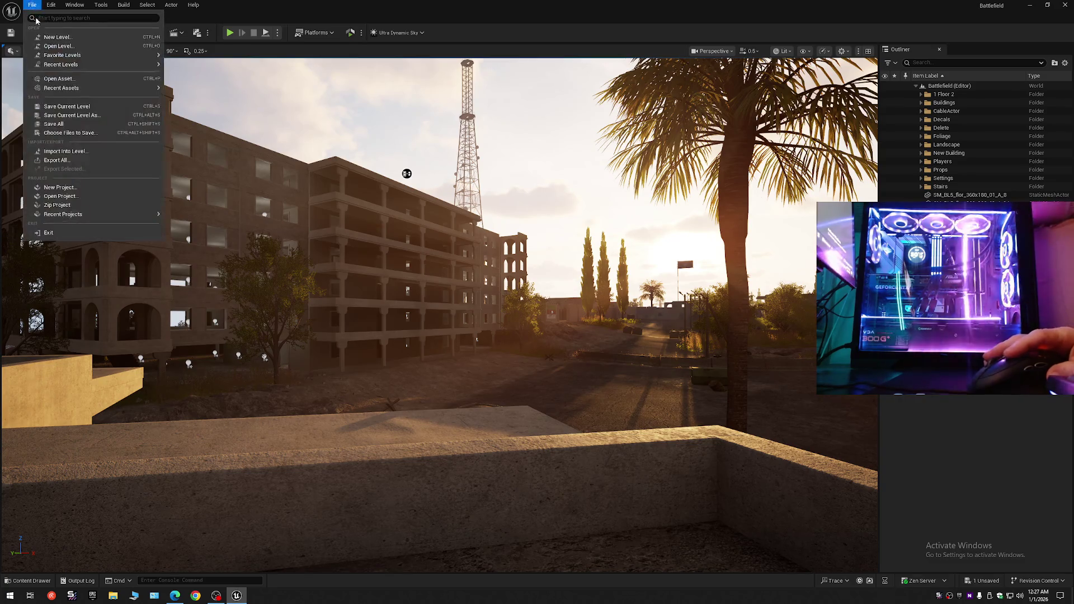
- Save all changes, browse the Content Drawer up to Maps, and fly the camera over the rooftop
left_click(57, 125)
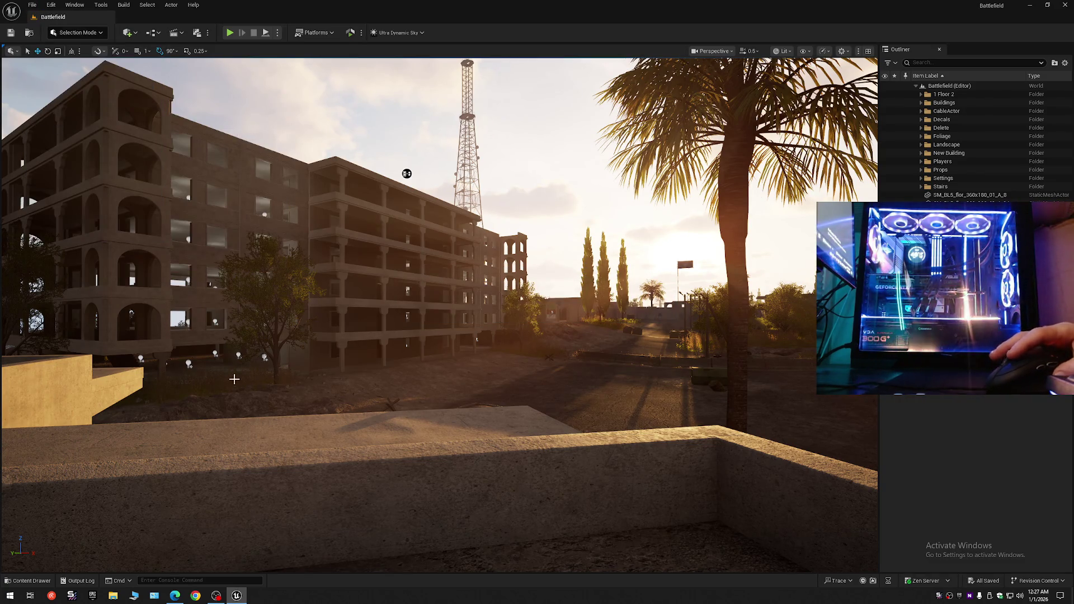
left_click(32, 582)
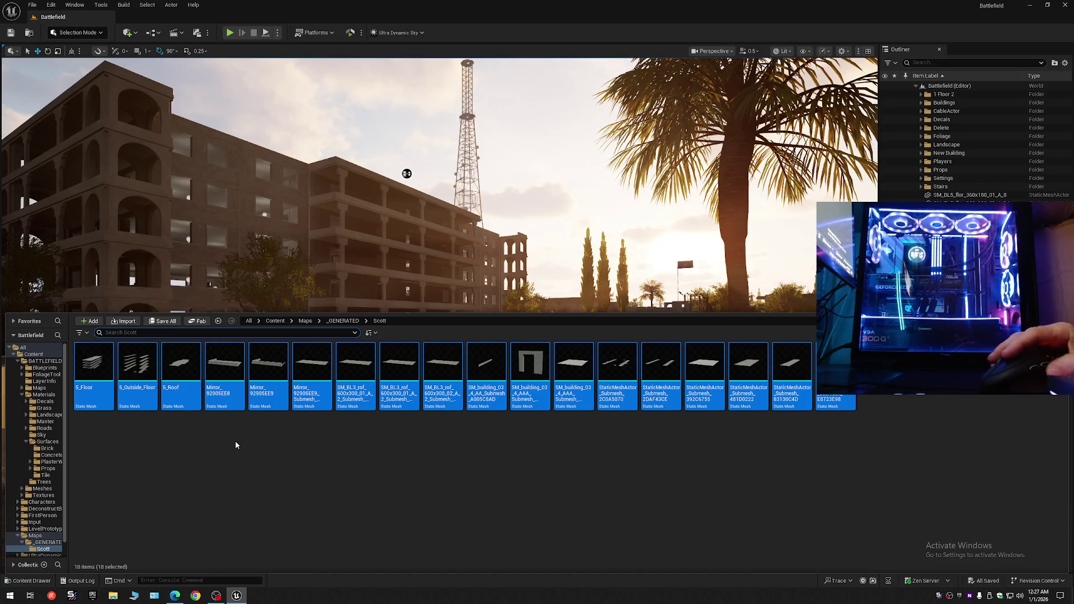
key("alt+Left")
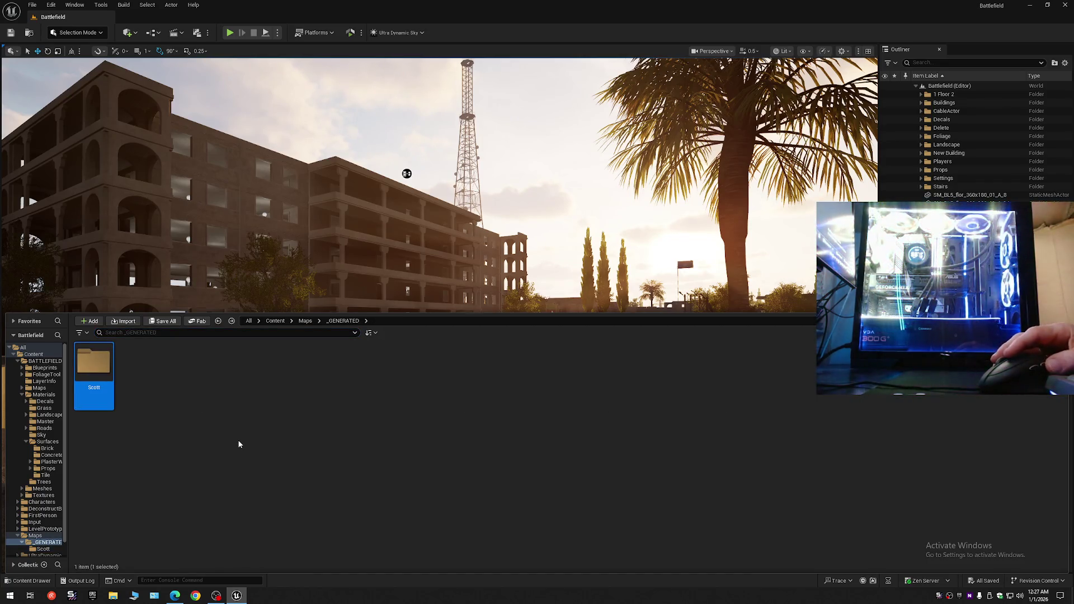
key("alt+Left")
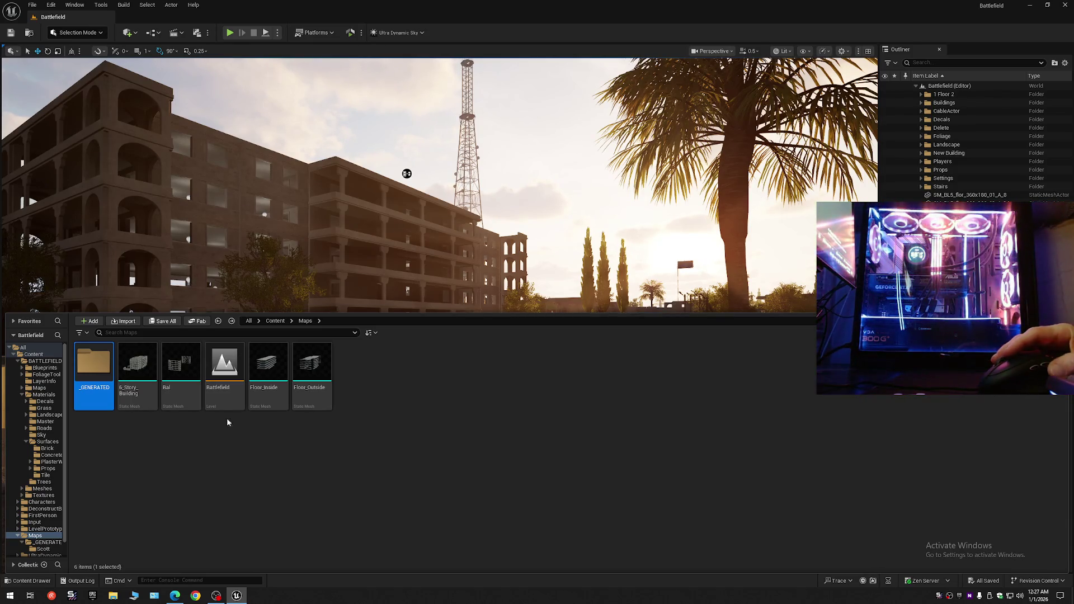
mouse_move(229, 269)
left_mouse_down()
mouse_move(336, 263)
mouse_move(314, 285)
mouse_move(329, 302)
left_mouse_up()
scroll(319, 268, "up", 3)
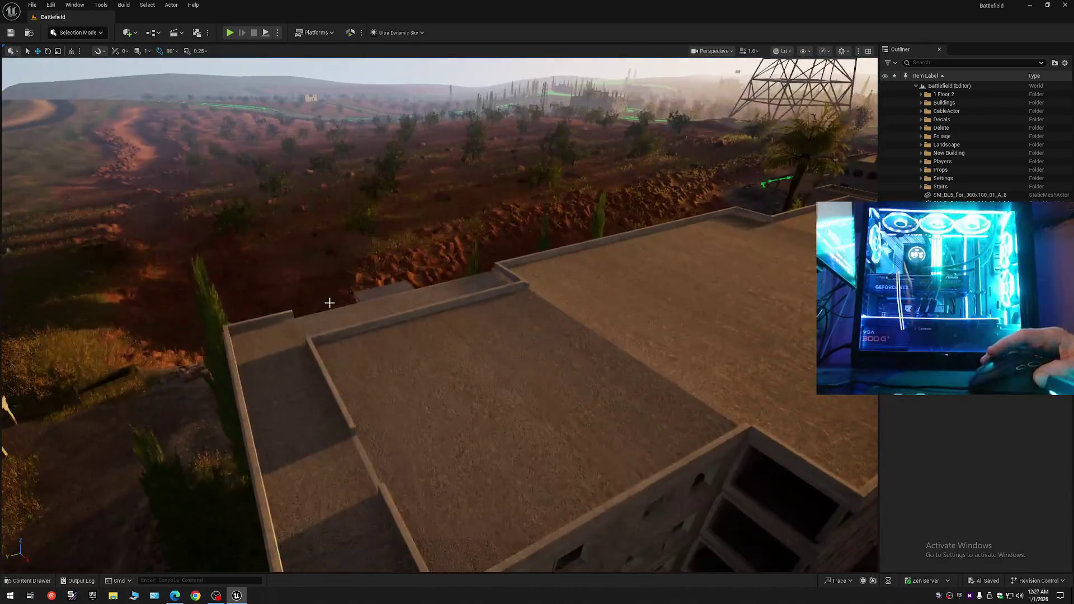
left_click(369, 450)
right_click(368, 452)
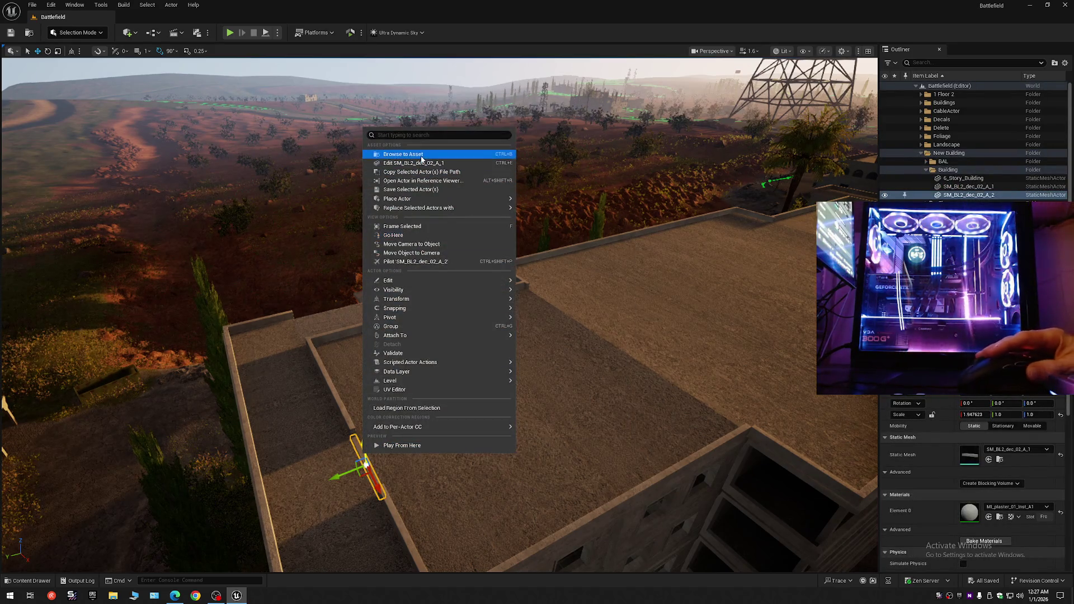
left_click(402, 154)
right_click(178, 365)
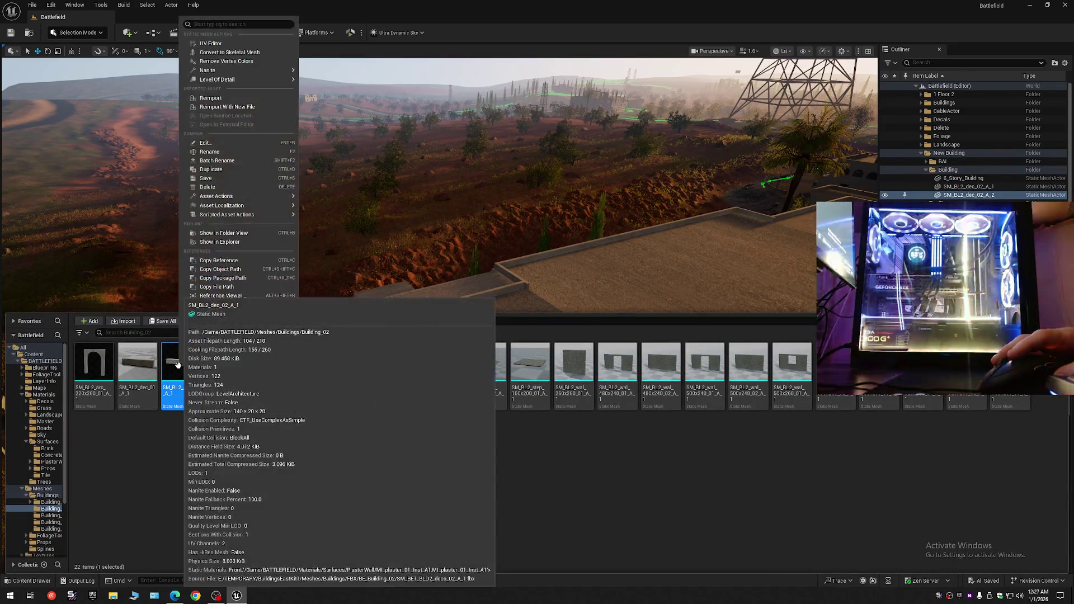
mouse_move(226, 199)
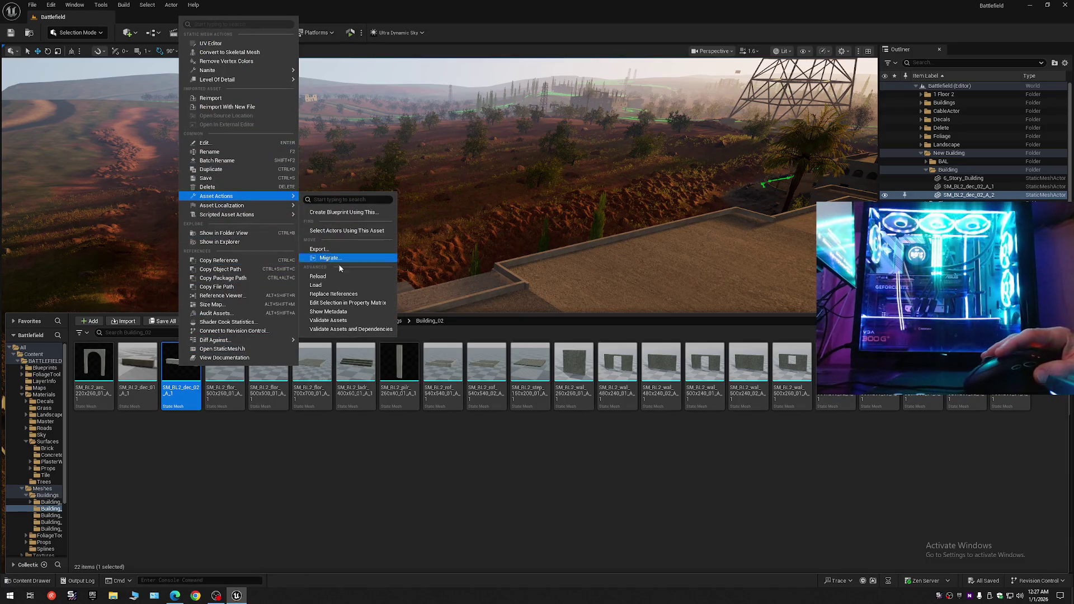
left_click(343, 302)
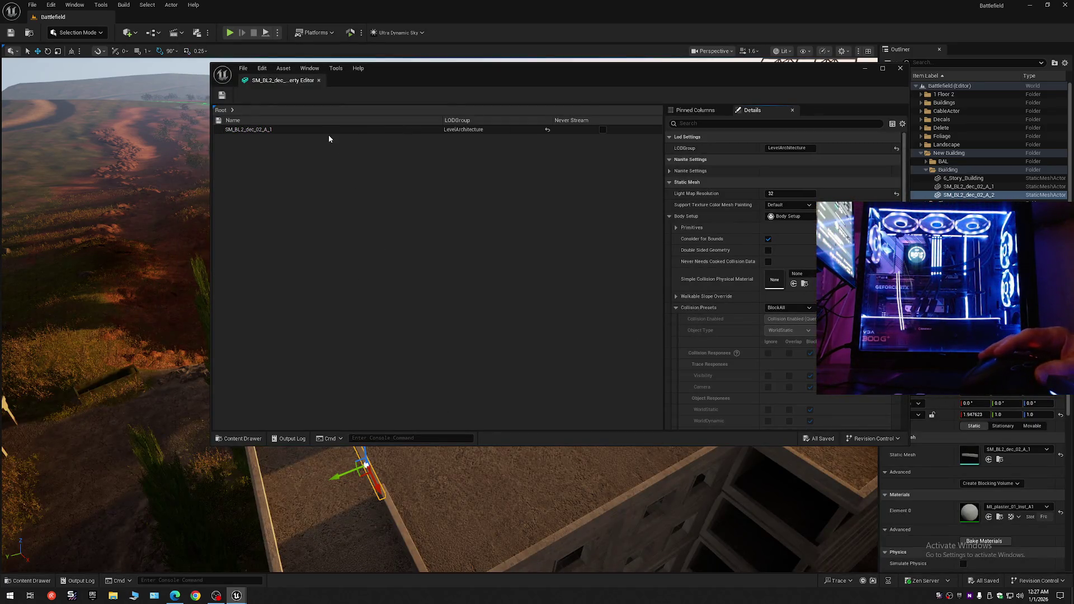
left_click(327, 128)
type("col")
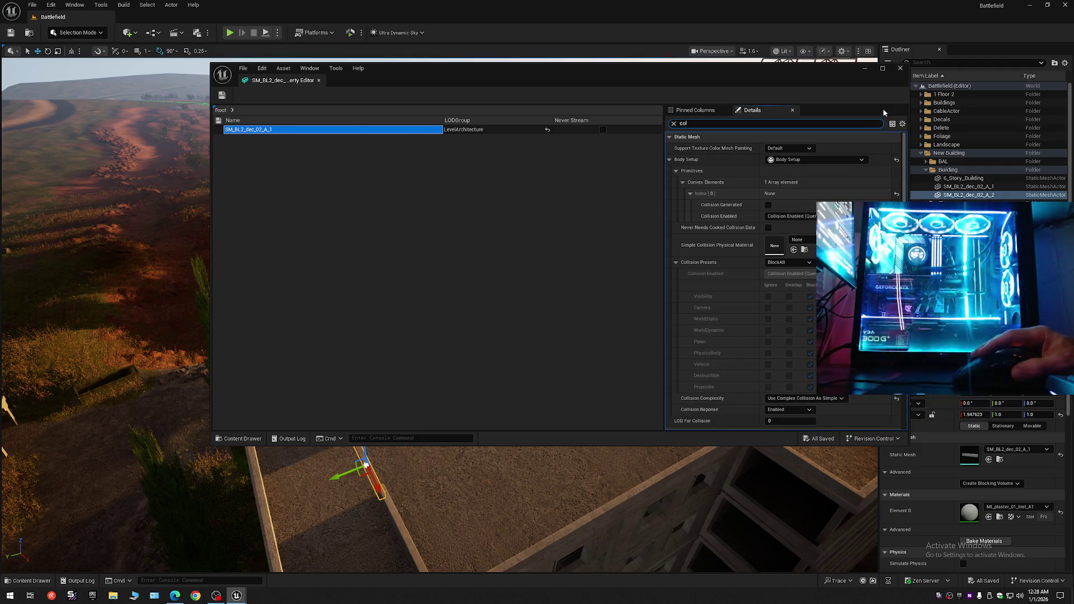
left_click(900, 69)
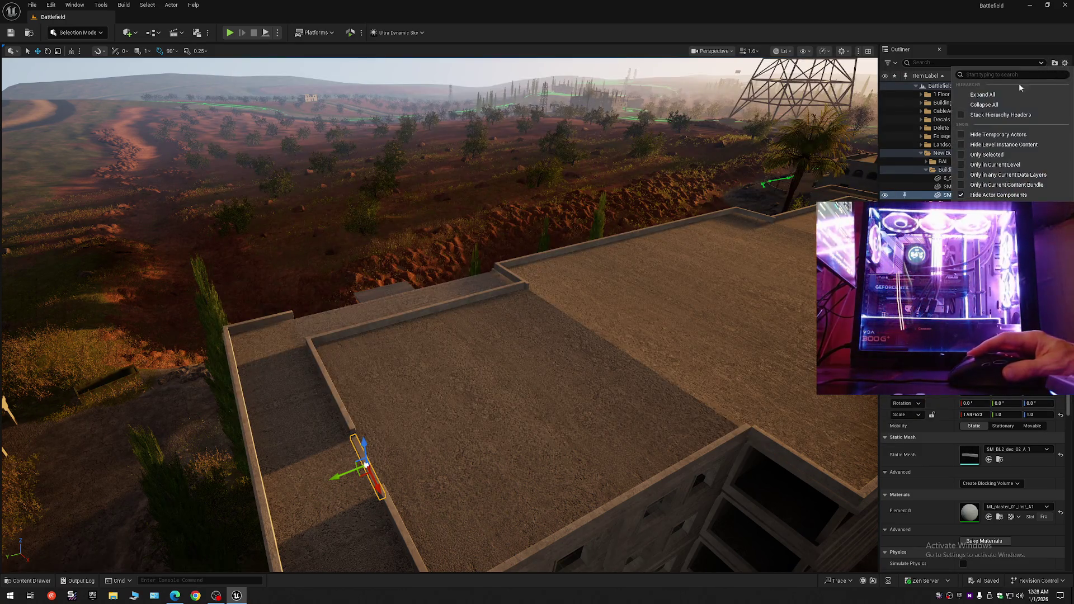
key("Escape")
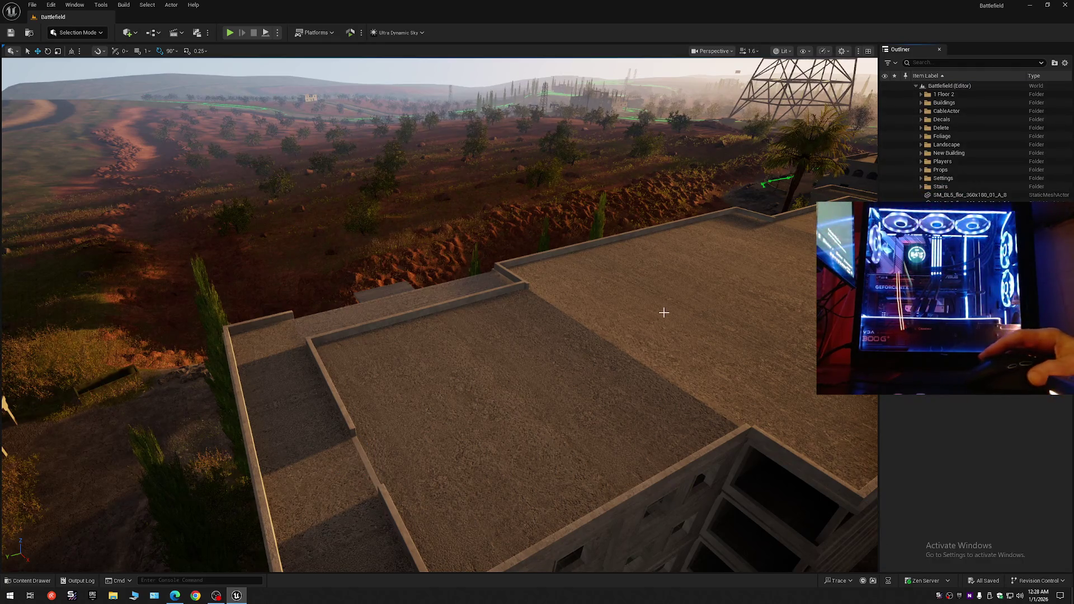
- Locate the stair piece's mesh SM_BL5_ladr_240x160_01_A_1 and open it in the Static Mesh Editor
mouse_move(600, 312)
left_mouse_down()
mouse_move(559, 251)
mouse_move(707, 187)
mouse_move(504, 168)
mouse_move(402, 123)
mouse_move(363, 67)
left_mouse_up()
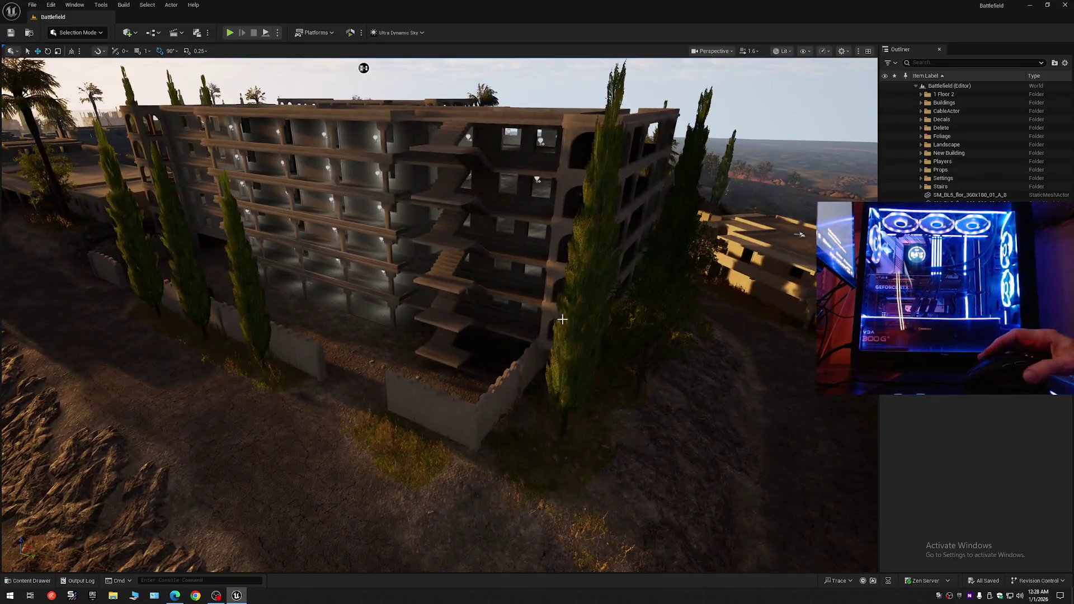
left_click(449, 339)
right_click(449, 338)
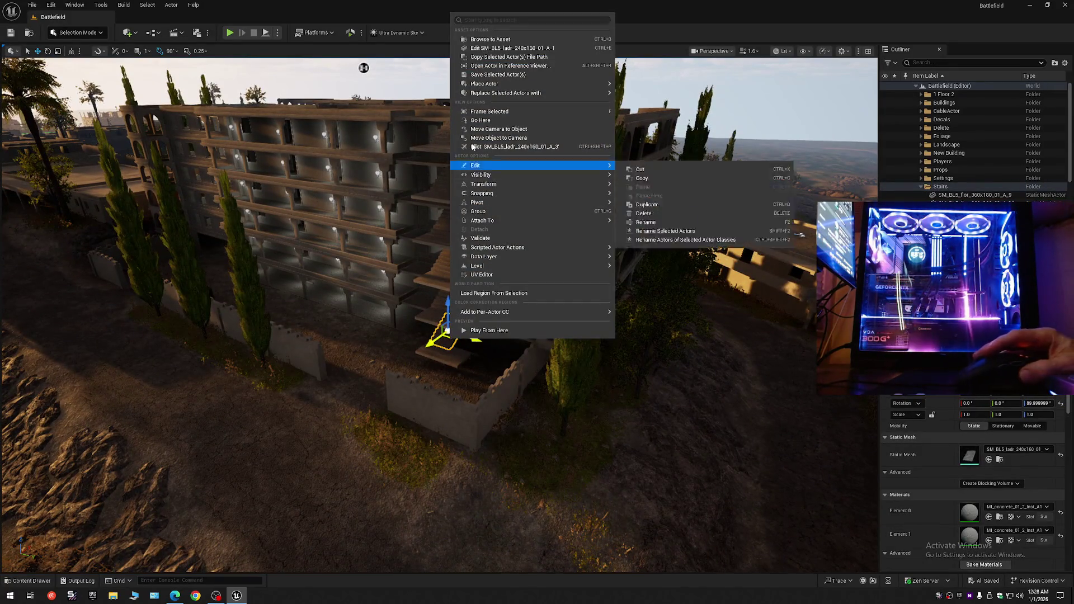
left_click(490, 39)
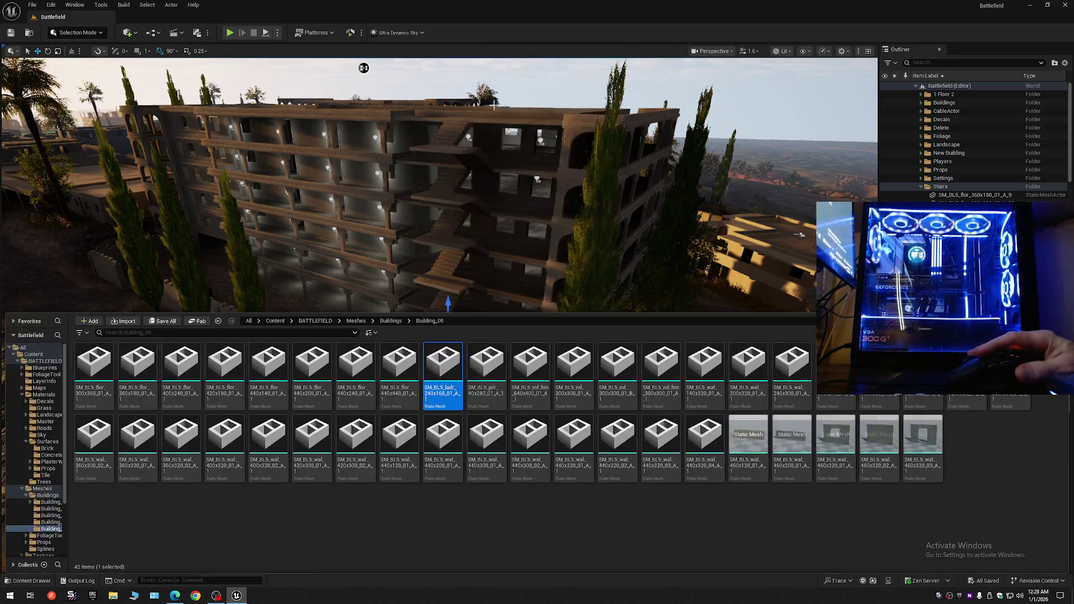
right_click(439, 372)
key("Escape")
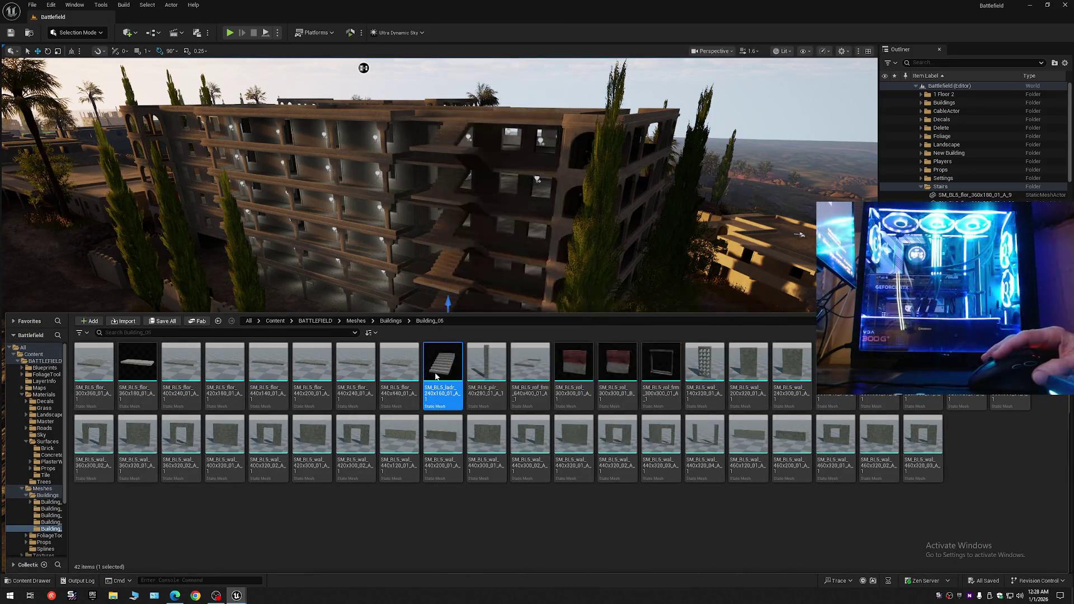
key("ctrl+e")
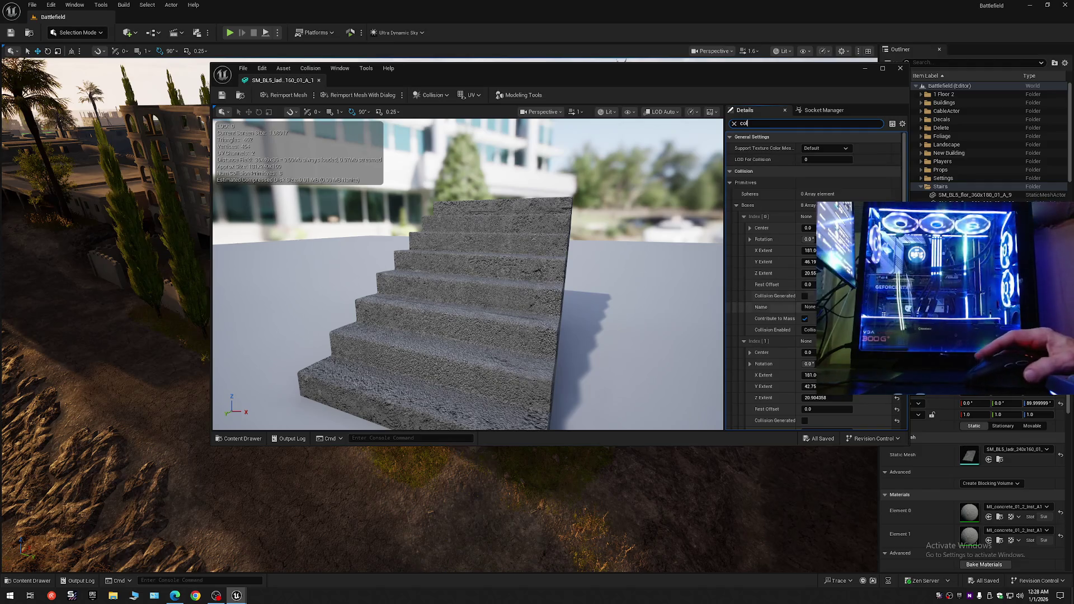
- Set the stair mesh's Collision Complexity to use complex collision, save, and close the editor
left_click_drag(904, 146, 897, 401)
scroll(896, 402, "down", 3)
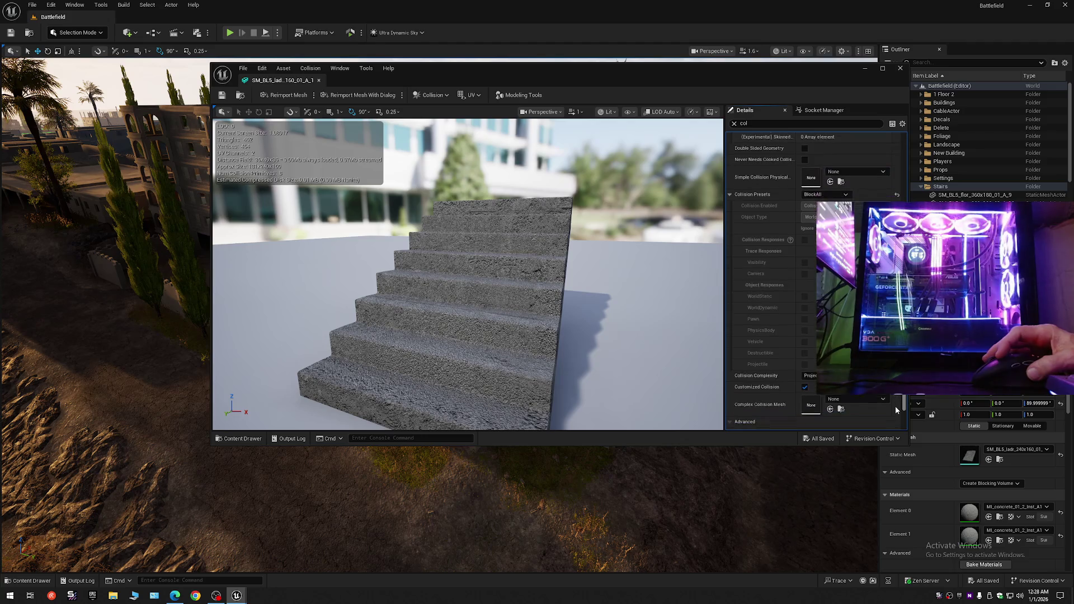
left_click(828, 353)
left_click(809, 385)
left_click(222, 98)
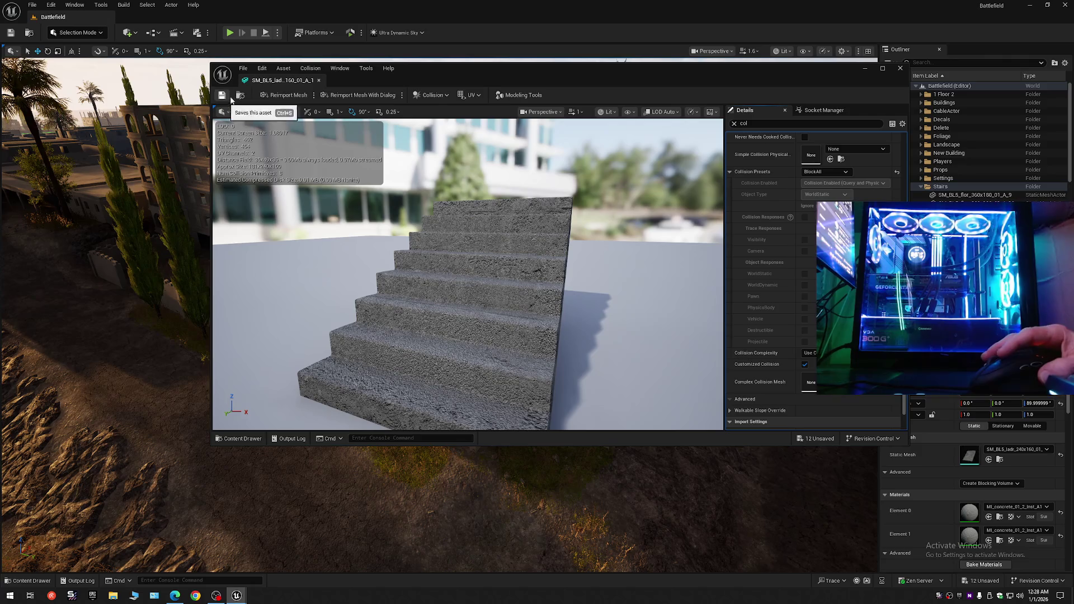
left_click(320, 82)
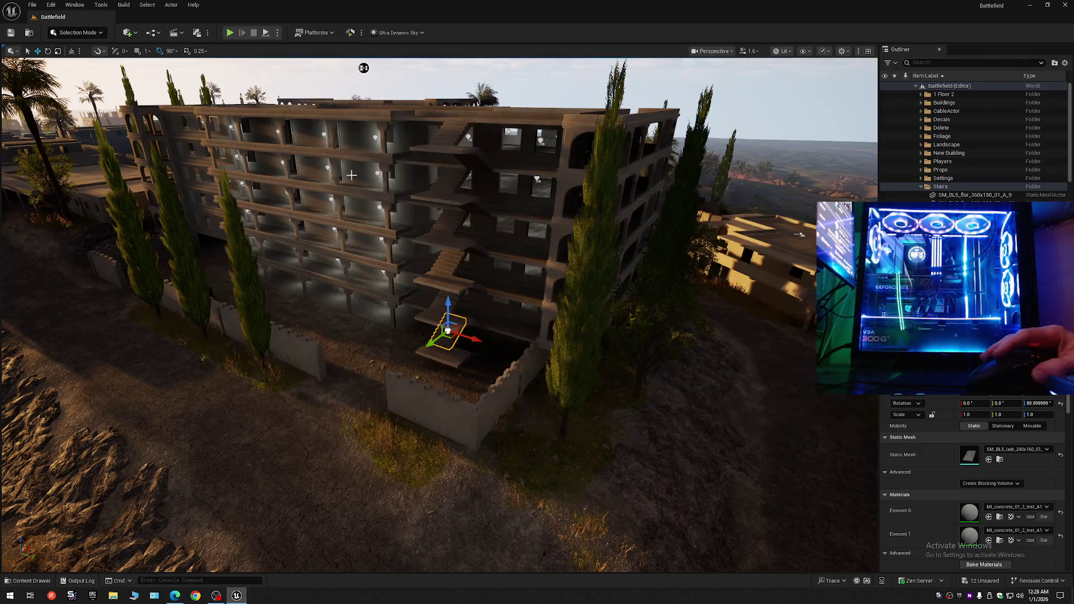
- Find the floor slab mesh SM_BL5_flor_360x180_01_A_1 and open it for editing
left_click(454, 354)
right_click(455, 355)
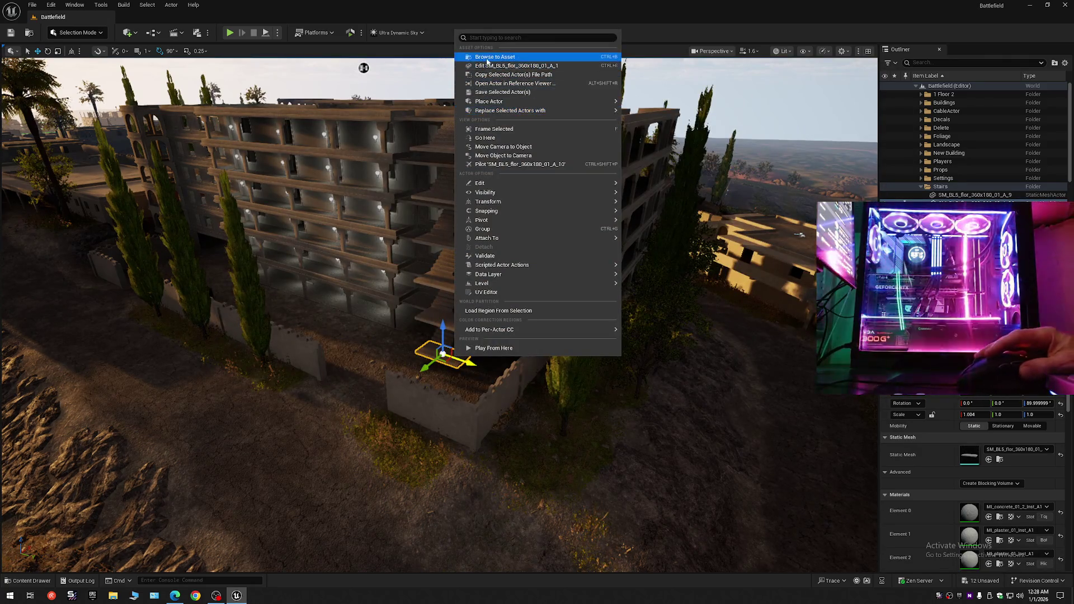
left_click(496, 56)
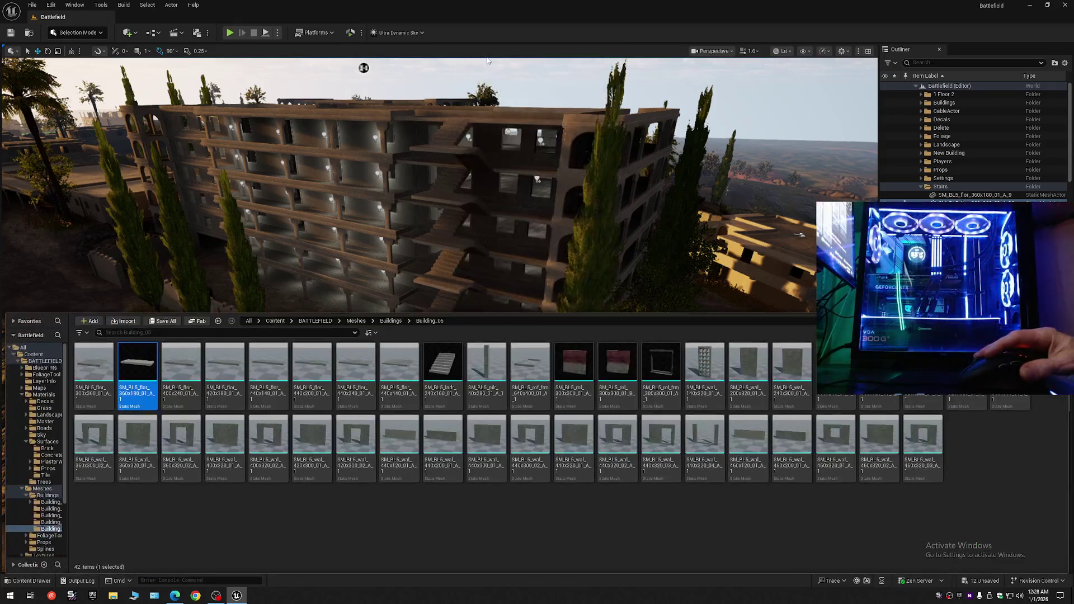
double_click(141, 370)
type("col")
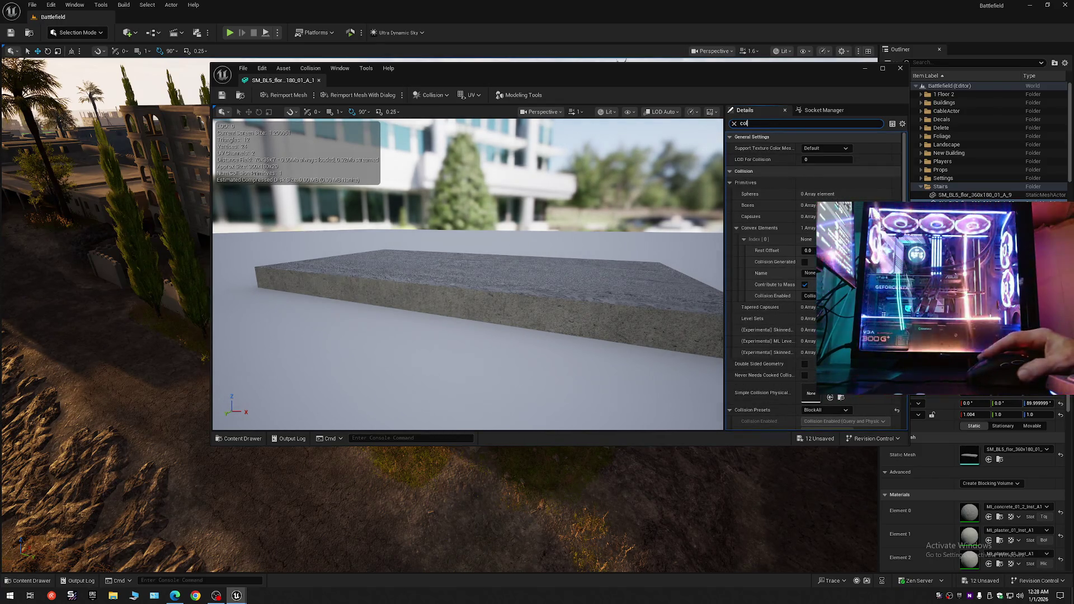
- Set its Collision Complexity to Use Complex Collision As Simple, save, and close the editor
scroll(814, 274, "down", 10)
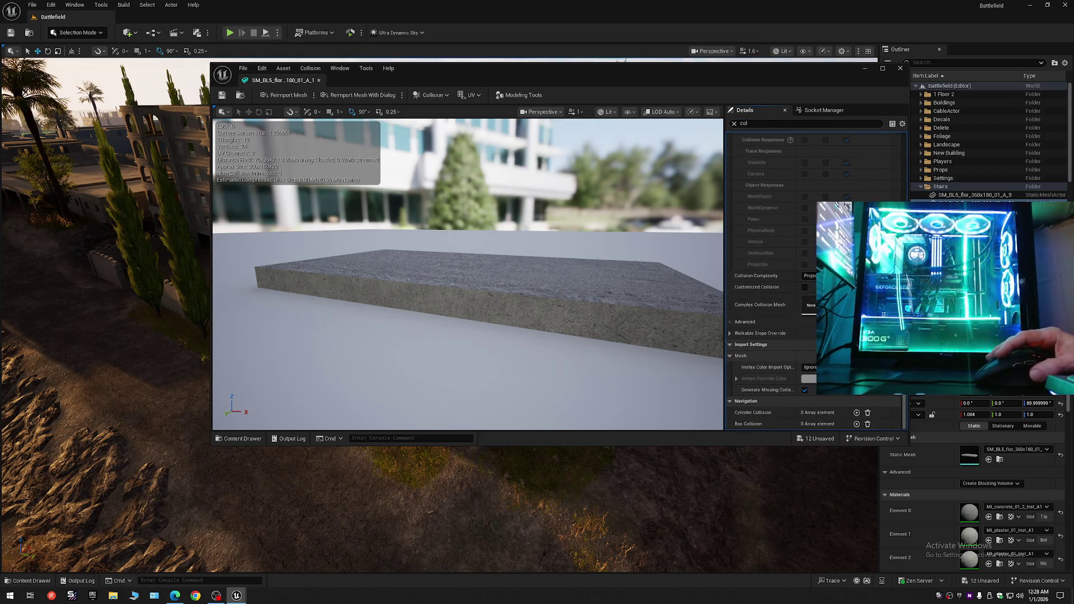
left_click(810, 276)
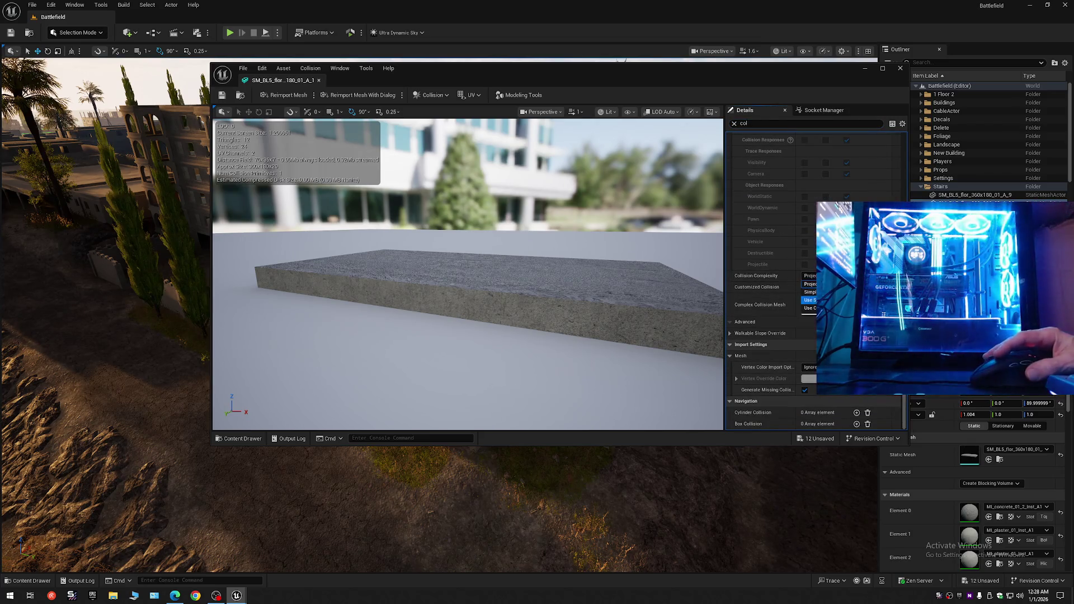
left_click(809, 308)
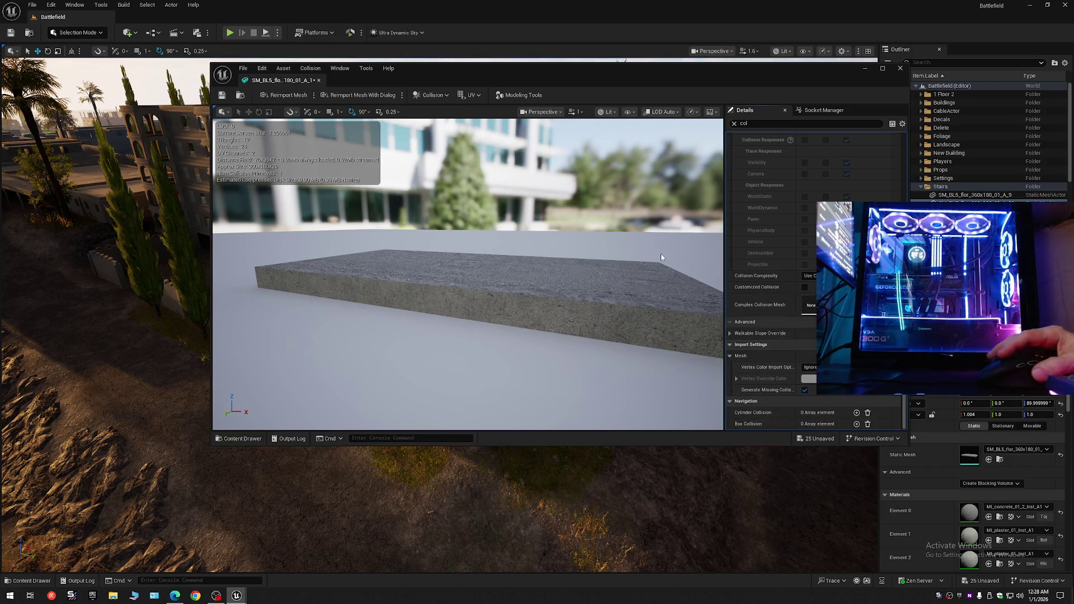
left_click(221, 95)
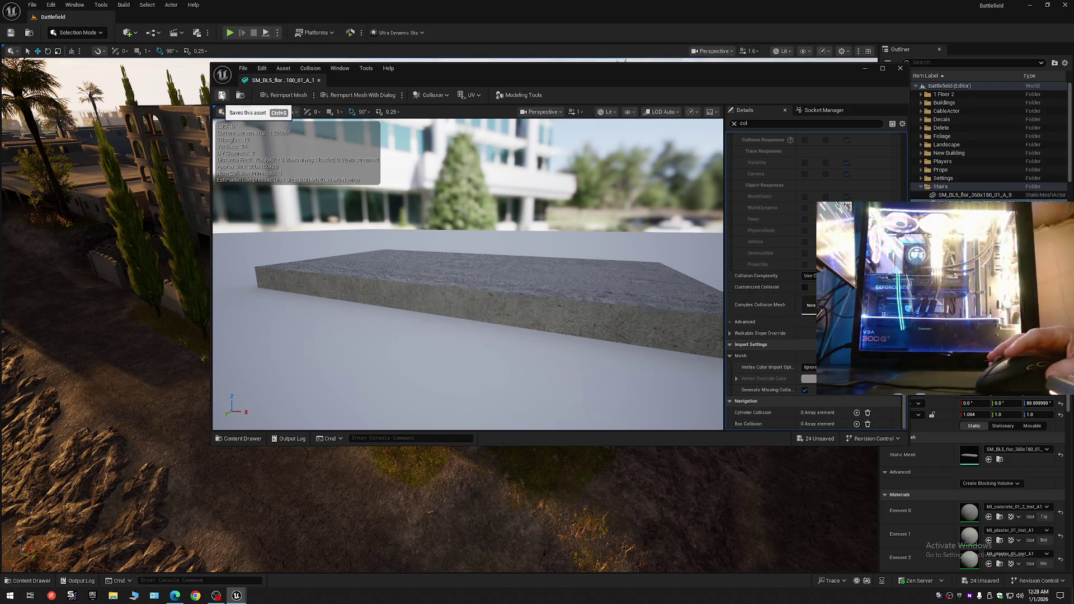
left_click(319, 80)
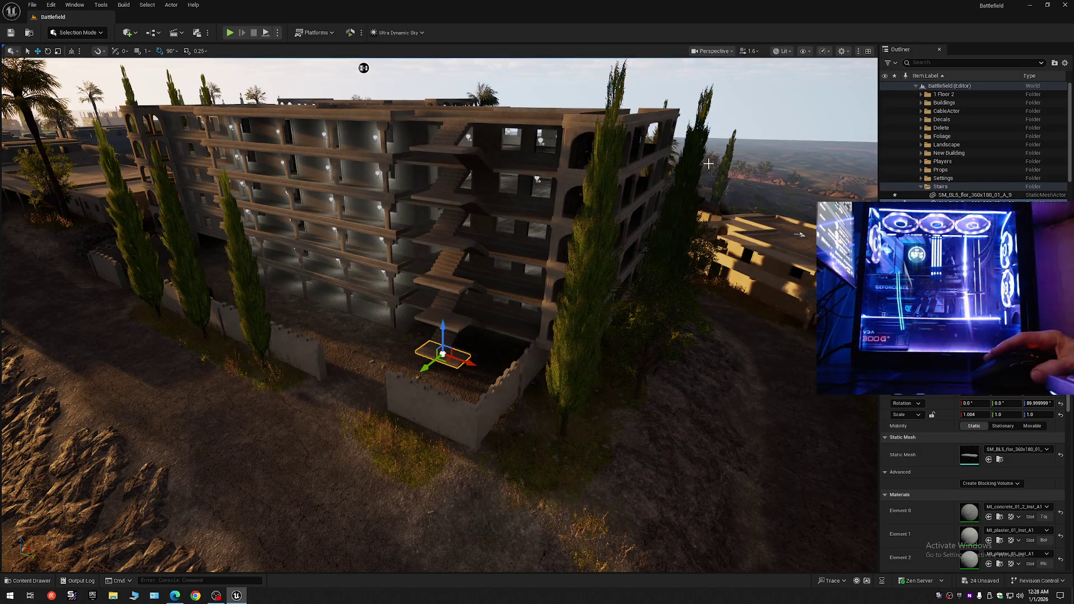
- Turn the view to face the building front and toggle the Content Drawer open and closed
left_click_drag(709, 164, 679, 163)
mouse_move(402, 68)
left_mouse_down()
mouse_move(530, 94)
mouse_move(430, 133)
mouse_move(430, 153)
left_mouse_up()
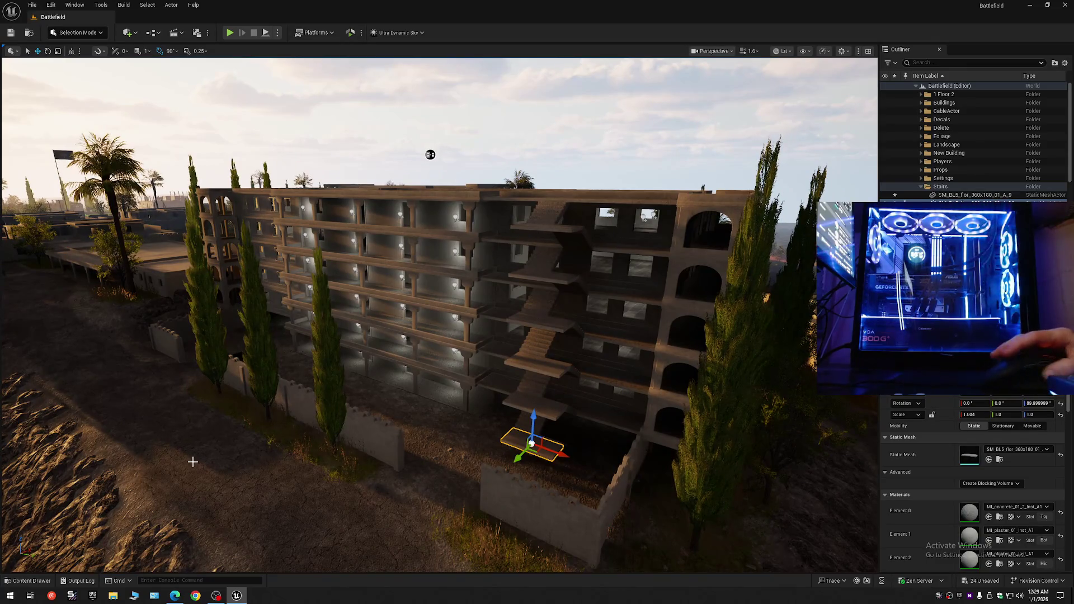
key("ctrl+space")
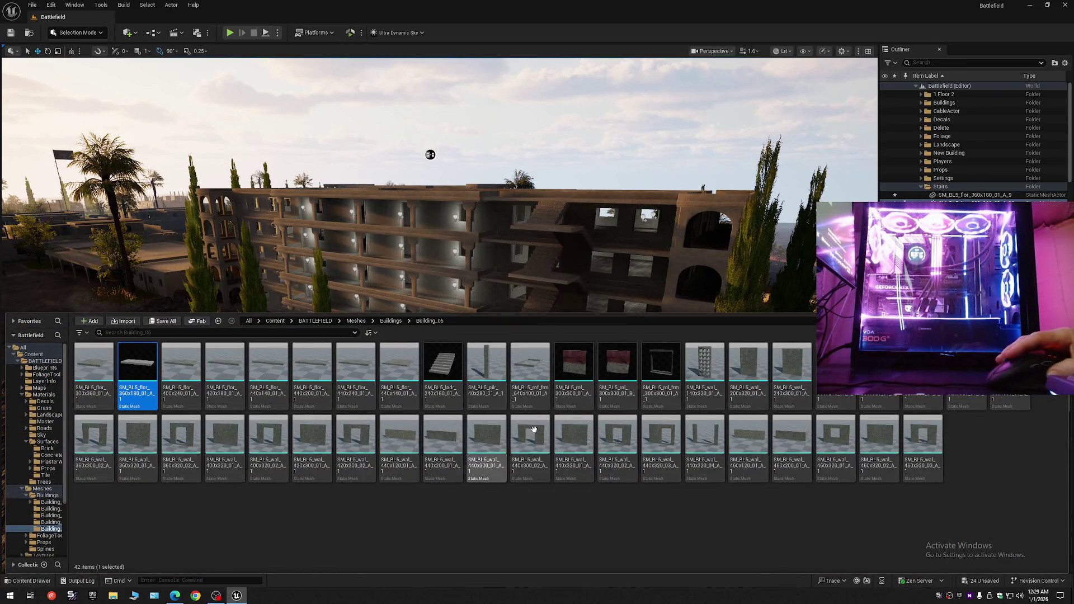
left_click(1070, 74)
- Collapse the Outliner tree, expand the Battlefield level's folders, and save the current level
left_click(1065, 62)
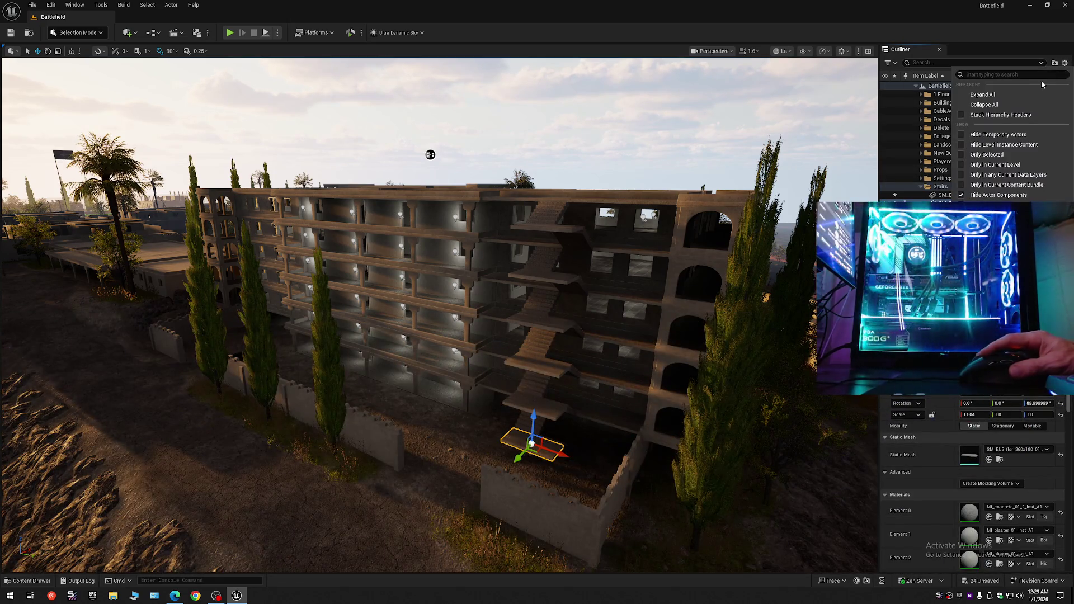
left_click(984, 105)
left_click(916, 87)
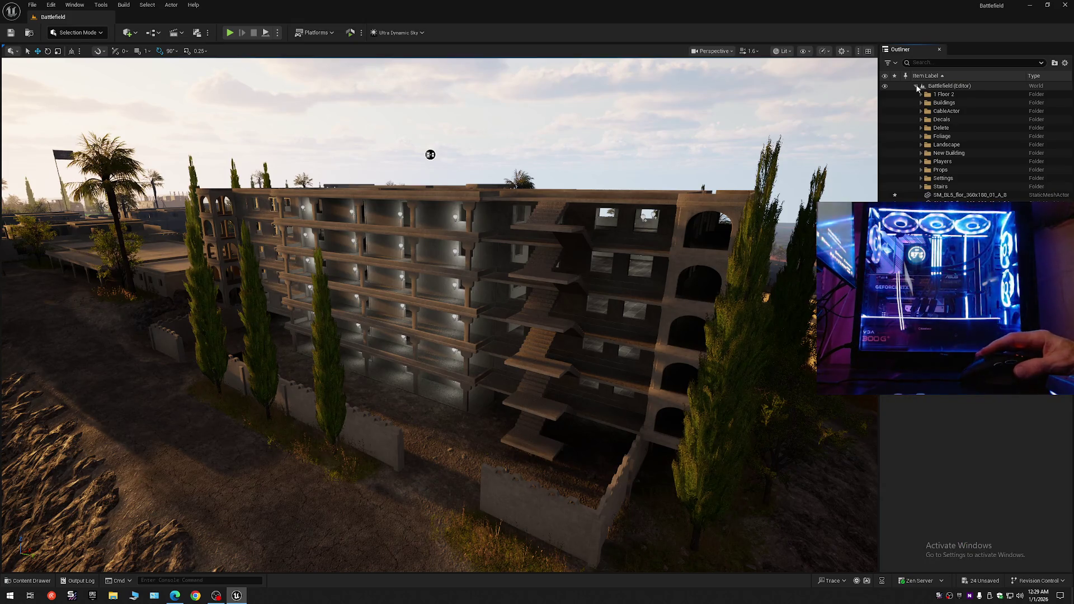
left_click(10, 32)
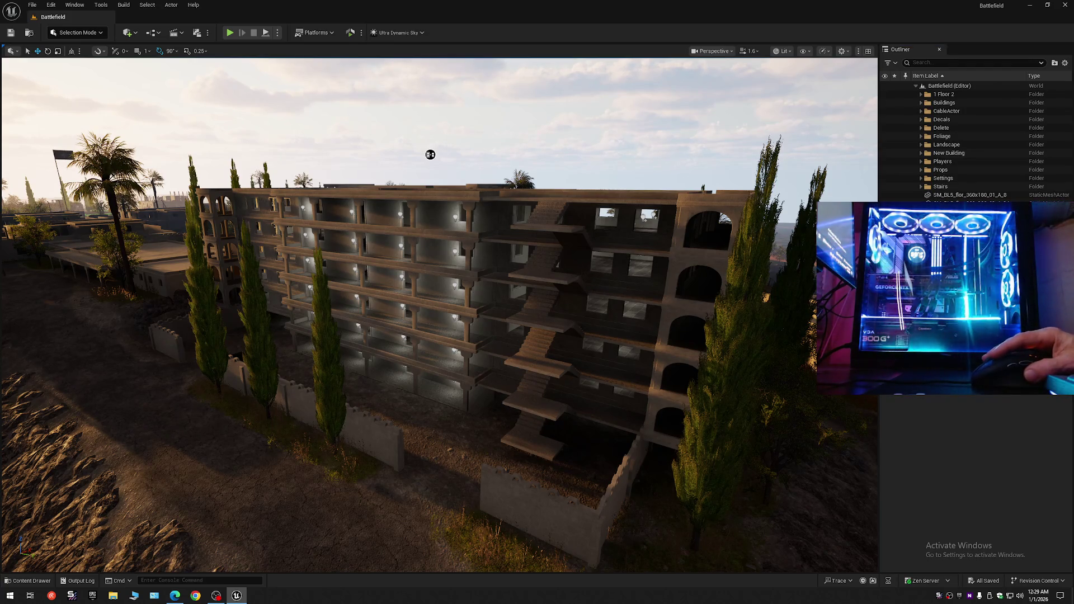
left_click(641, 265)
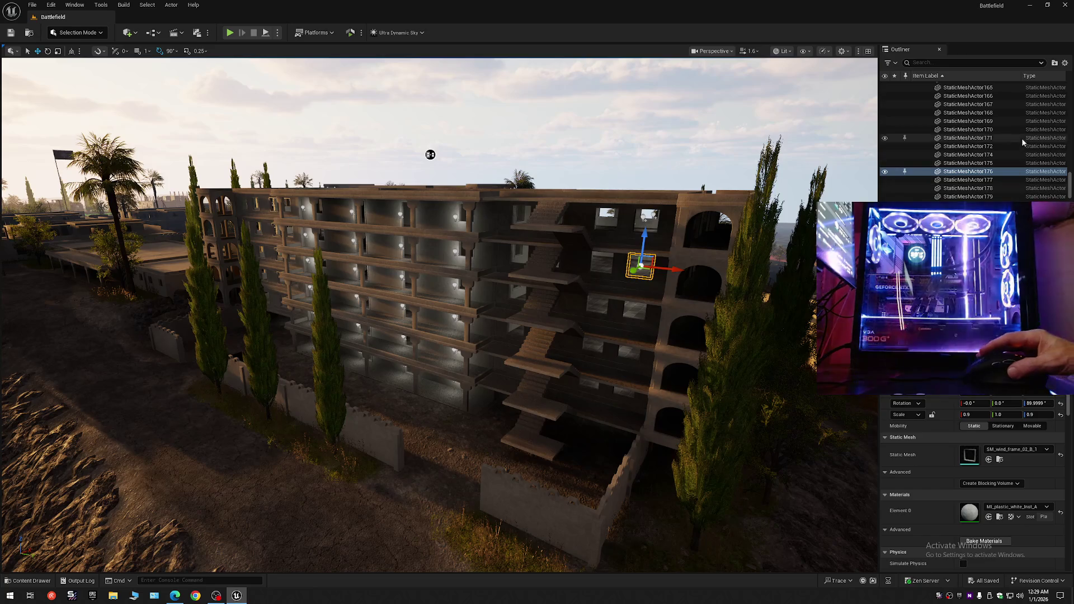
- Select the range of window-frame actors in the Outliner down to the last StaticMeshActor
scroll(1023, 142, "up", 15)
left_click(963, 111)
scroll(1071, 95, "down", 1)
scroll(1070, 95, "down", 15)
left_click(975, 110, "shift")
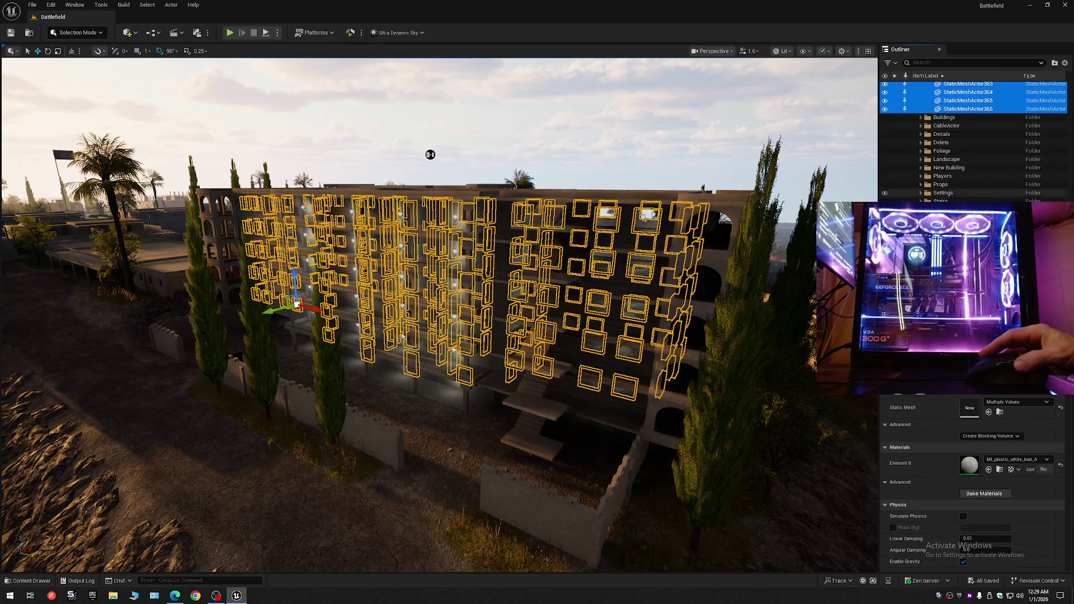
- Lift the selected window frames above the roof as a trial, then undo the move
left_click_drag(562, 261, 503, 323)
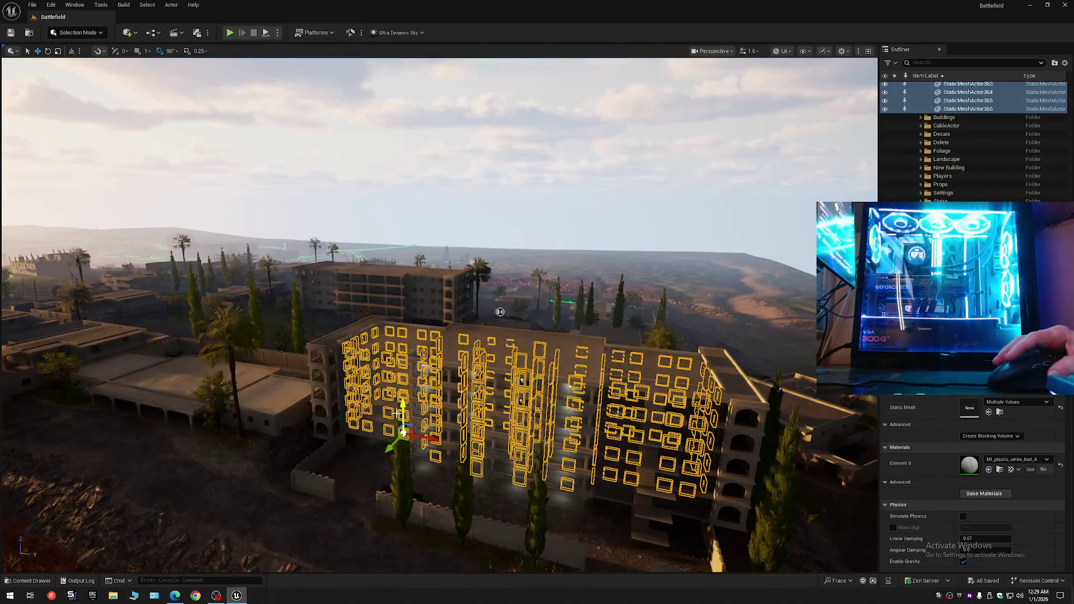
left_click_drag(401, 412, 402, 314)
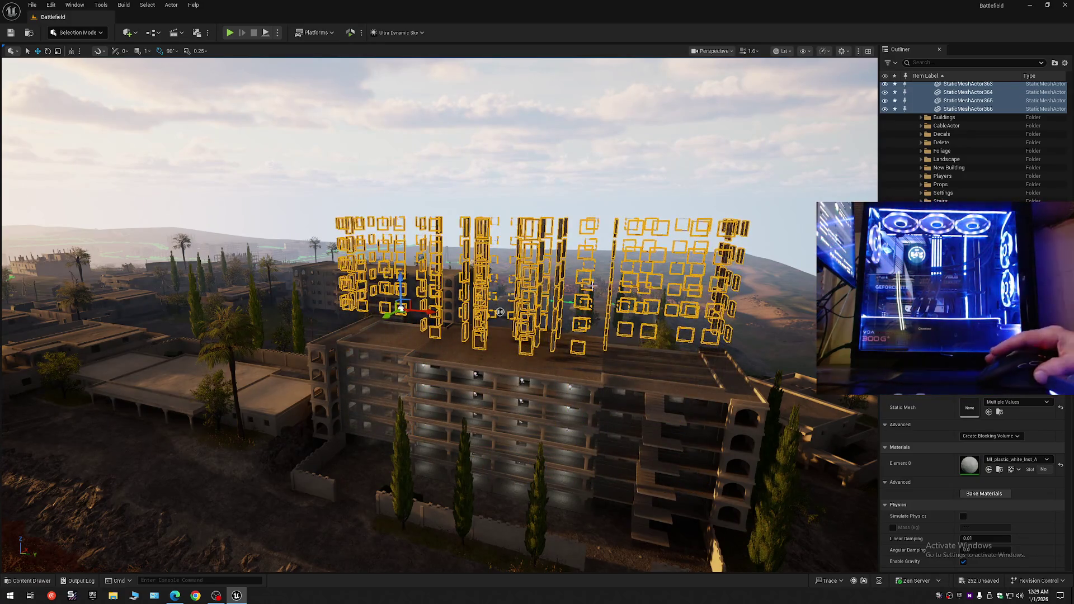
scroll(401, 313, "up", 3)
mouse_move(473, 310)
left_mouse_down()
mouse_move(510, 396)
mouse_move(646, 303)
left_mouse_up()
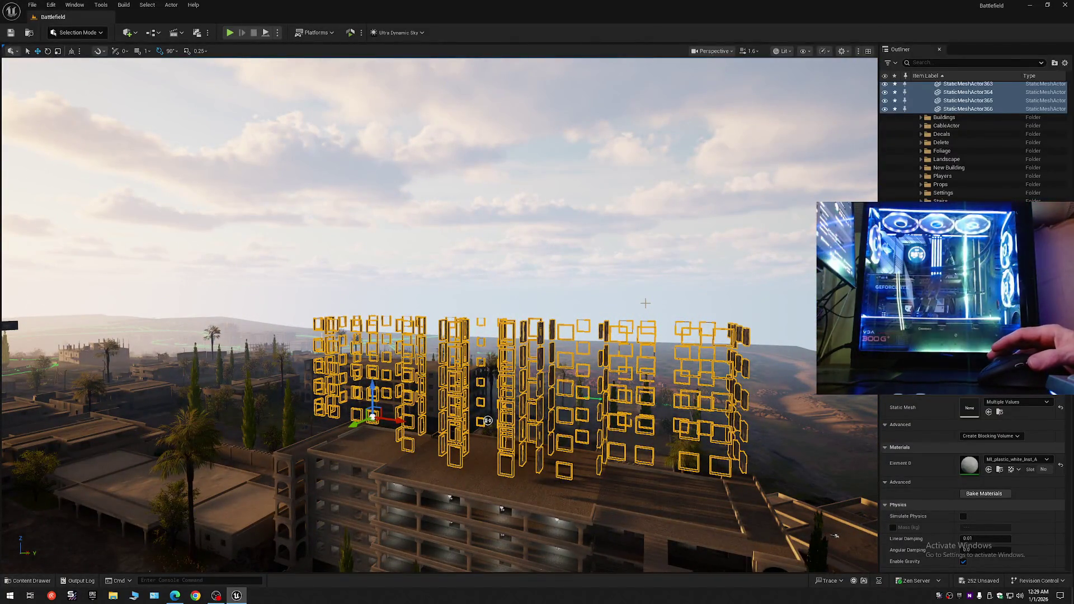
key("ctrl+z")
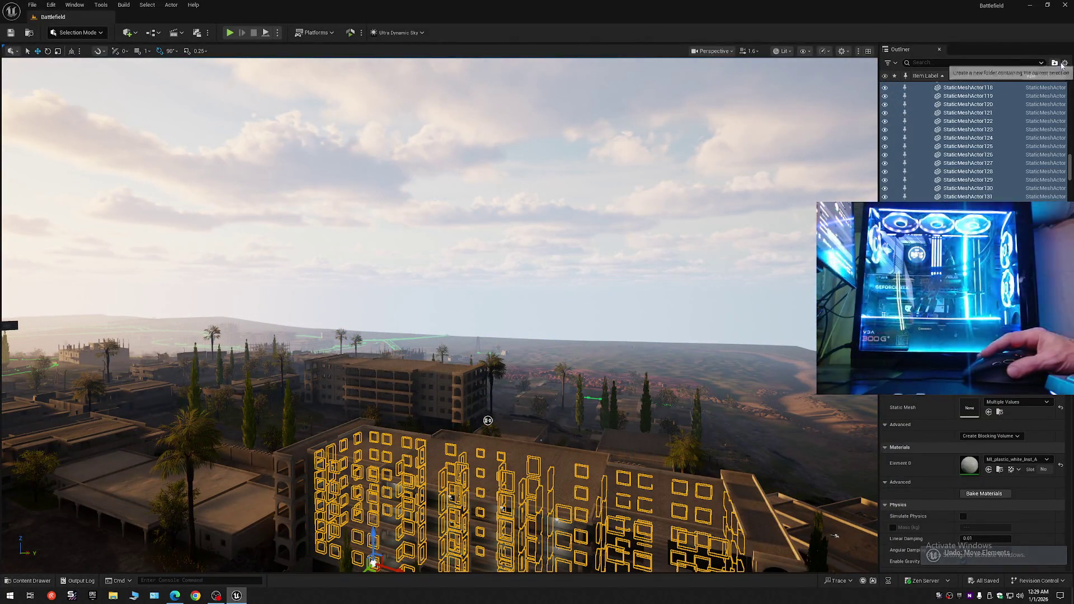
- Clear the window-frame selection and save the current level
left_click(932, 105)
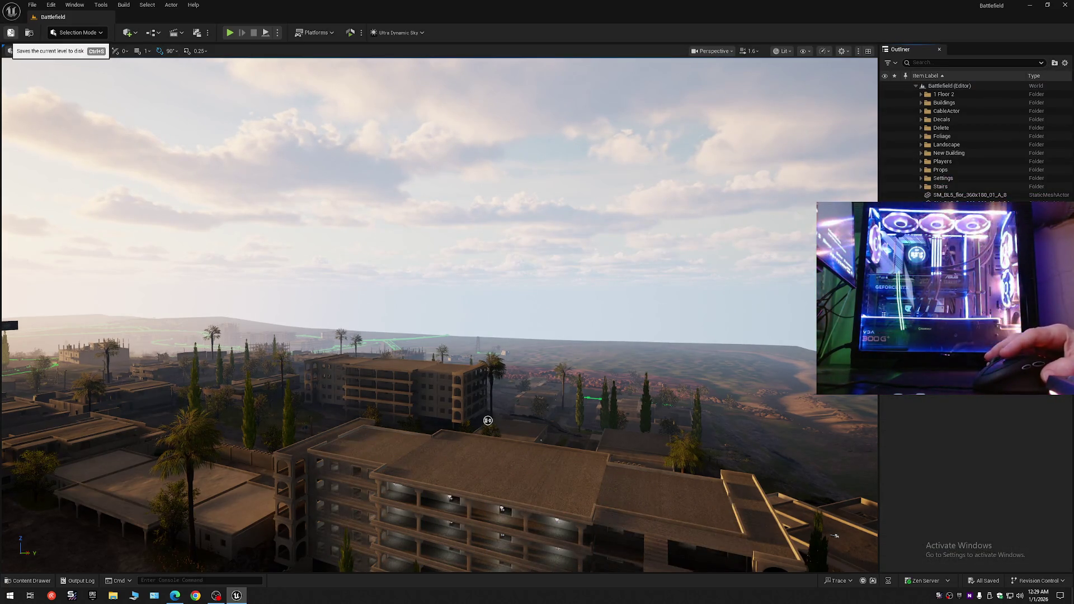
left_click(31, 4)
left_click(69, 108)
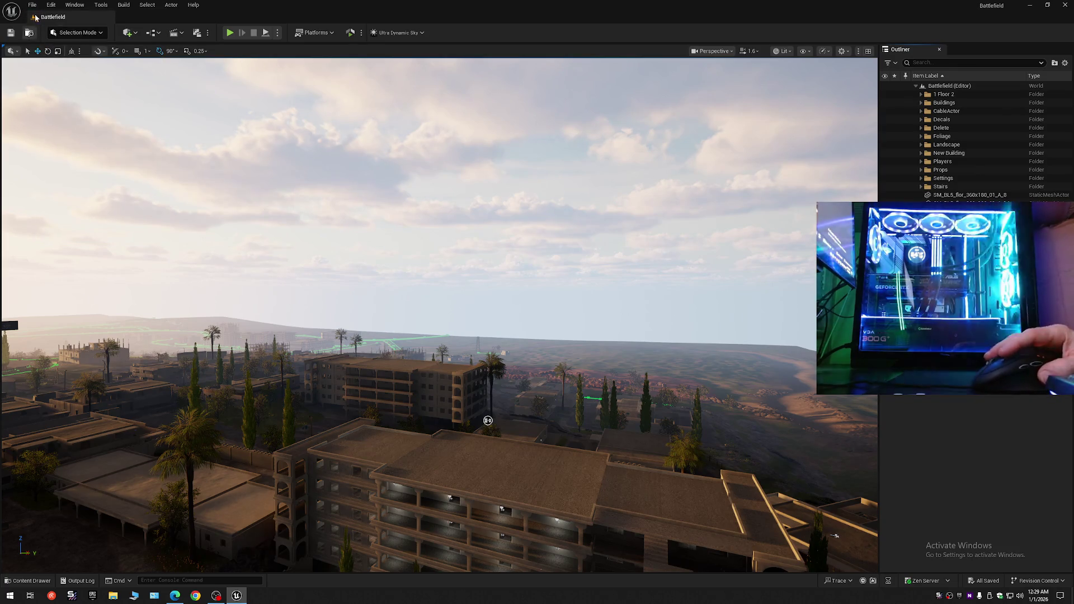
- Save the level as Battlefield in Content/Maps, confirming the overwrite
left_click(31, 4)
left_click(62, 124)
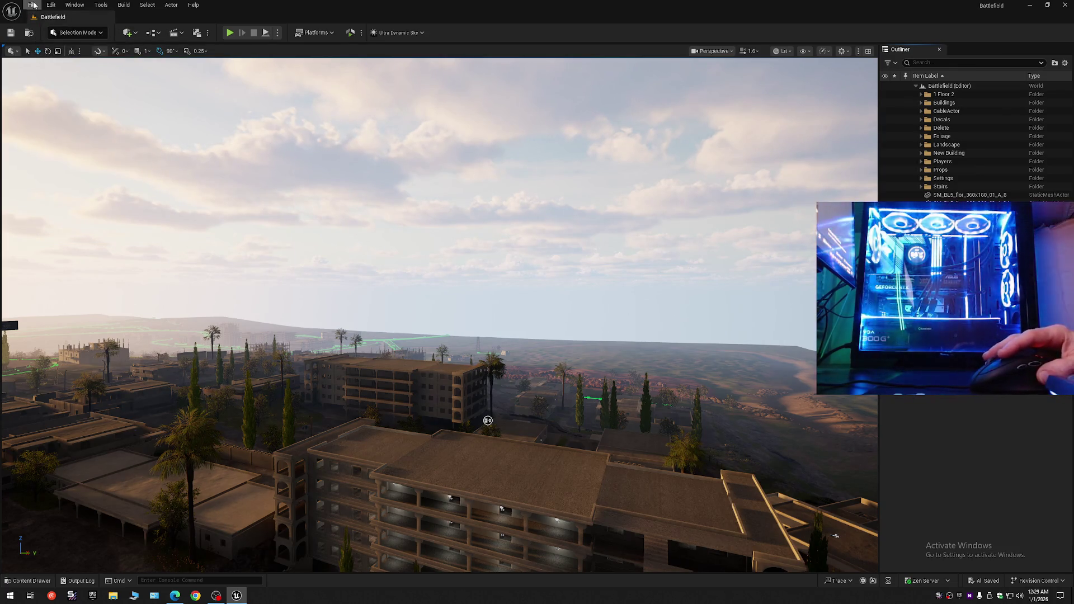
left_click(35, 6)
left_click(61, 123)
left_click(502, 222)
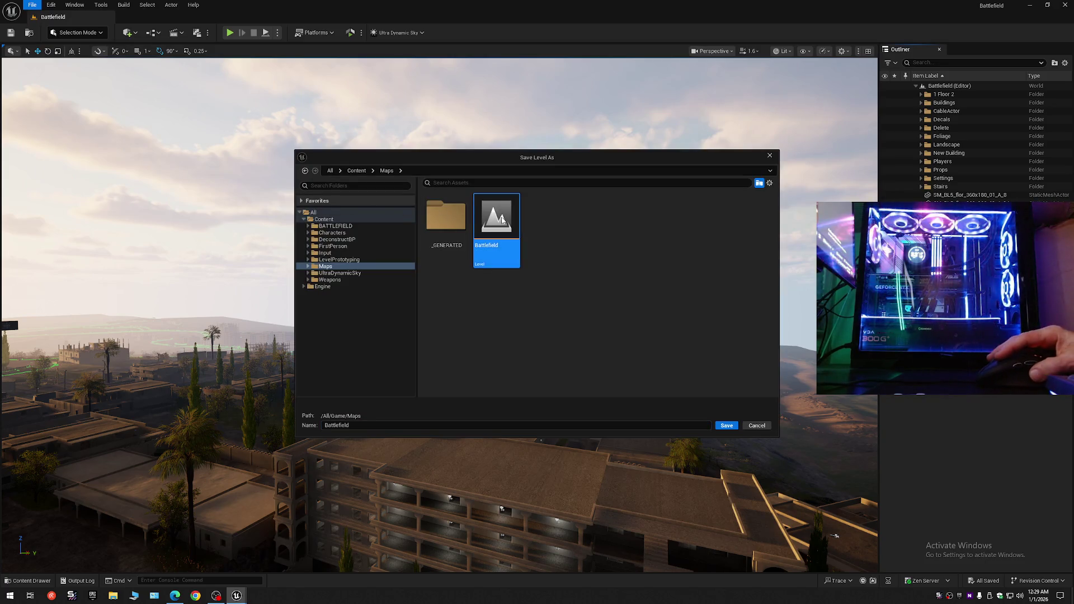
double_click(502, 222)
left_click(556, 314)
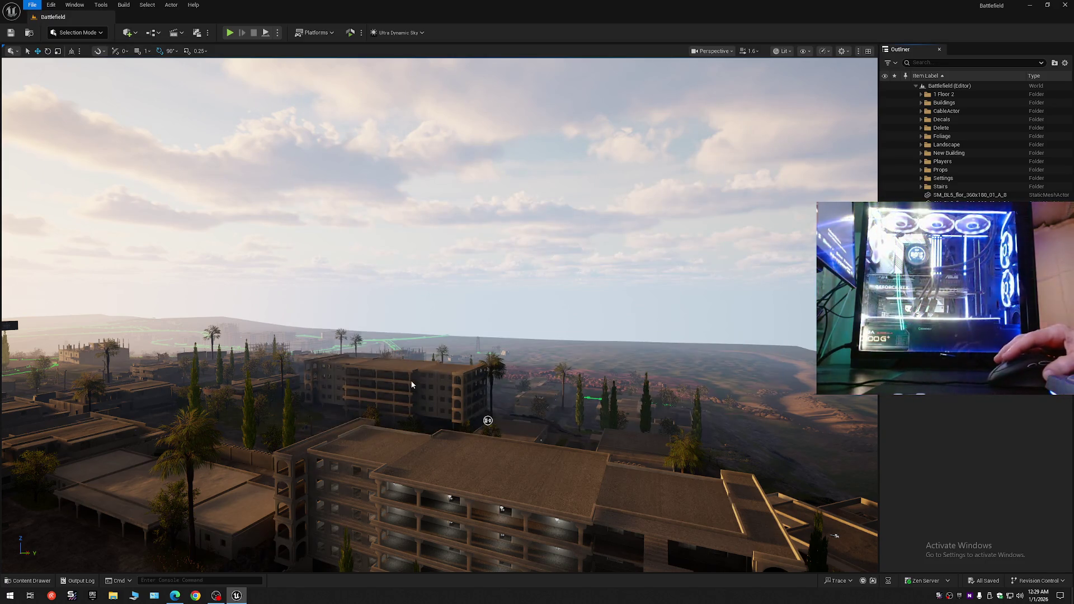
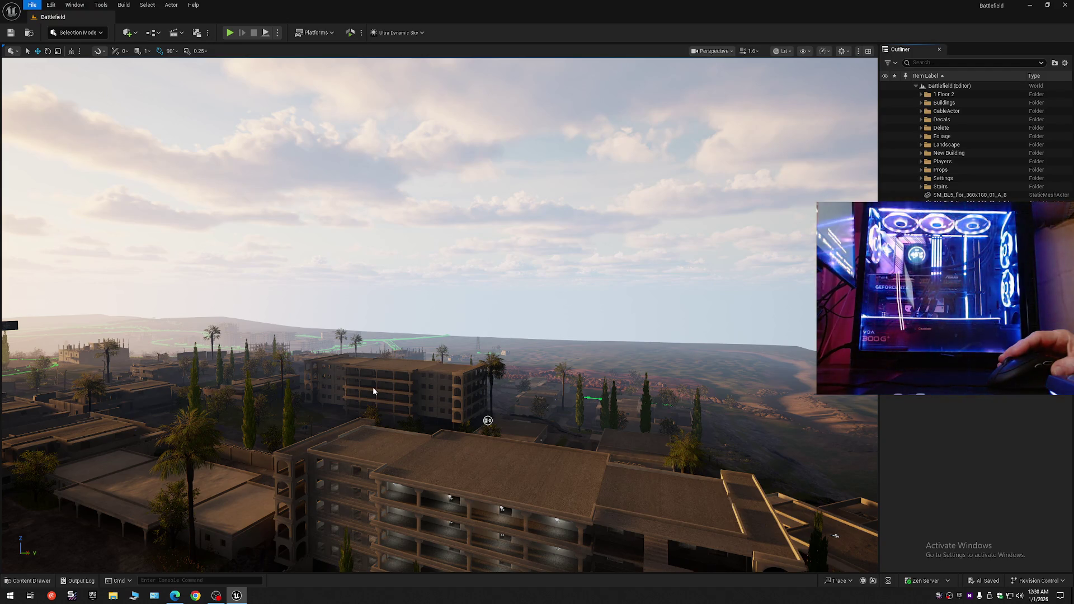
- Select the distant 5_Floor_Building2 block, trial-lift it on Z, and undo the move
key("Escape")
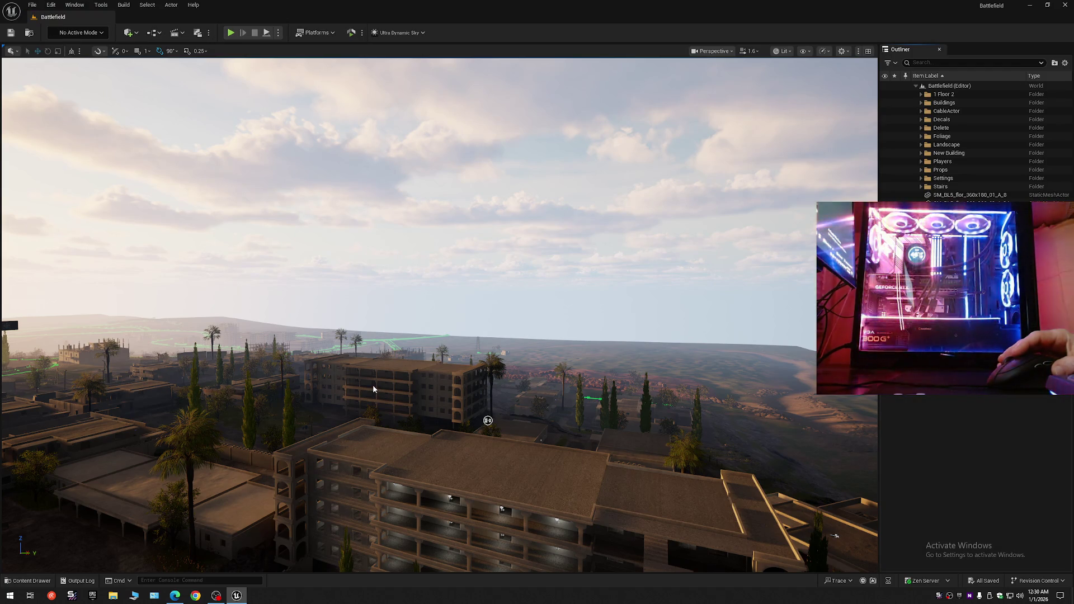
key("shift+1")
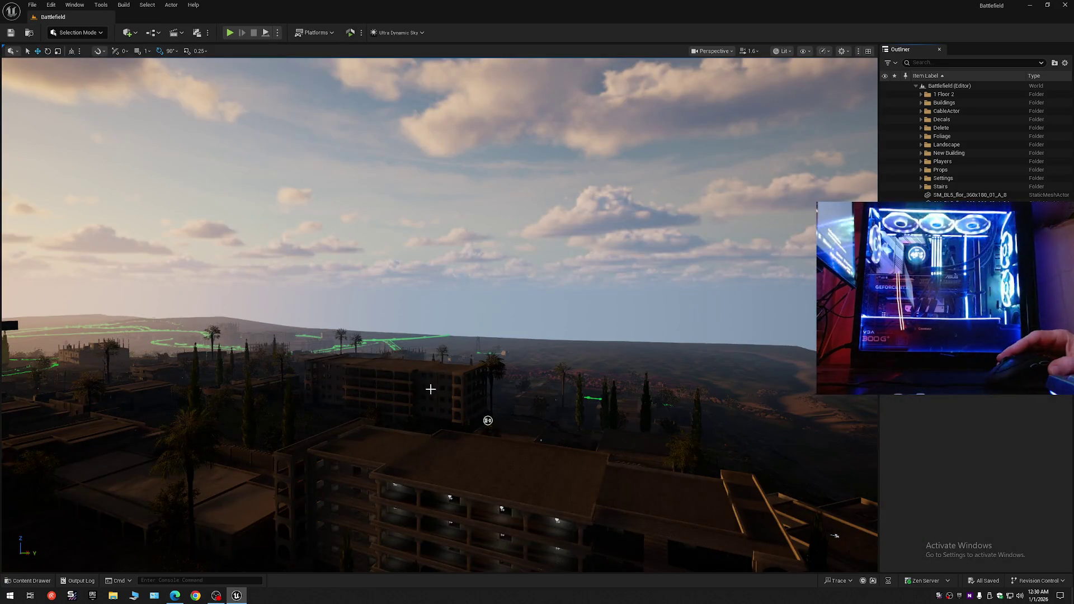
left_click(430, 389)
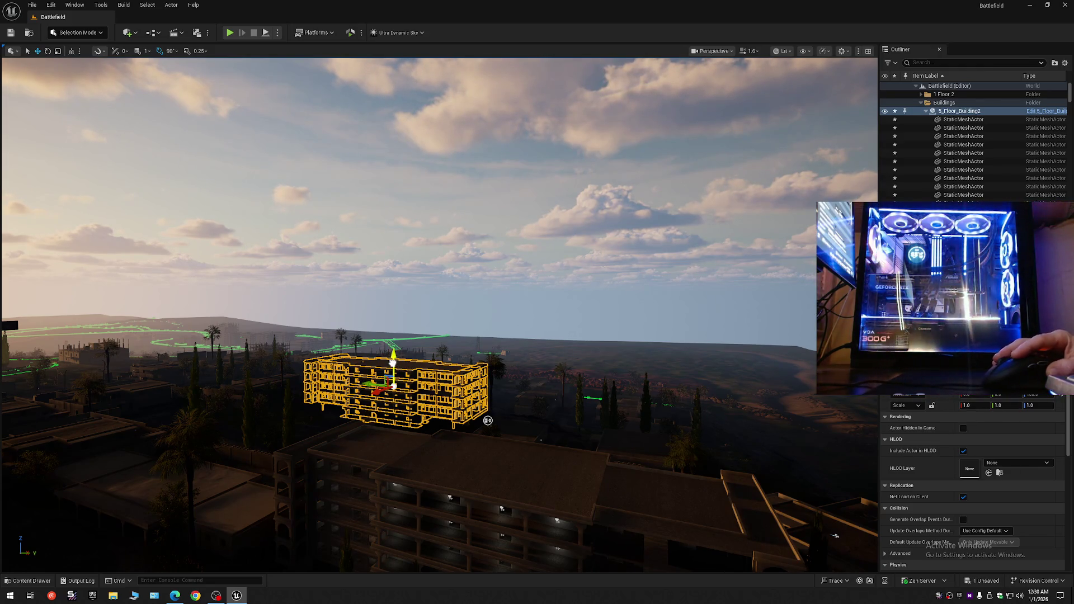
left_click_drag(394, 361, 395, 334)
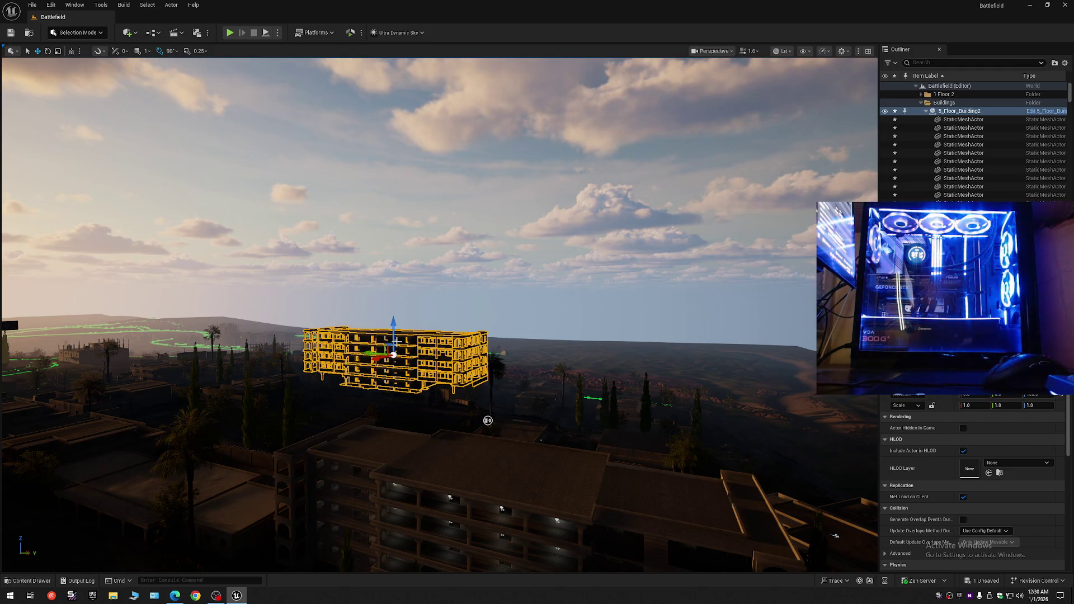
key("ctrl+z")
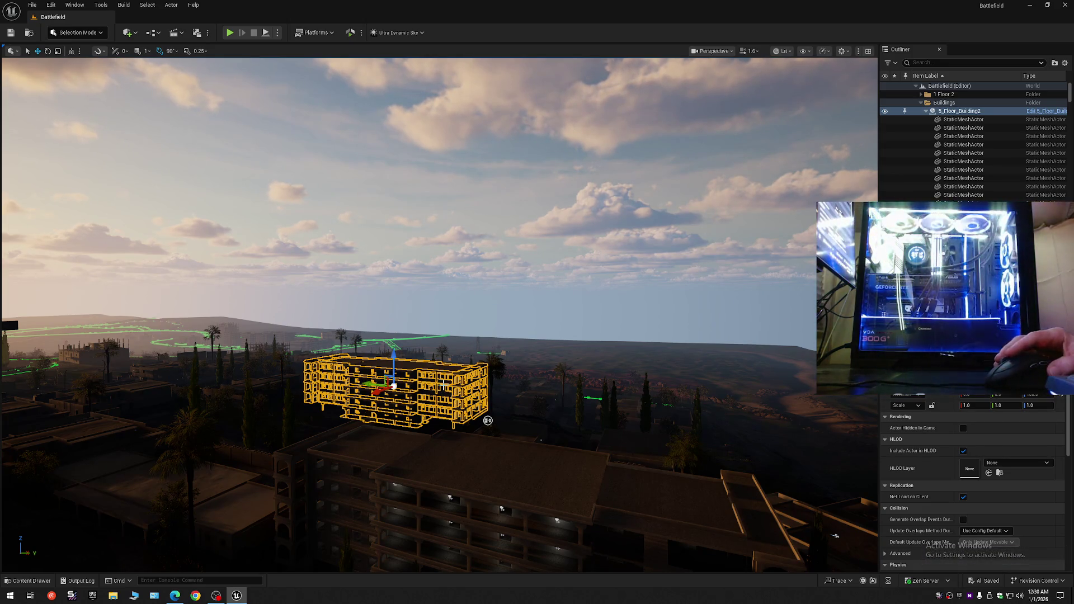
- Collapse the Outliner hierarchy and re-expand the level's folders with the building deselected
left_click(1064, 63)
left_click(976, 105)
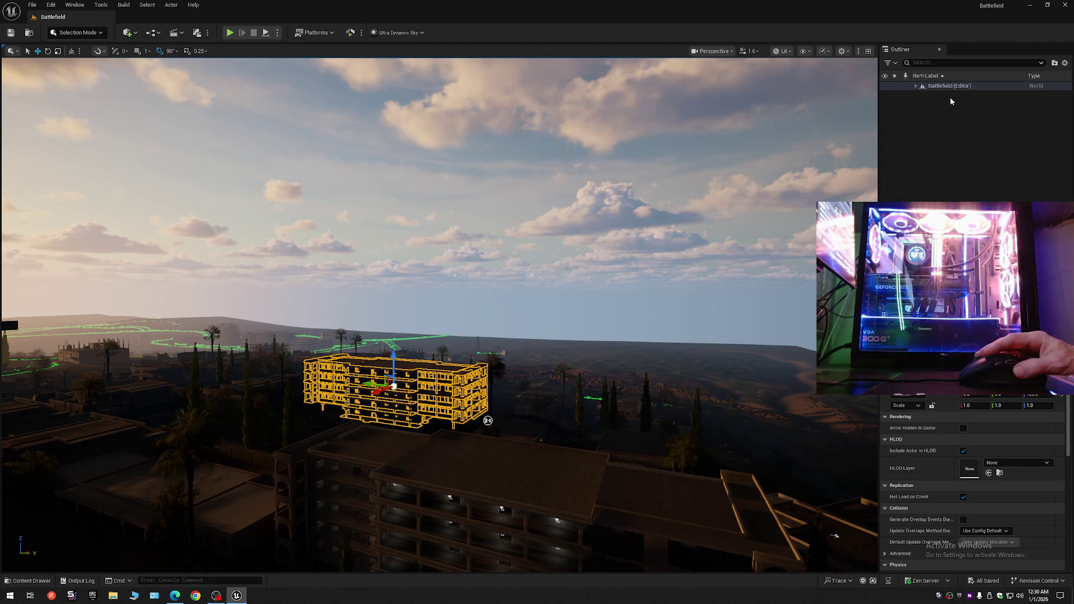
left_click(953, 102)
left_click(916, 86)
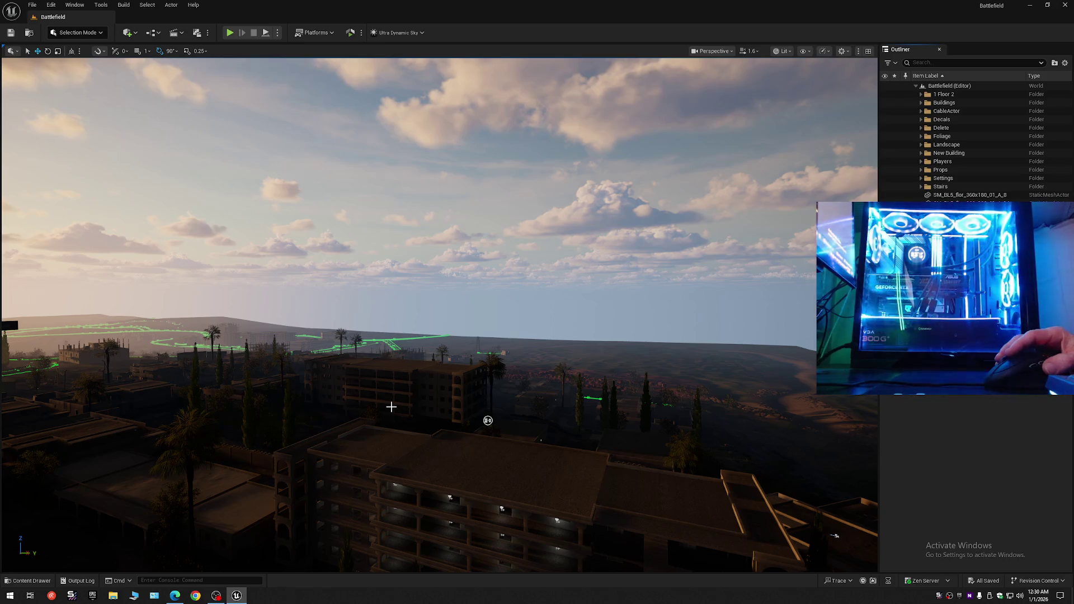
- Fly to the lit building and select 6_Story_Building with the move tool
mouse_move(476, 468)
left_mouse_down()
mouse_move(490, 436)
mouse_move(505, 459)
left_mouse_up()
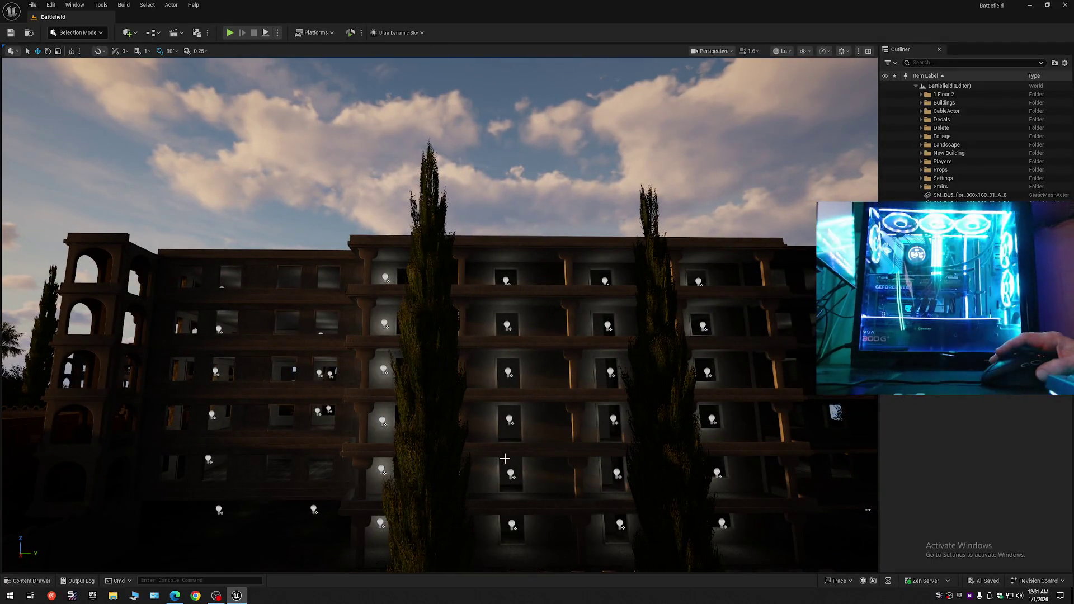
left_click_drag(534, 322, 534, 358)
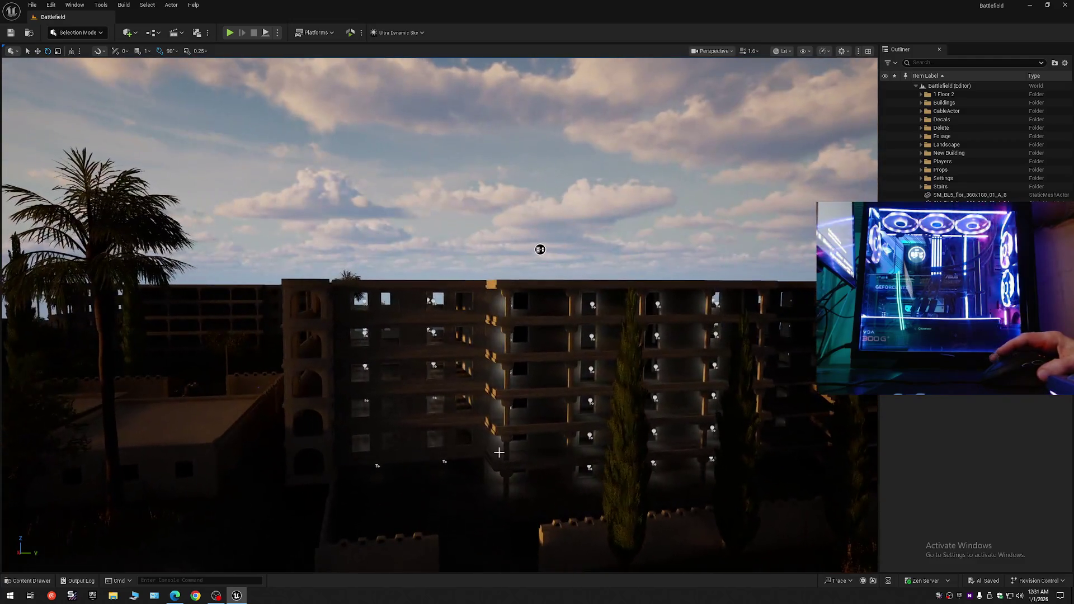
left_click(542, 311)
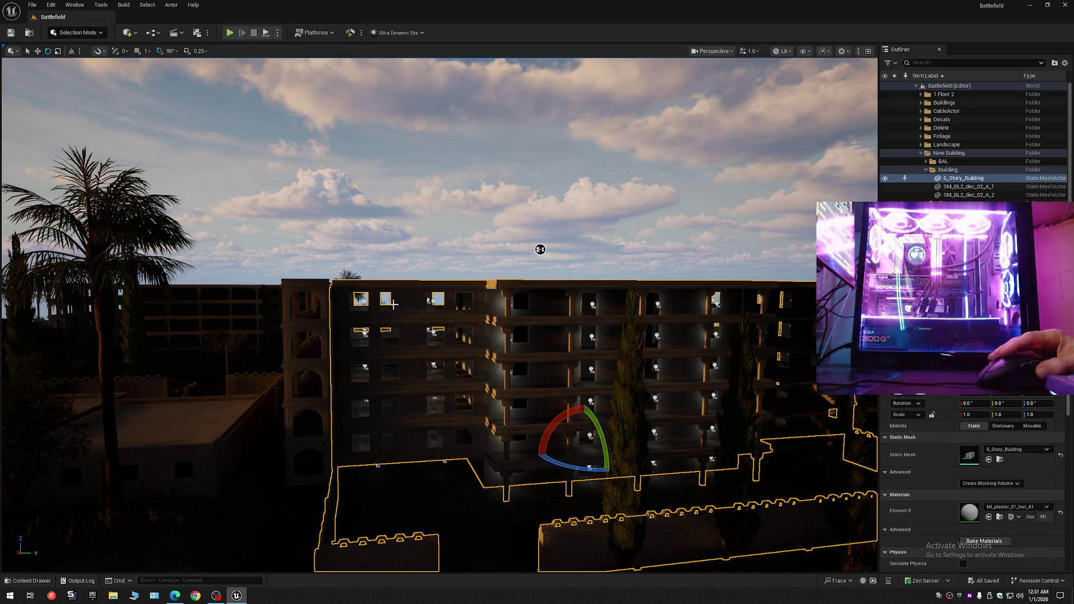
key("w")
- Hide 6_Story_Building, orbit to its side, show it again, and select SM_BL2_dec_02_A_1 for moving
left_click(884, 179)
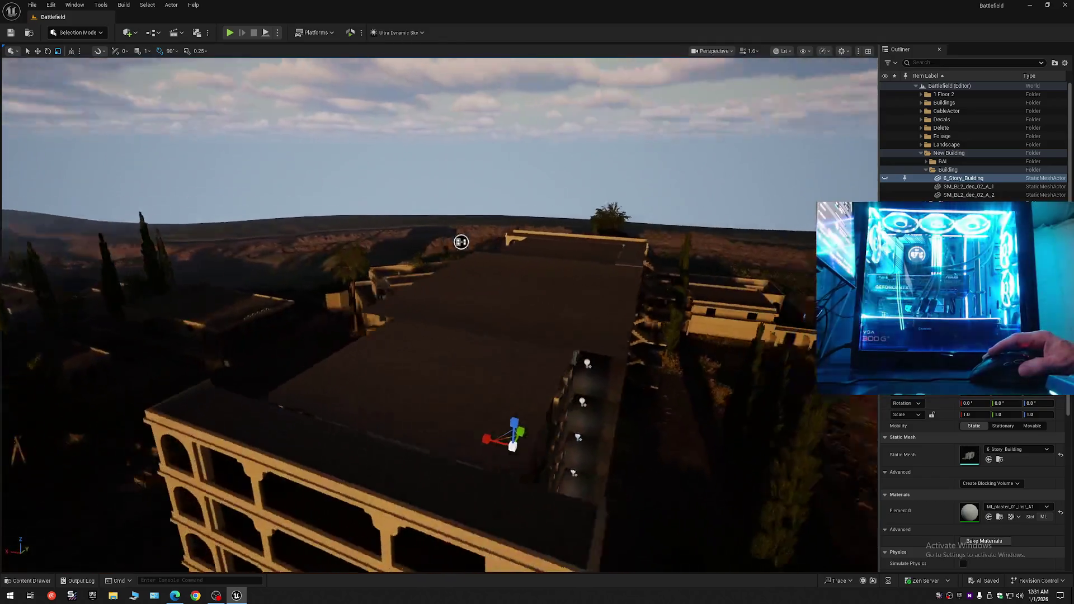
mouse_move(461, 242)
left_mouse_down()
mouse_move(396, 224)
mouse_move(300, 230)
mouse_move(566, 241)
left_mouse_up()
left_click_drag(604, 365, 623, 365)
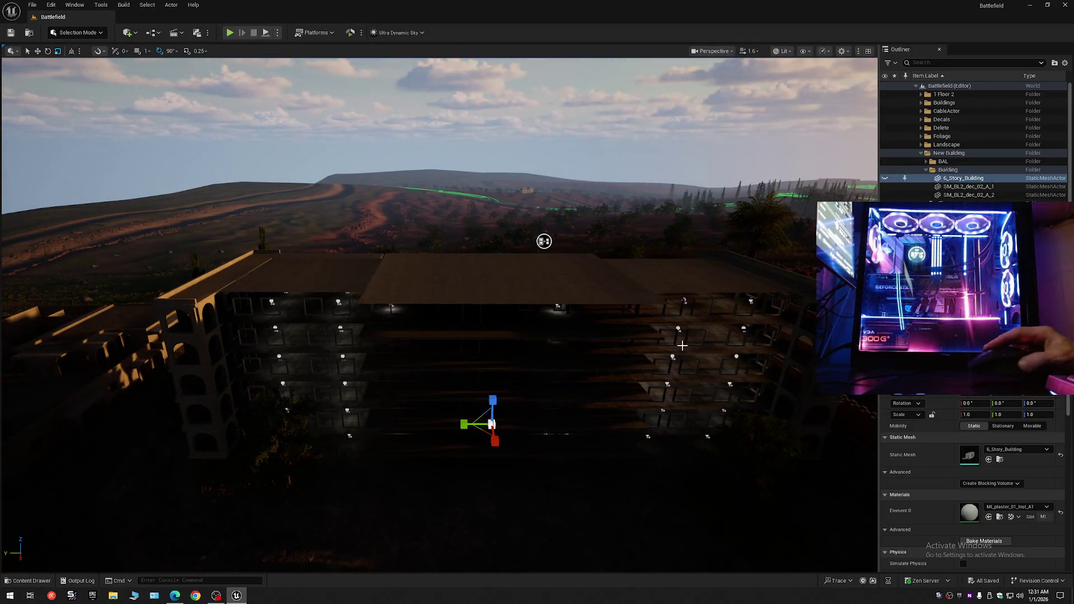
left_click(887, 177)
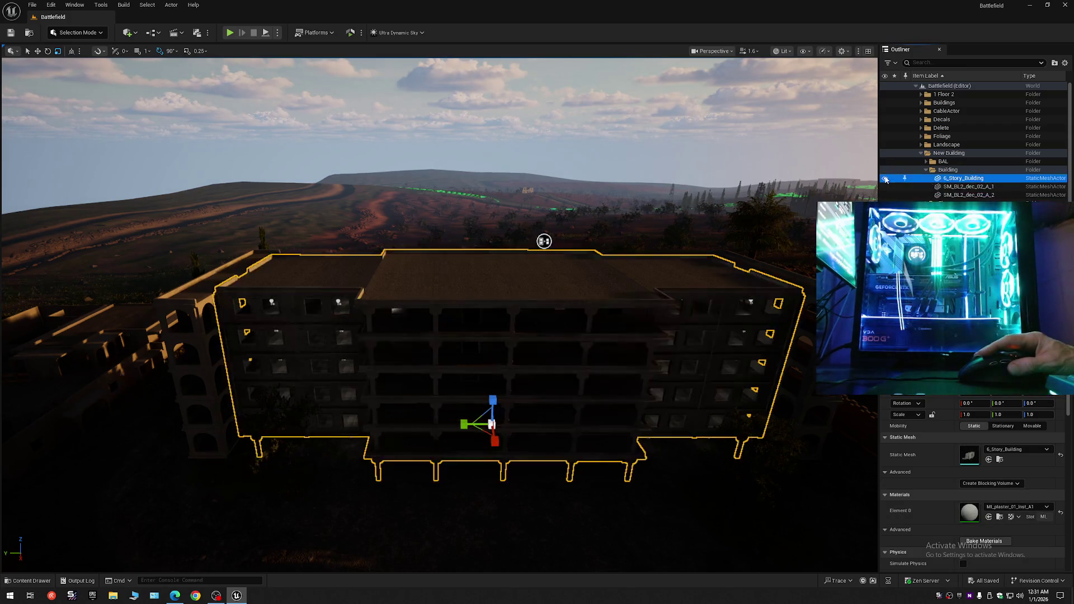
left_click(923, 188)
key("w")
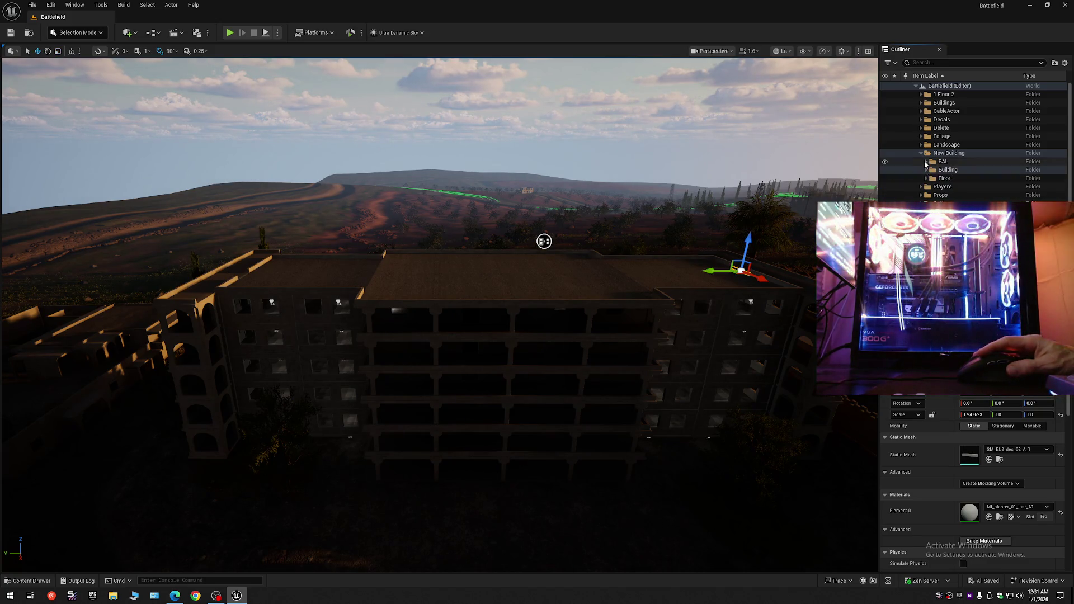
- Focus on the Bal balcony walls, then collapse the BAL folder and hide it
double_click(918, 171)
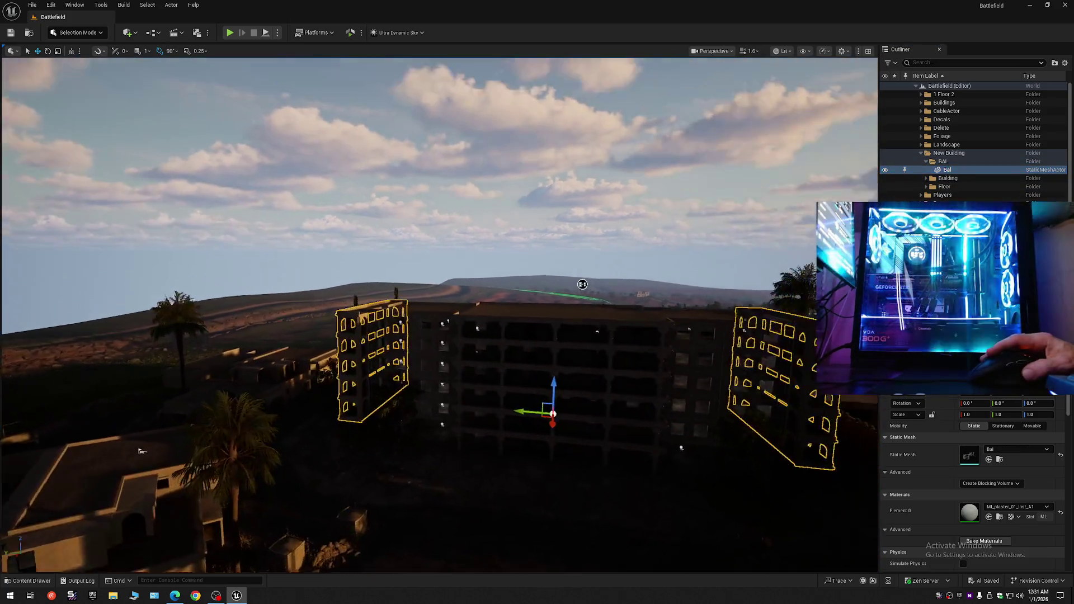
left_click_drag(142, 451, 129, 451)
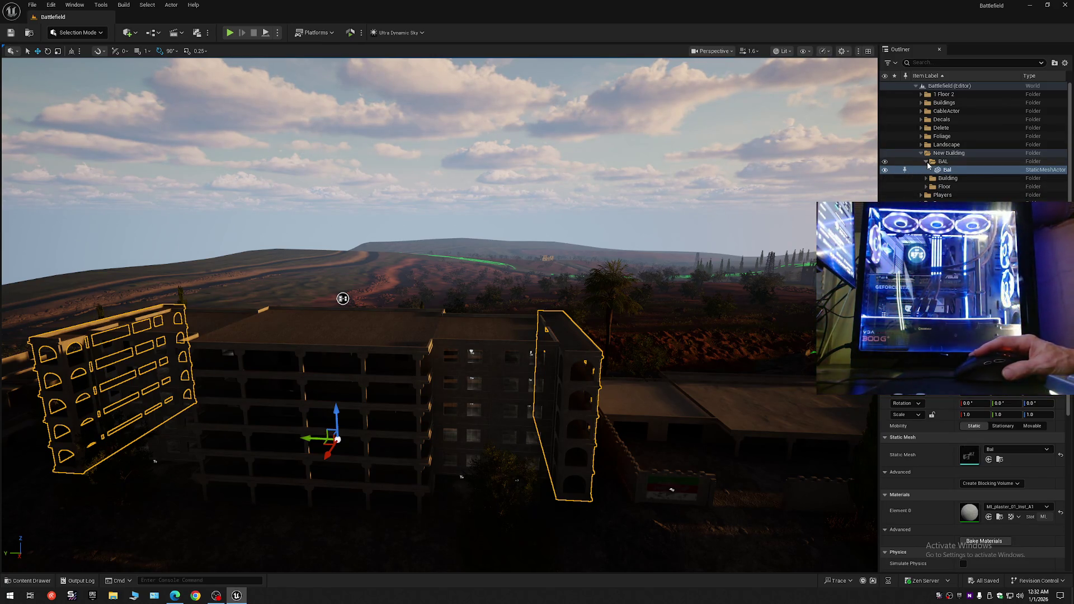
left_click(927, 162)
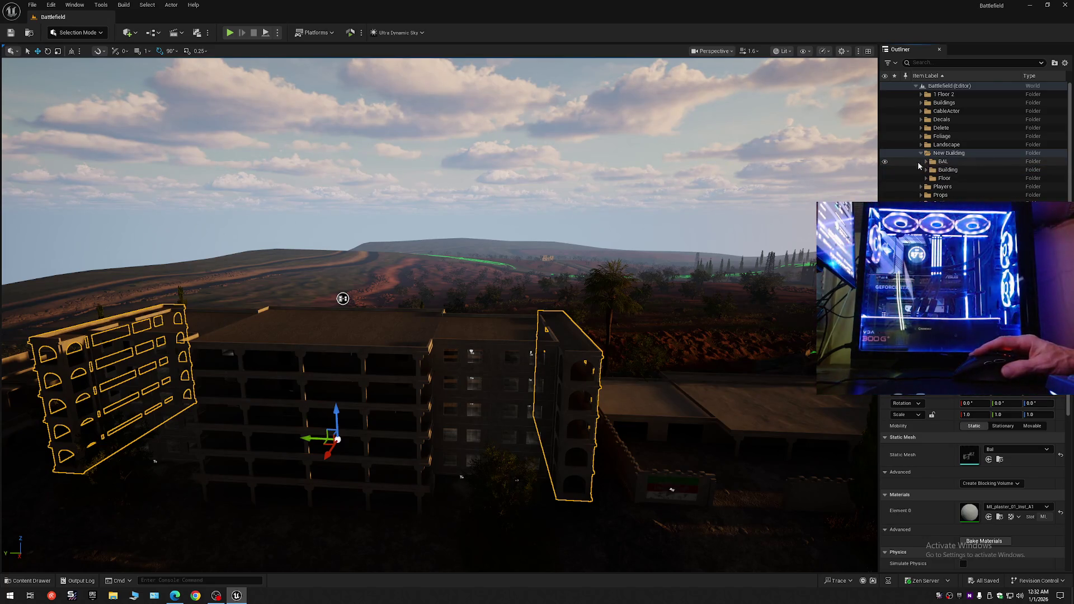
left_click(885, 162)
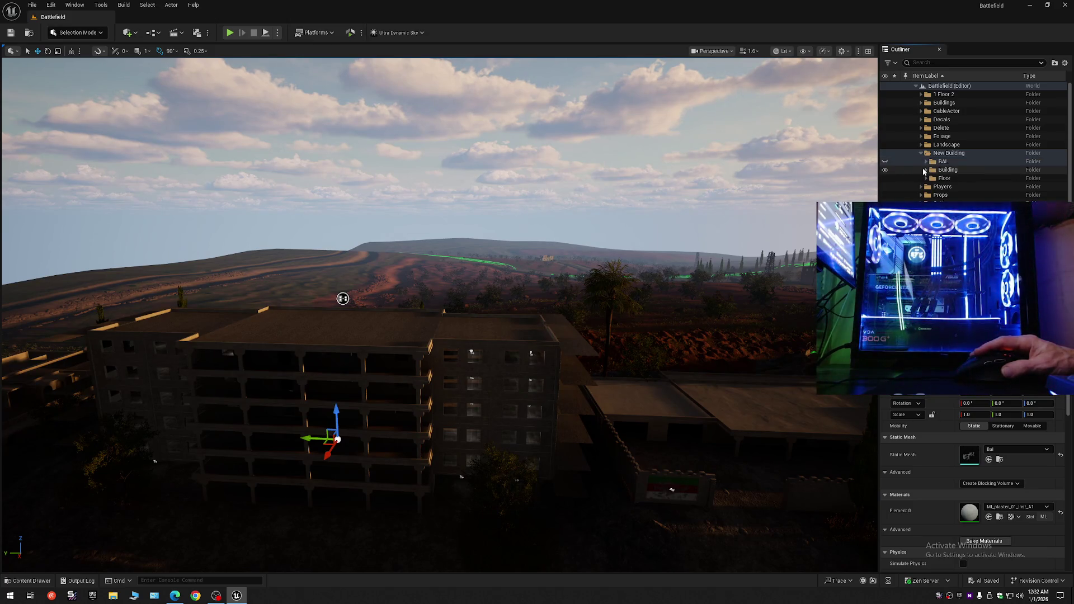
- Select and expand the Building folder in the Outliner
left_click(929, 170)
left_click(926, 171)
left_click(926, 170)
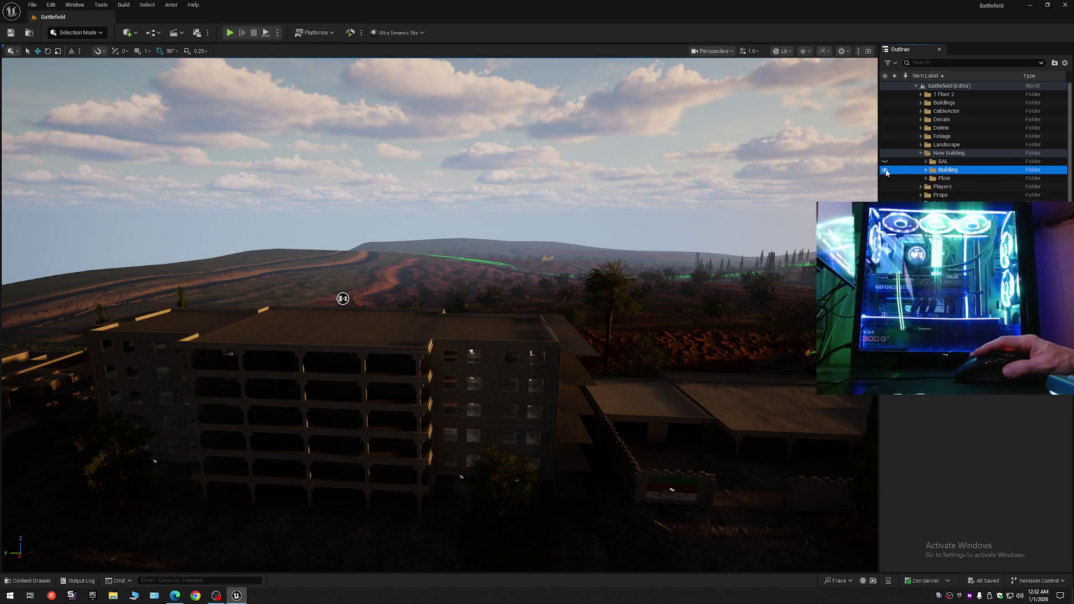
- Hide the Building folder's walls and select Floor_Inside and Floor_Outside in the Floor folder
left_click(884, 169)
left_click(927, 179)
left_click(954, 187)
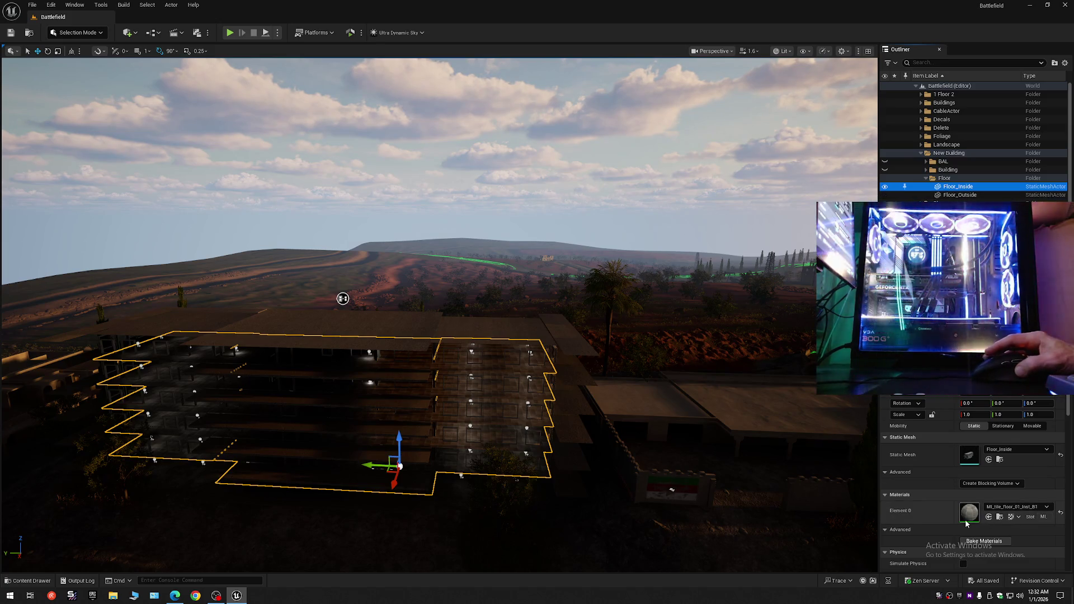
left_click(957, 195)
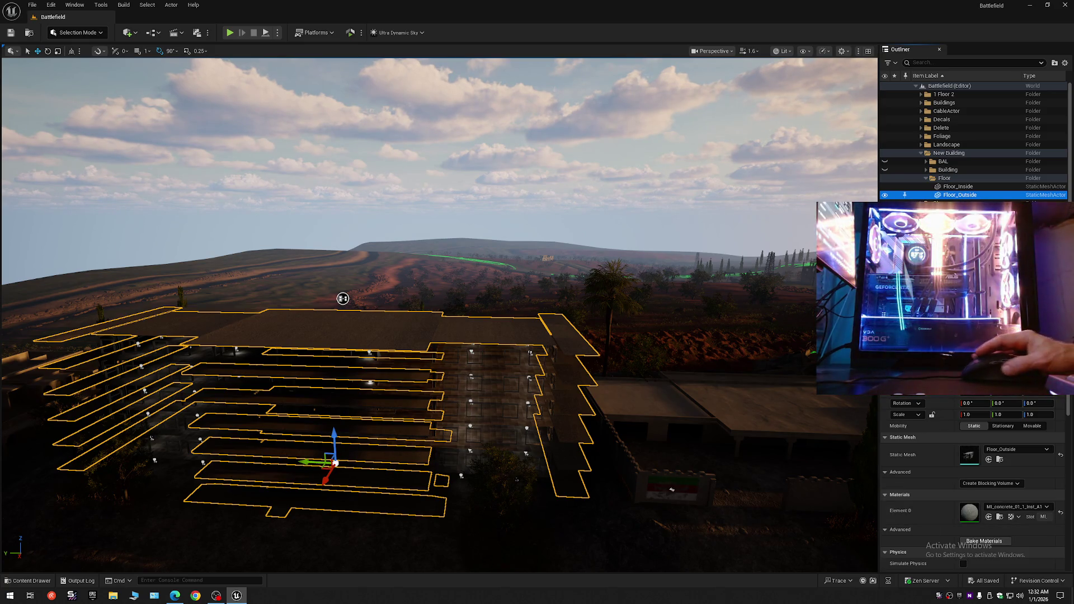
- Collapse the Floor folder and re-expand the level's folders in the Outliner
left_click(926, 178)
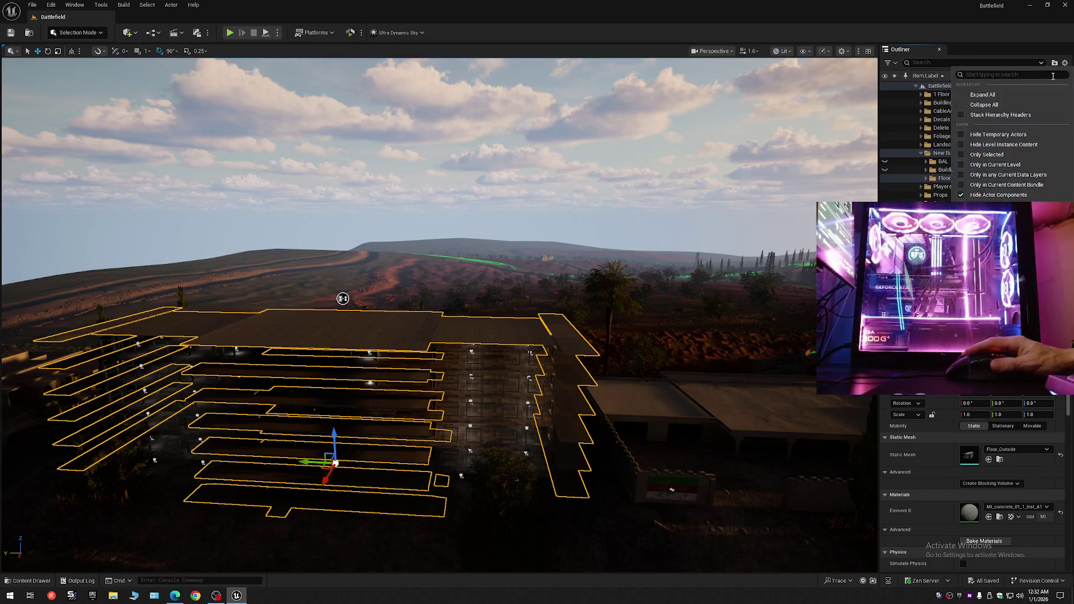
left_click(916, 86)
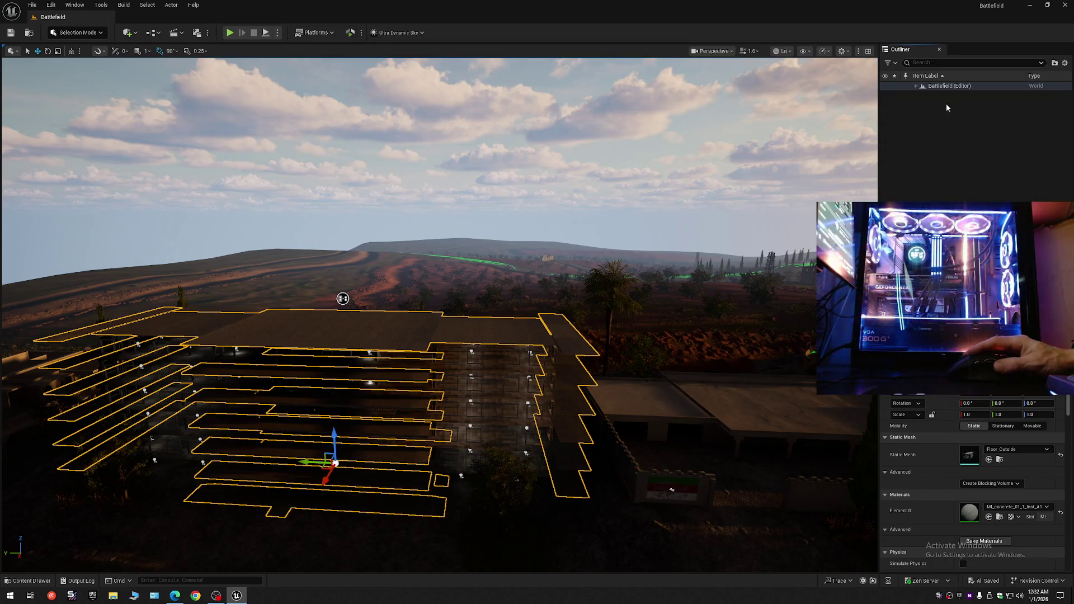
left_click(916, 86)
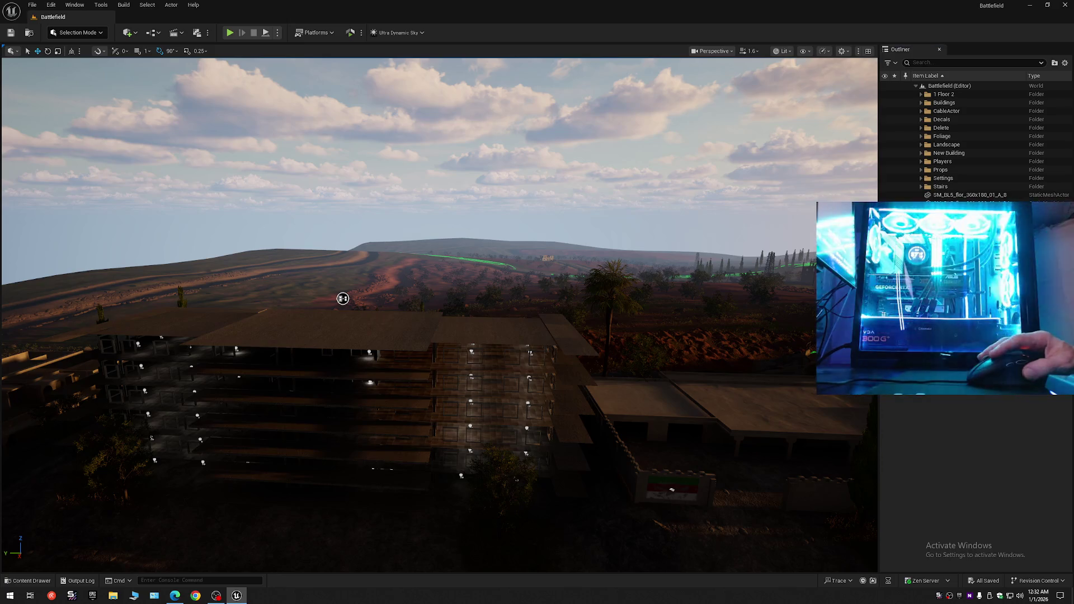
- Select the floor slabs and undo their trial lift above the building
left_click(578, 304)
key("ctrl+z")
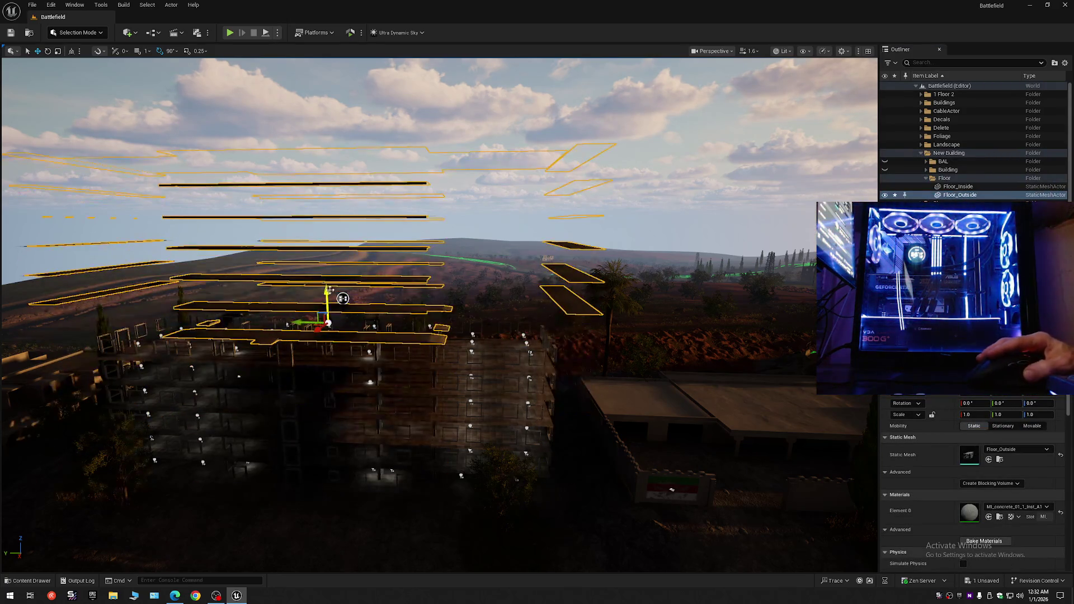
mouse_move(343, 298)
left_mouse_down()
mouse_move(446, 190)
mouse_move(271, 75)
mouse_move(313, 162)
mouse_move(503, 235)
mouse_move(494, 240)
mouse_move(492, 223)
mouse_move(457, 218)
mouse_move(486, 280)
mouse_move(477, 196)
mouse_move(471, 206)
mouse_move(609, 176)
mouse_move(499, 185)
left_mouse_up()
key("super")
key("ctrl+z")
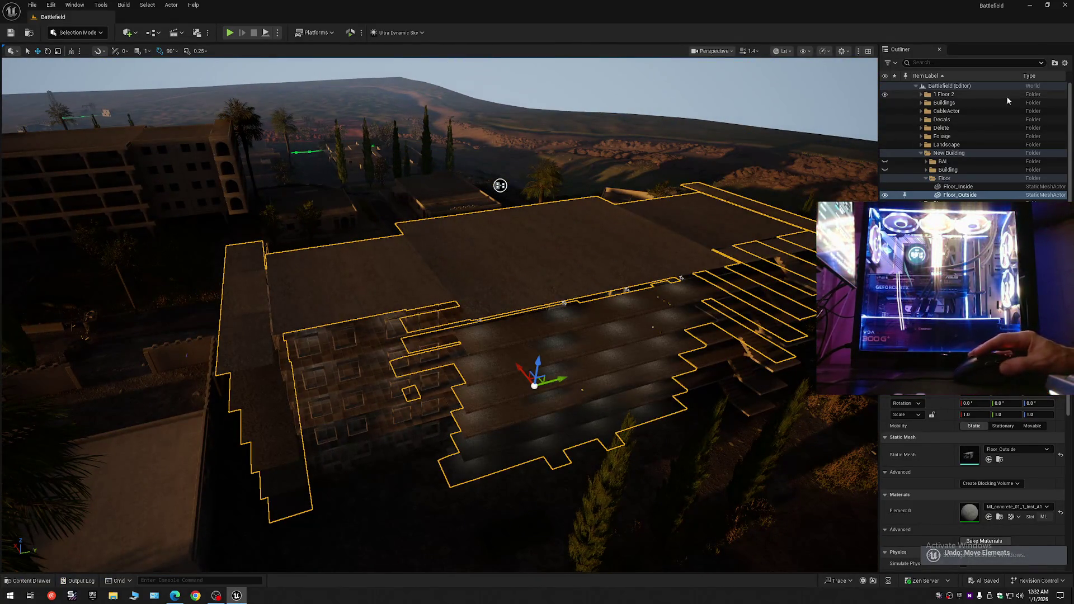
- Collapse the Outliner, expand Battlefield, and make the New Building folder visible again
left_click(1064, 63)
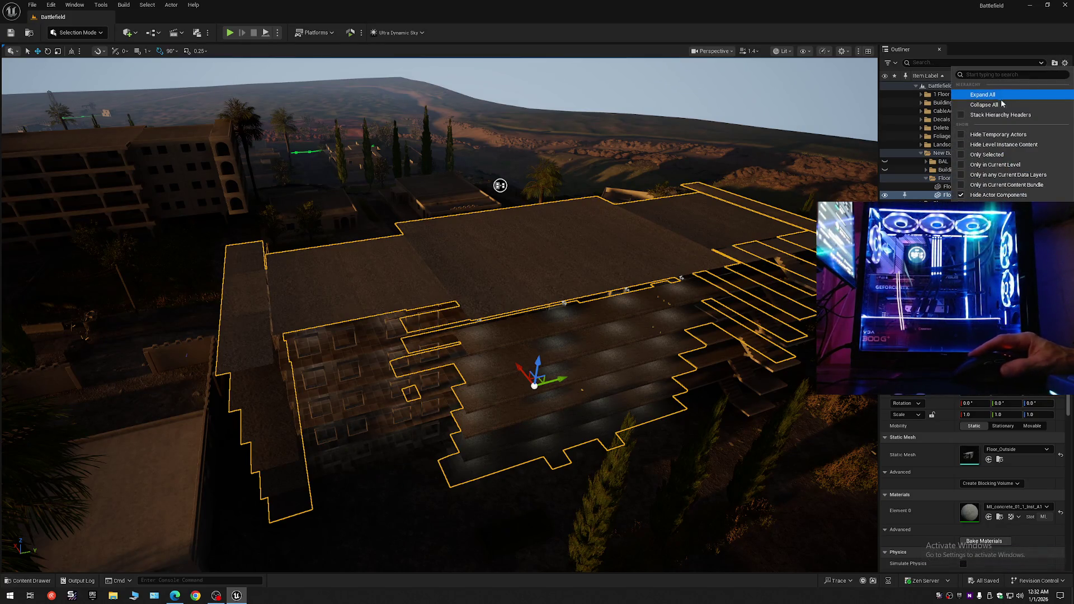
left_click(984, 105)
left_click(916, 85)
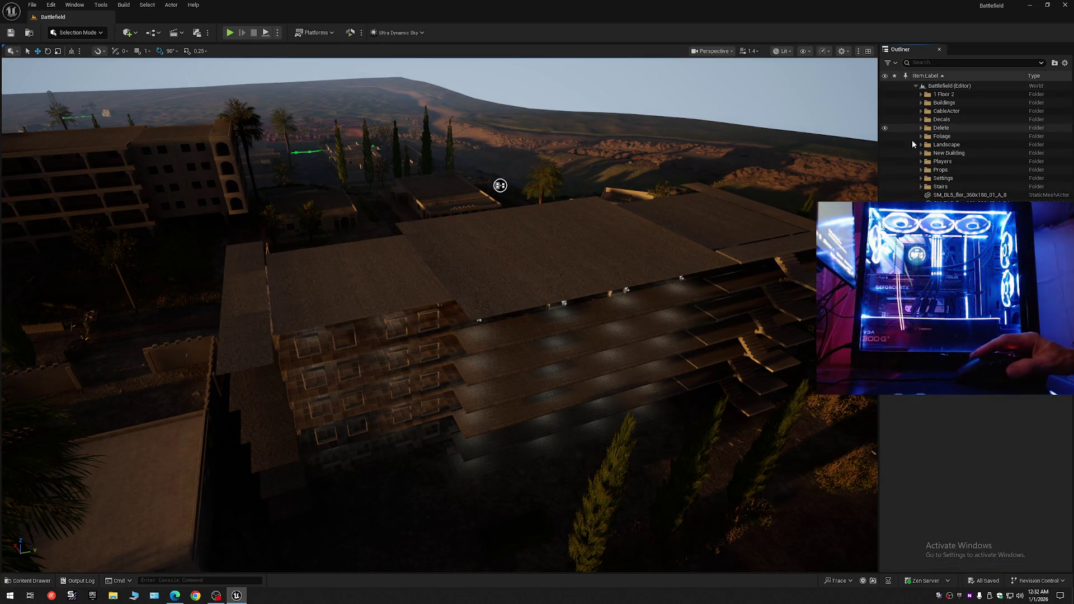
left_click(885, 153)
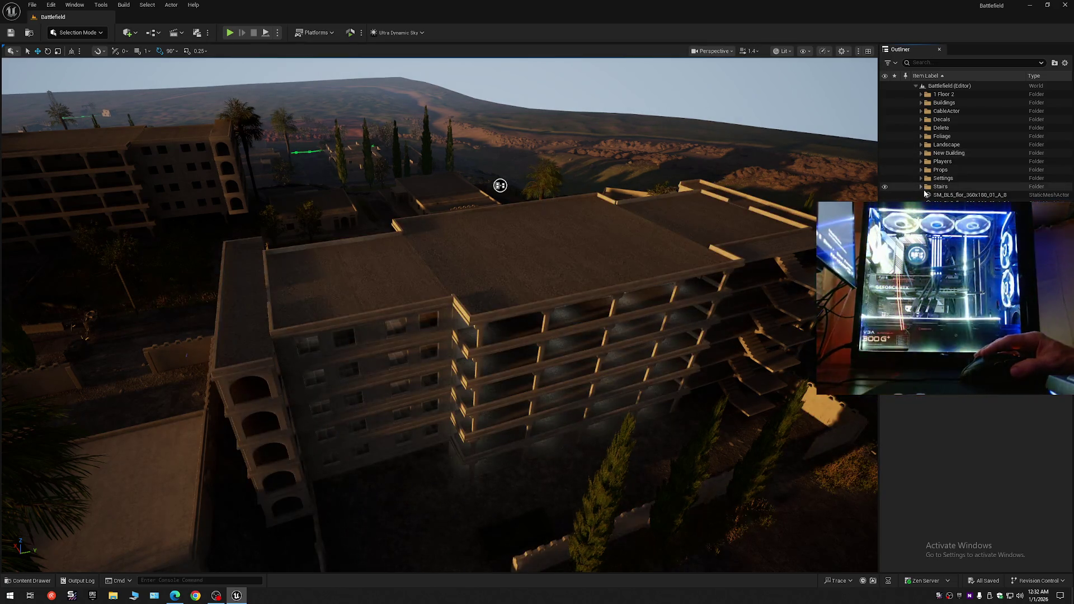
- Expand the Stairs folder and select floor slab SM_BL5_flor_360x180_01_A_8
left_click(921, 186)
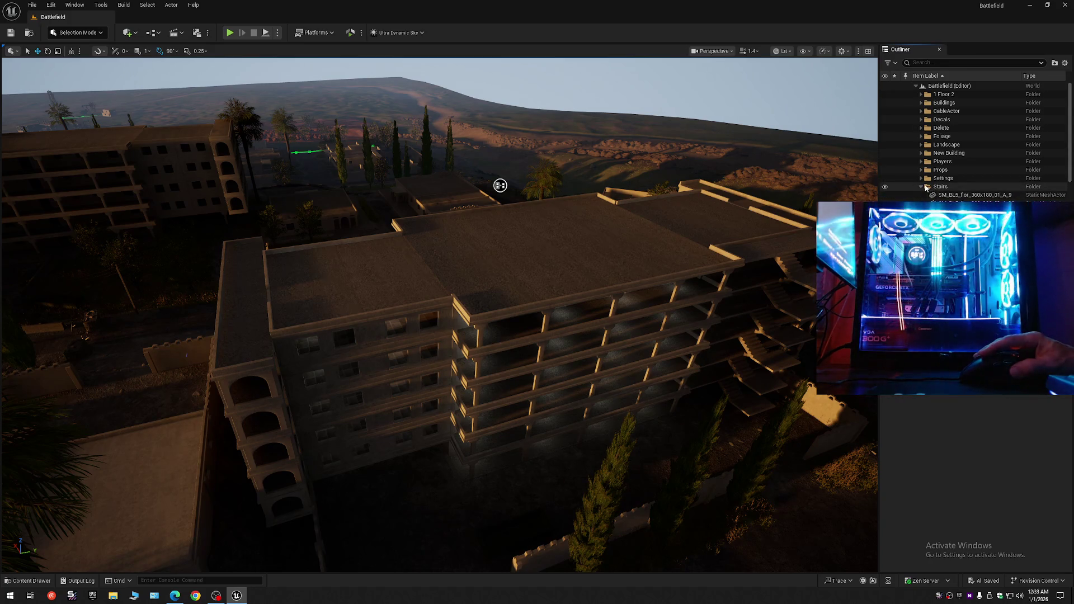
left_click(929, 188)
left_click(945, 194)
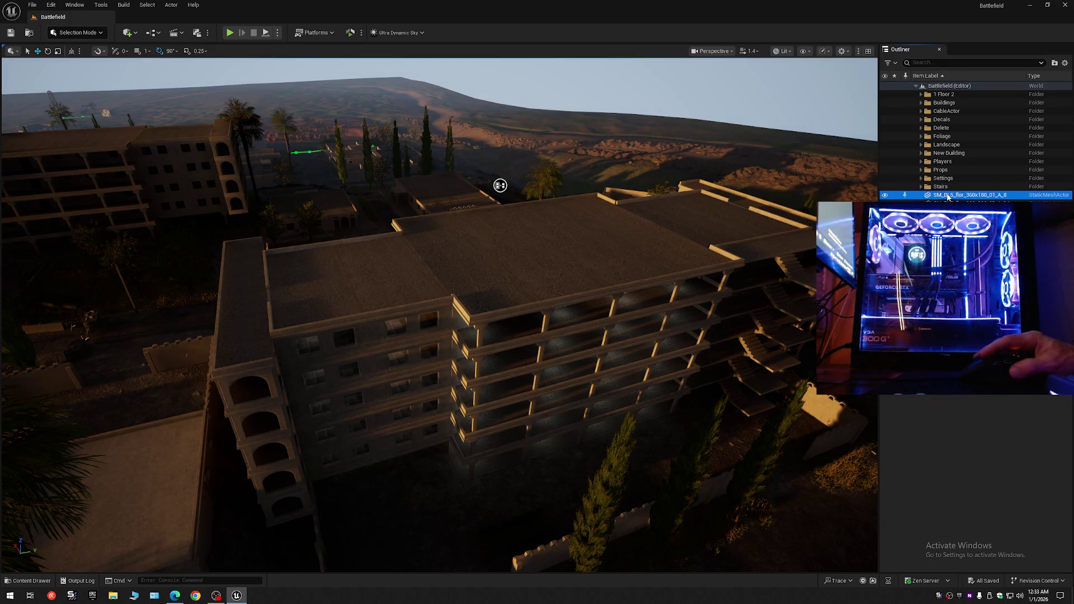
- Select the bottom stairwell slab and inspect it closely from around the corridor
mouse_move(497, 181)
left_mouse_down()
mouse_move(433, 205)
mouse_move(338, 161)
mouse_move(374, 252)
left_mouse_up()
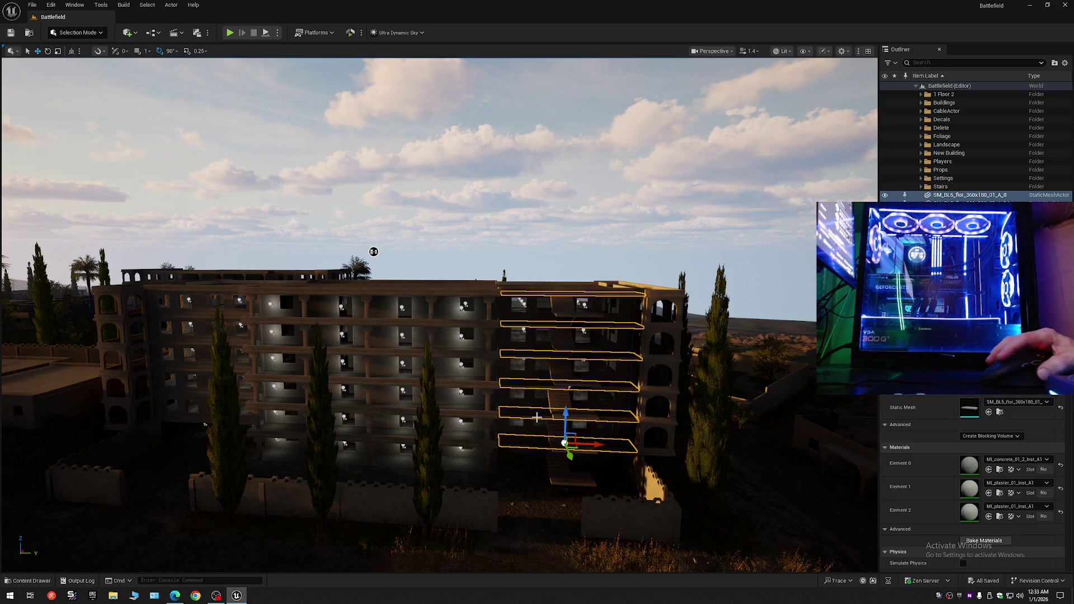
left_click(515, 441)
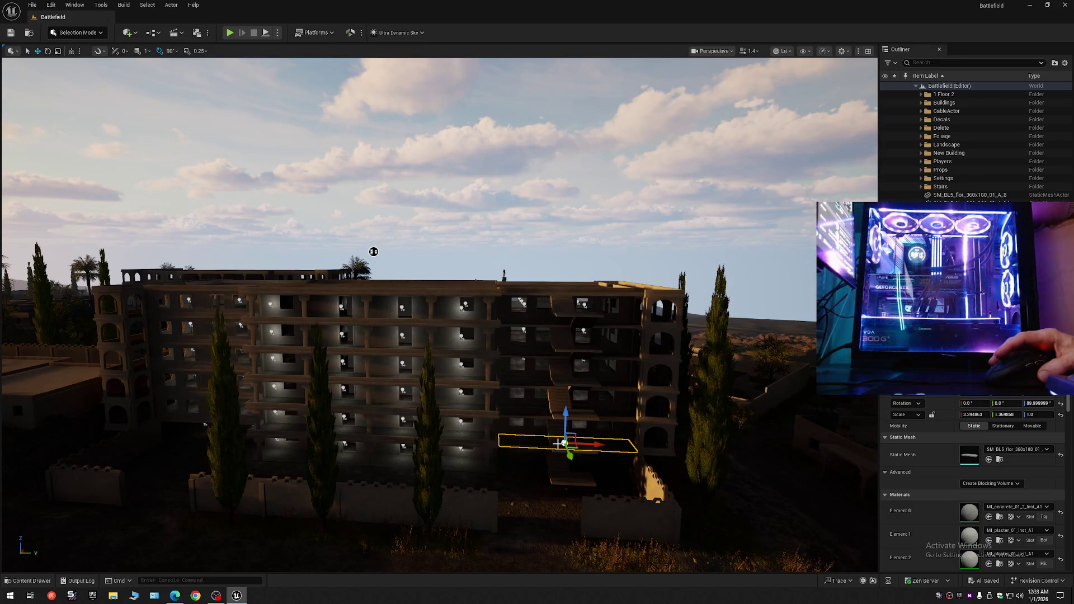
key("f")
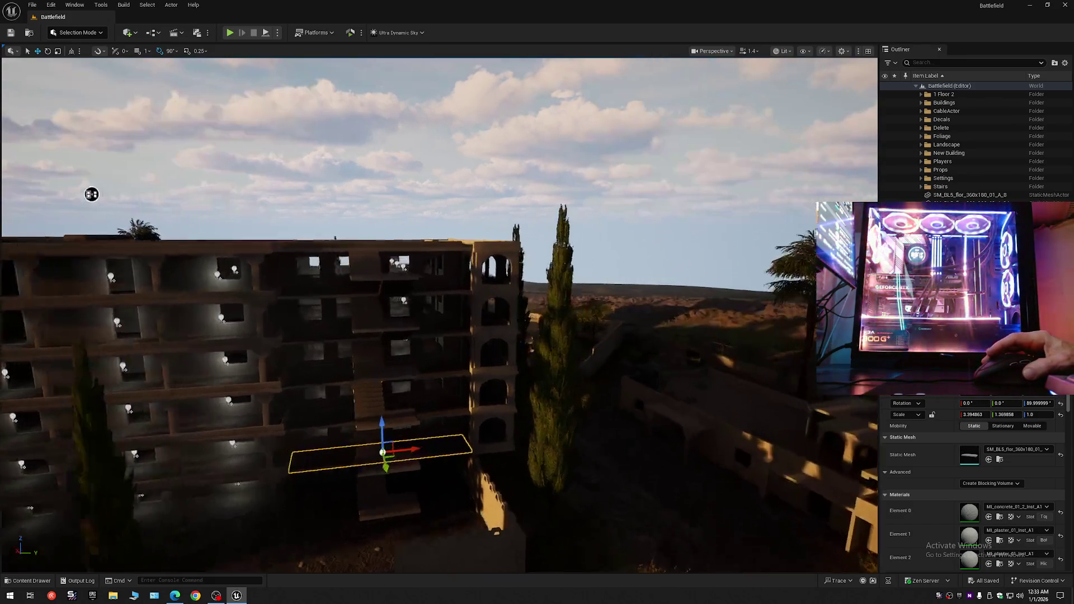
scroll(438, 314, "down", 1)
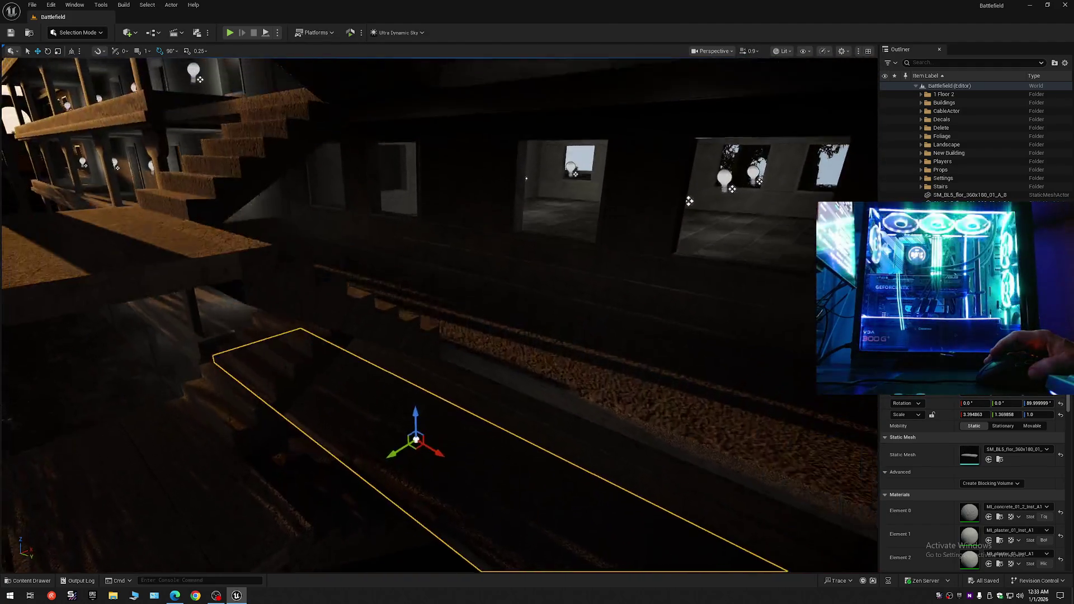
scroll(439, 313, "down", 2)
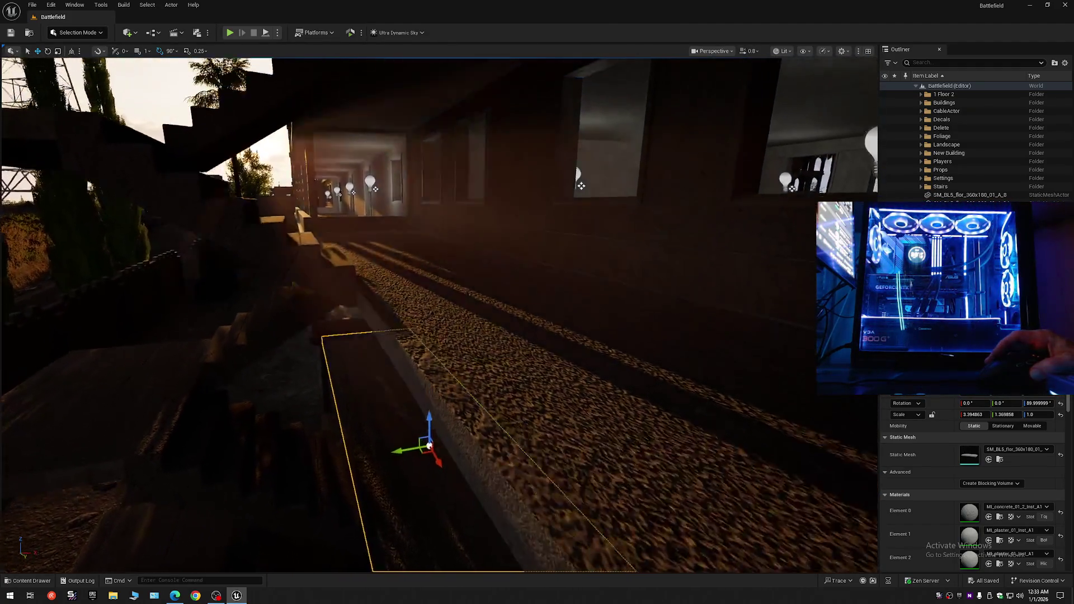
key("w")
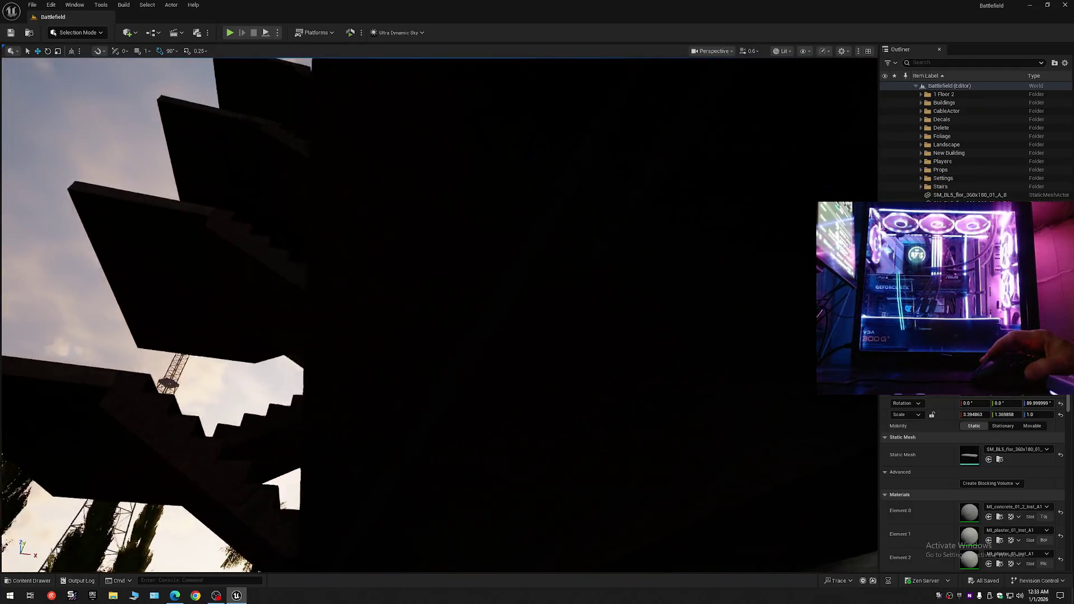
key("q")
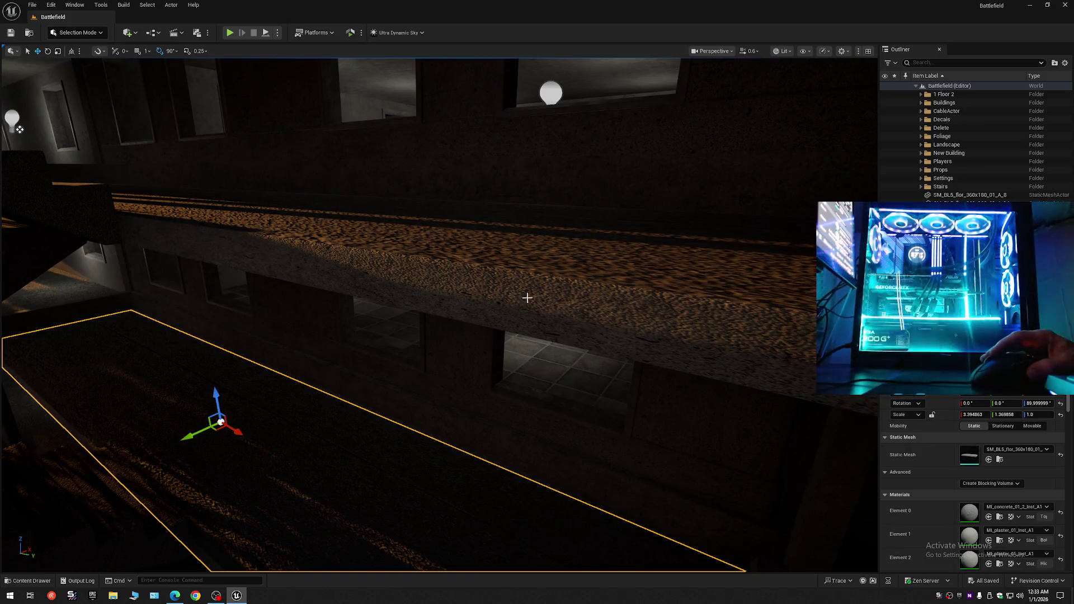
left_click_drag(595, 302, 542, 280)
mouse_move(499, 247)
left_mouse_down()
mouse_move(253, 193)
mouse_move(280, 191)
left_mouse_up()
scroll(253, 194, "down", 10)
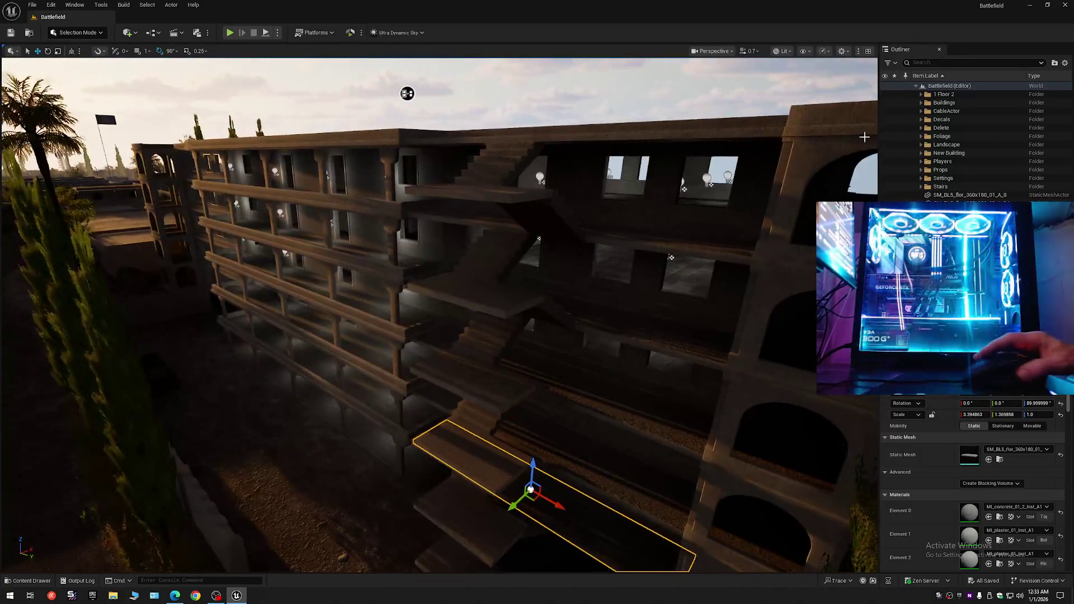
- Select SM_BL5_flor_360x180_01_A_8 plus its five stacked slabs and move them into Stairs
left_click(1064, 65)
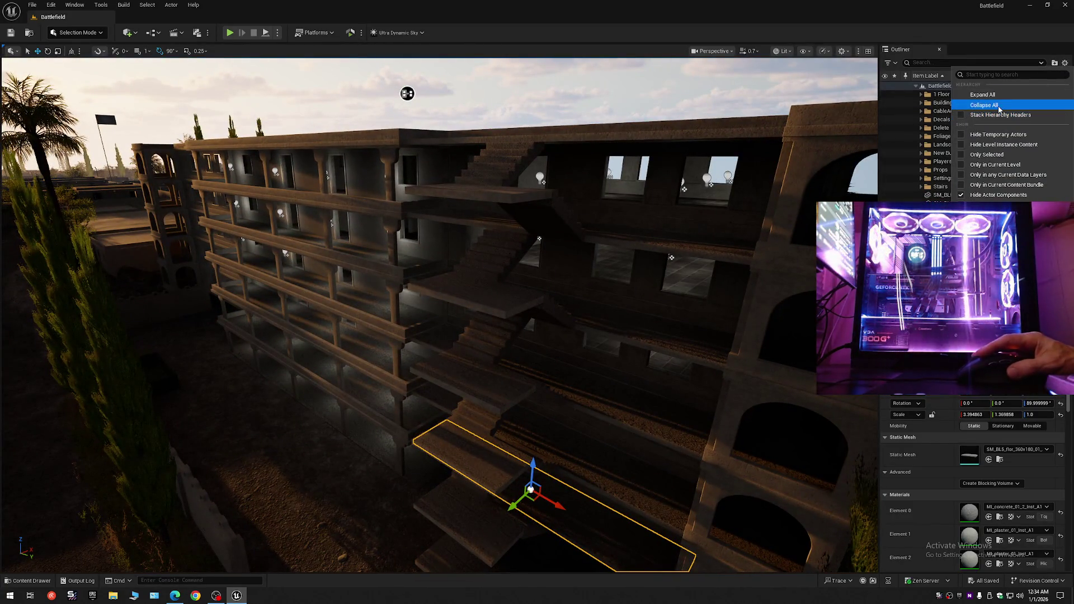
left_click(984, 104)
left_click(915, 85)
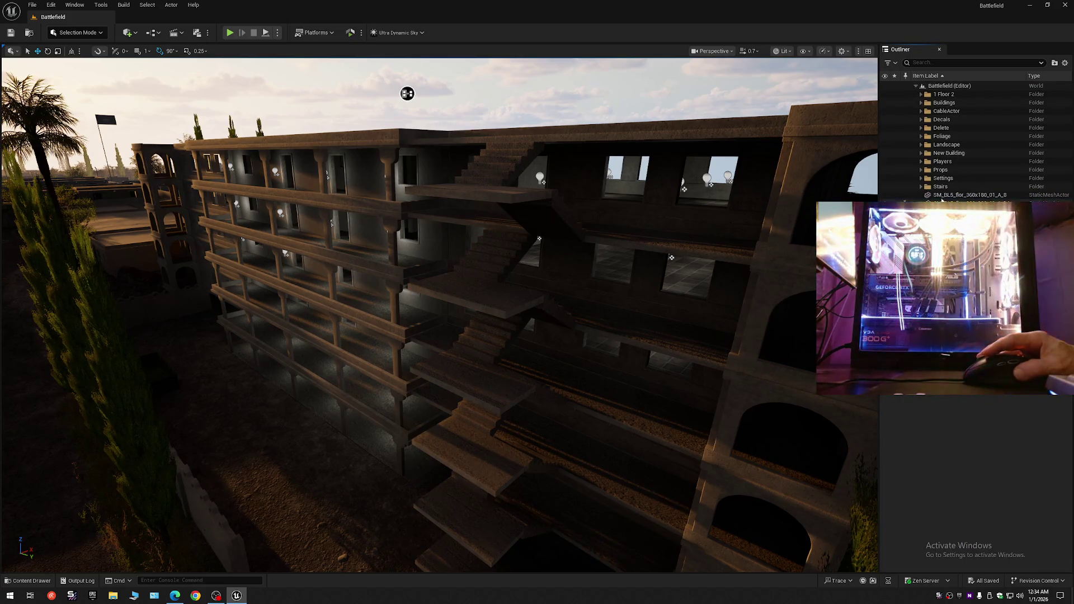
left_click(944, 195)
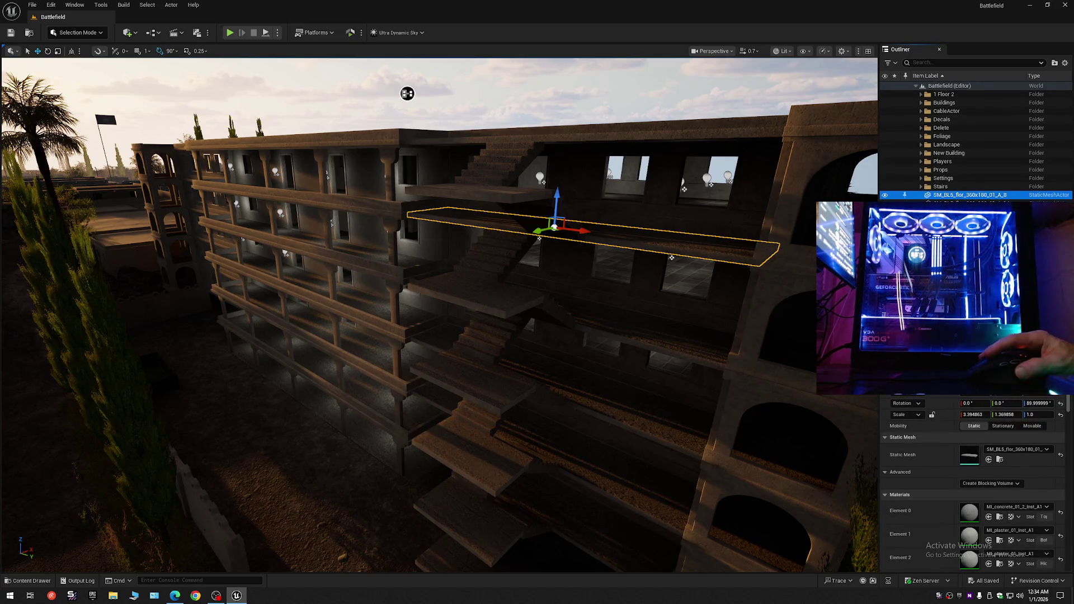
key("shift+e")
left_click_drag(940, 187, 941, 187)
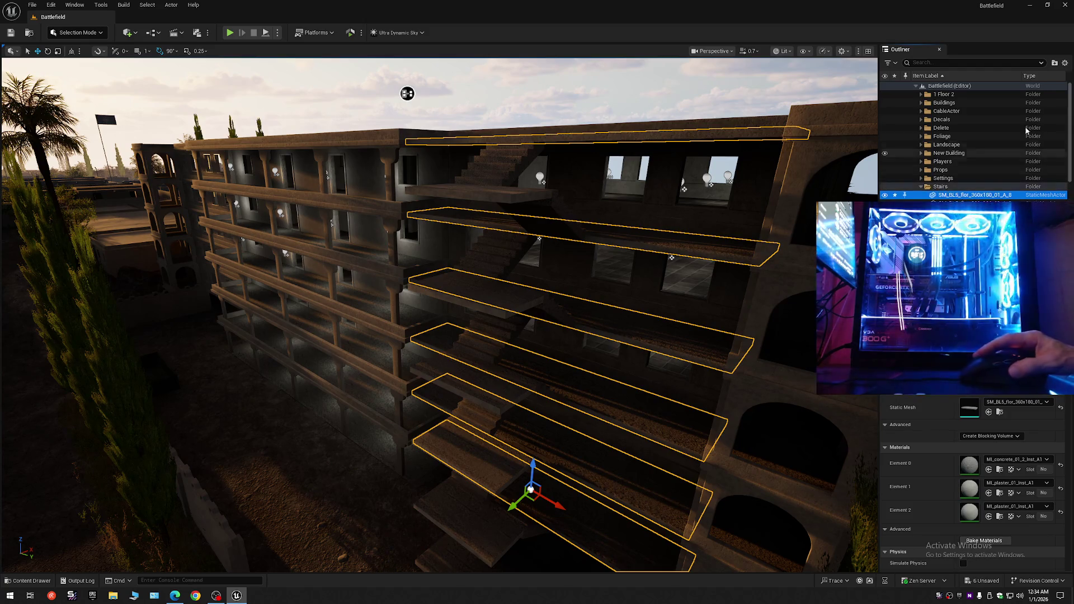
- Collapse the Outliner to its top-level folders, deselect the slabs, and fly to a new view
left_click(1064, 63)
left_click(959, 107)
left_click(959, 106)
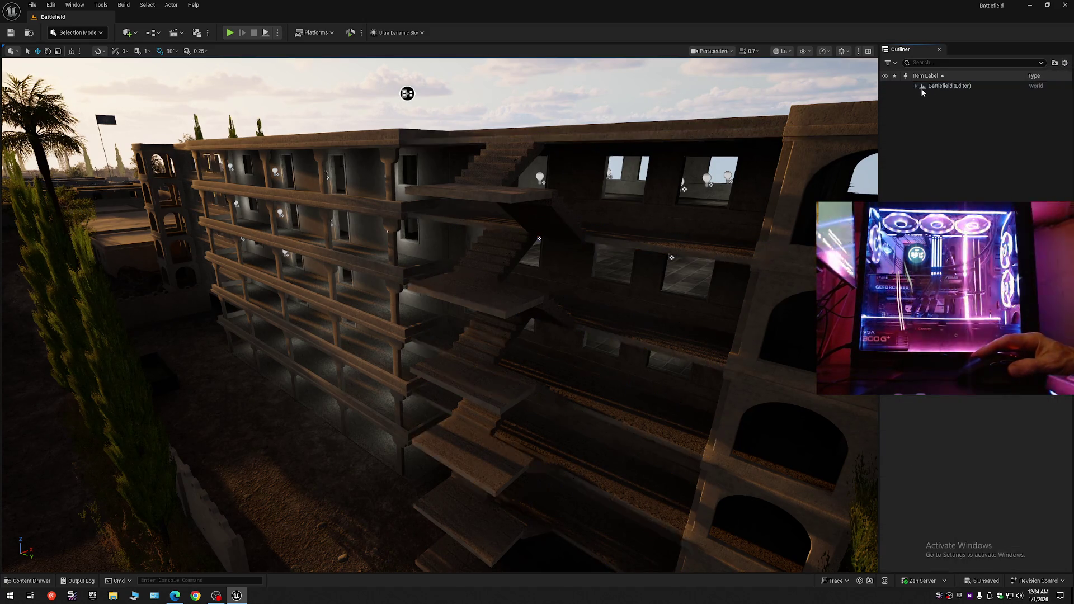
left_click(915, 86)
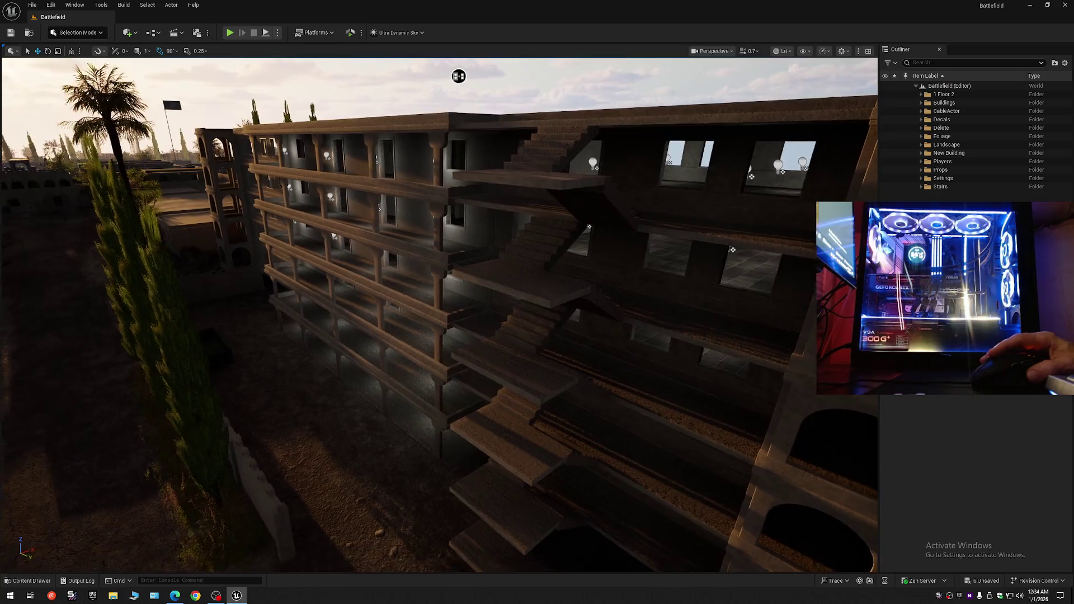
mouse_move(459, 76)
left_mouse_down()
mouse_move(343, 86)
mouse_move(369, 119)
mouse_move(180, 62)
mouse_move(439, 253)
mouse_move(381, 251)
mouse_move(436, 254)
mouse_move(399, 368)
left_mouse_up()
- Zoom around the building and select the 6_Story_Building mesh
scroll(343, 86, "up", 2)
scroll(313, 162, "down", 2)
scroll(391, 249, "down", 3)
scroll(425, 254, "up", 1)
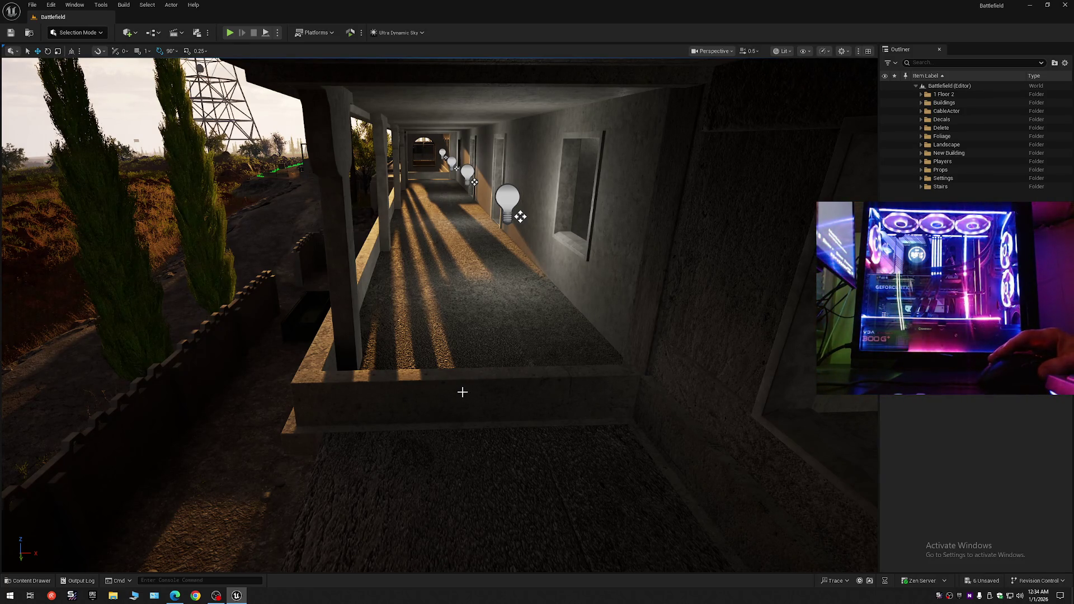
left_click(459, 392)
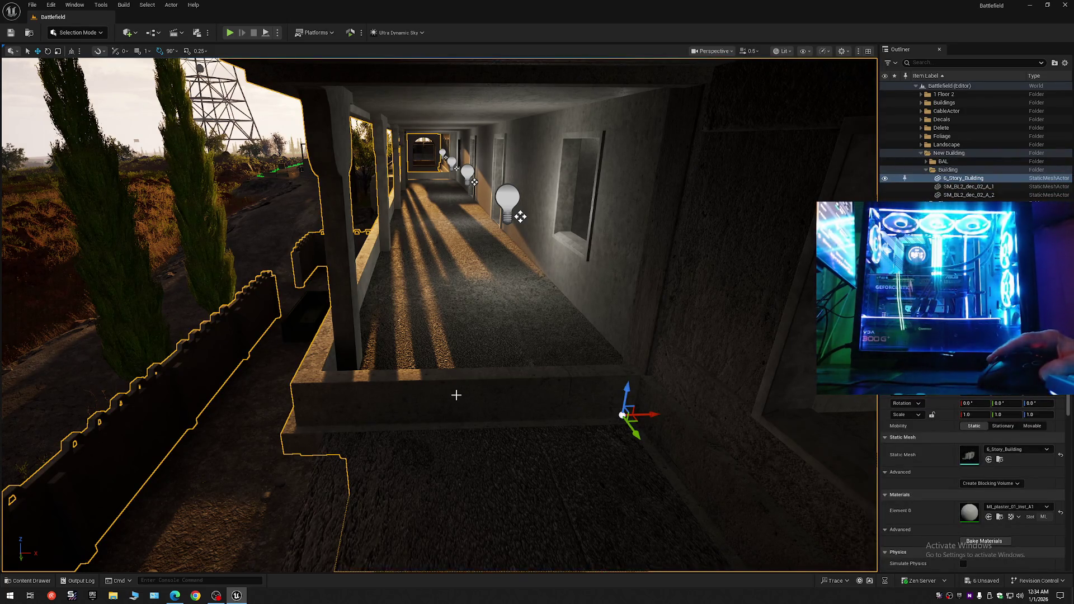
- Collapse the Outliner to the level's top-level folders and clear the selection
left_click(1064, 63)
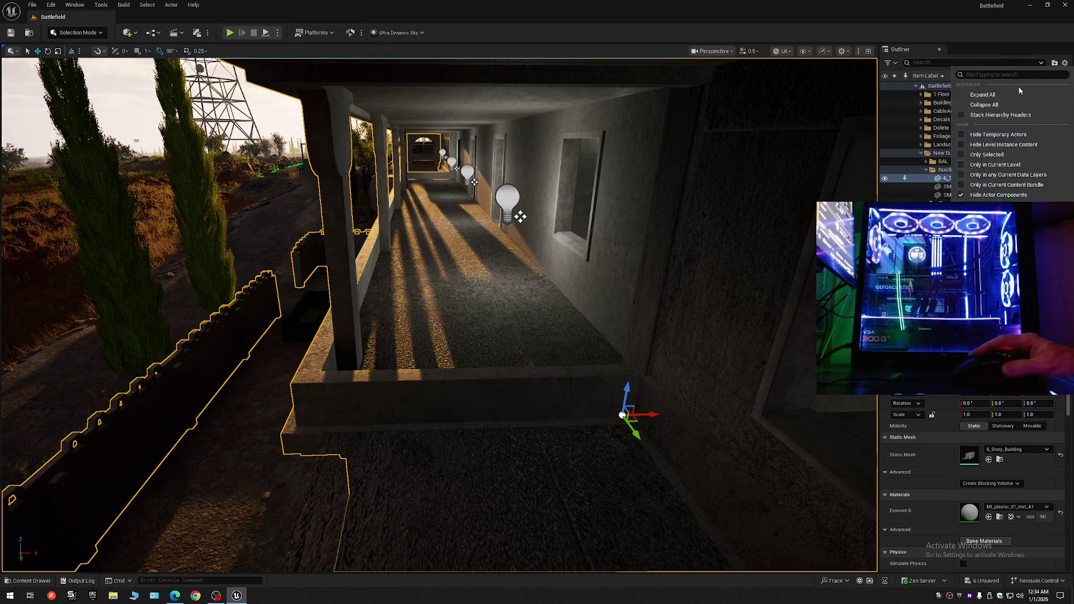
left_click(984, 105)
left_click(928, 104)
left_click(916, 86)
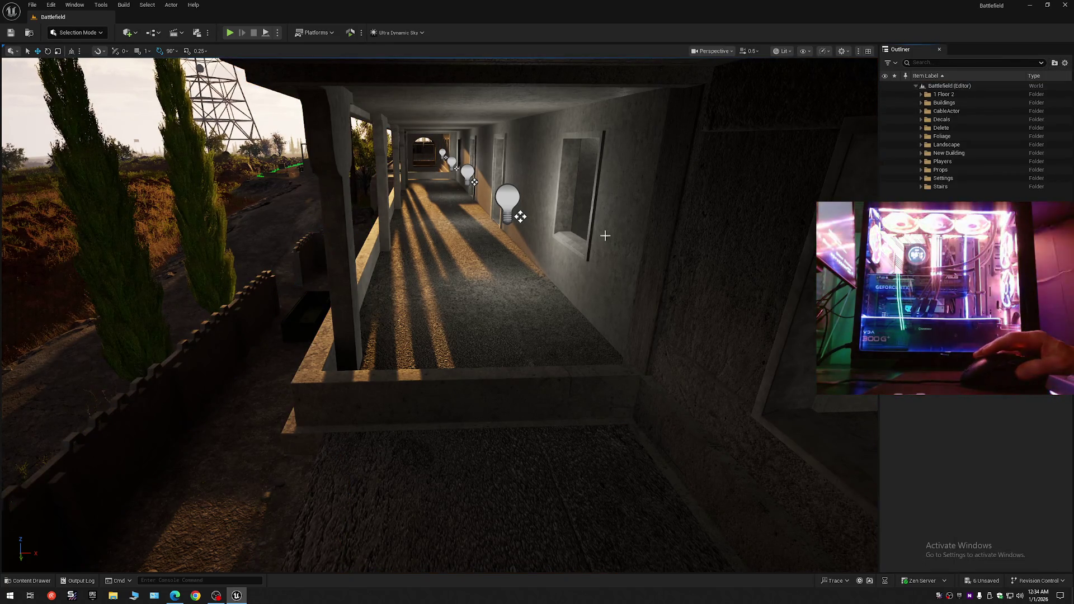
- Tour the building's stairwell, corridor balcony and bulb-lit rooms, then the sunlit exterior
scroll(626, 228, "up", 2)
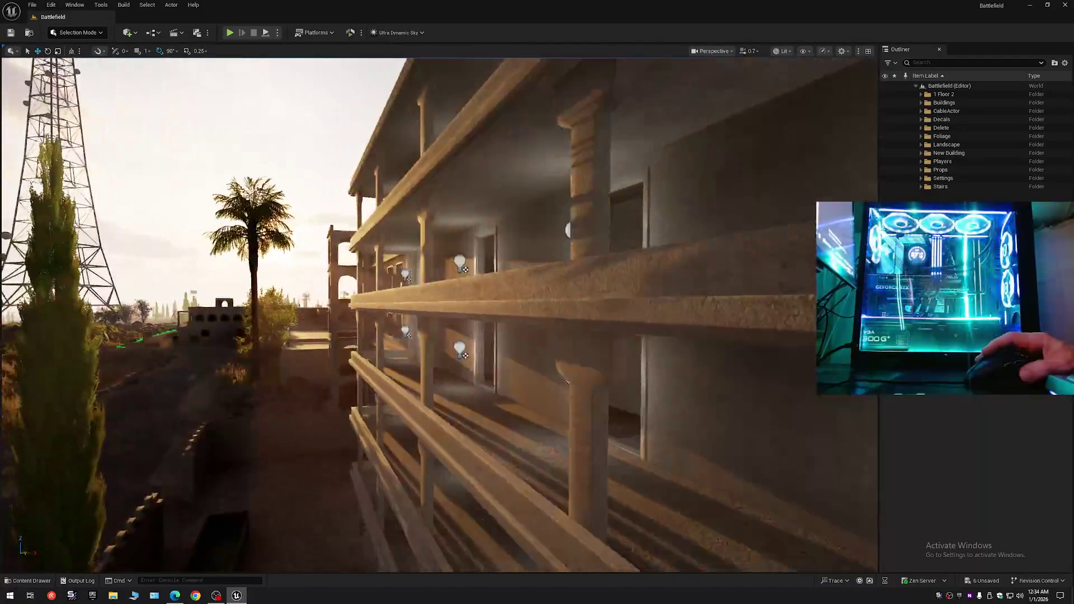
scroll(626, 229, "up", 1)
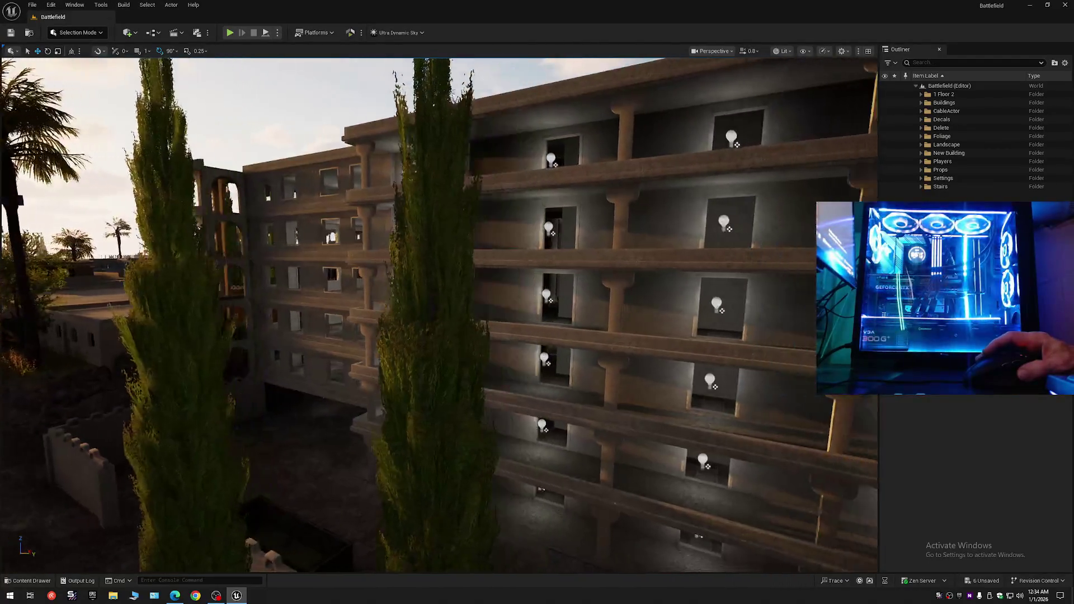
key("w")
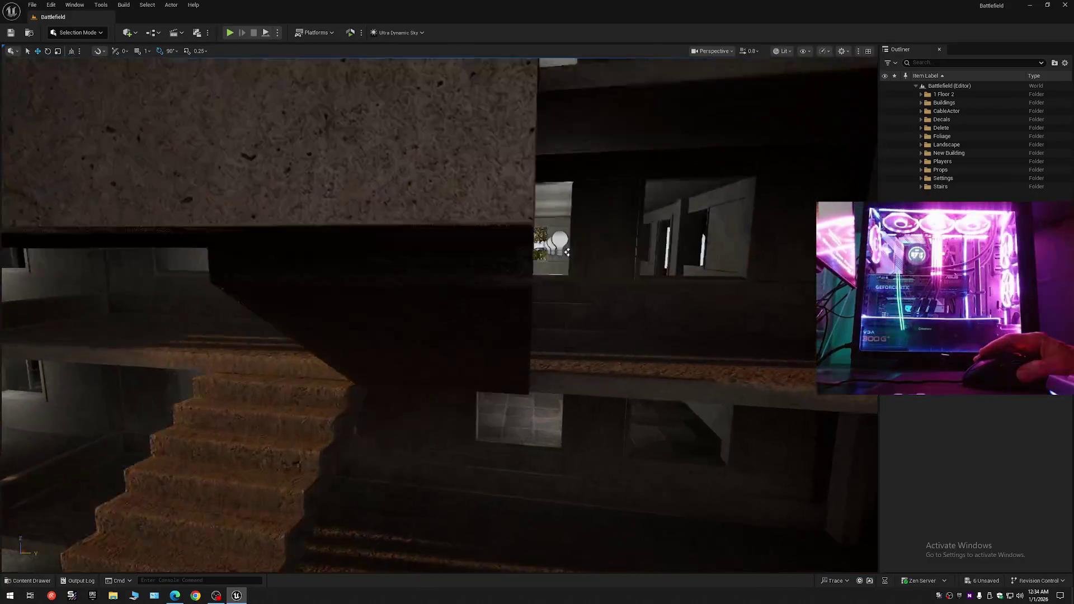
scroll(439, 314, "down", 2)
key("w")
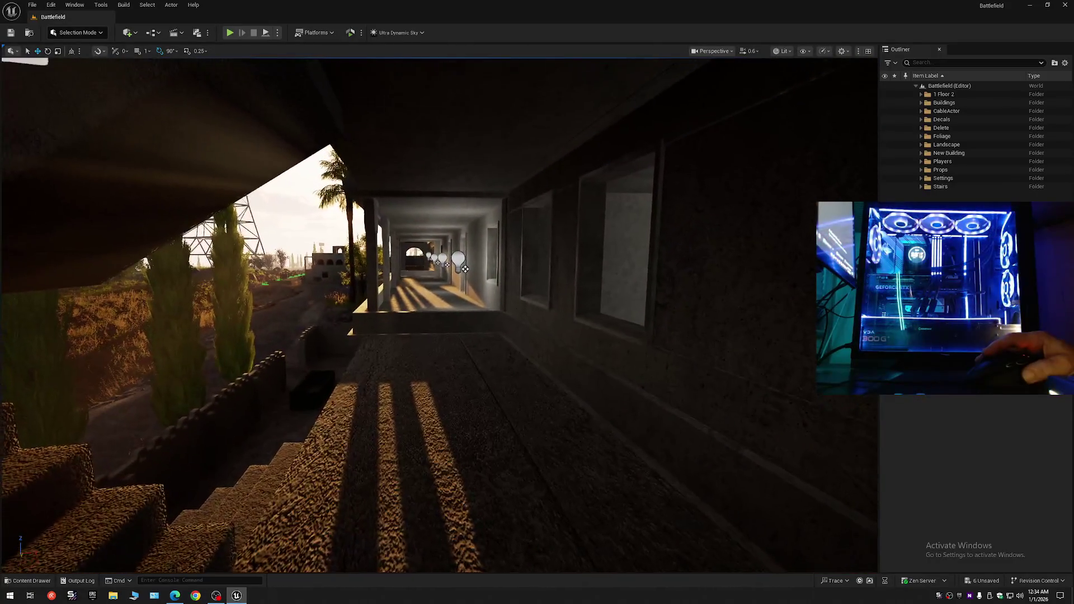
scroll(439, 315, "down", 1)
key("w")
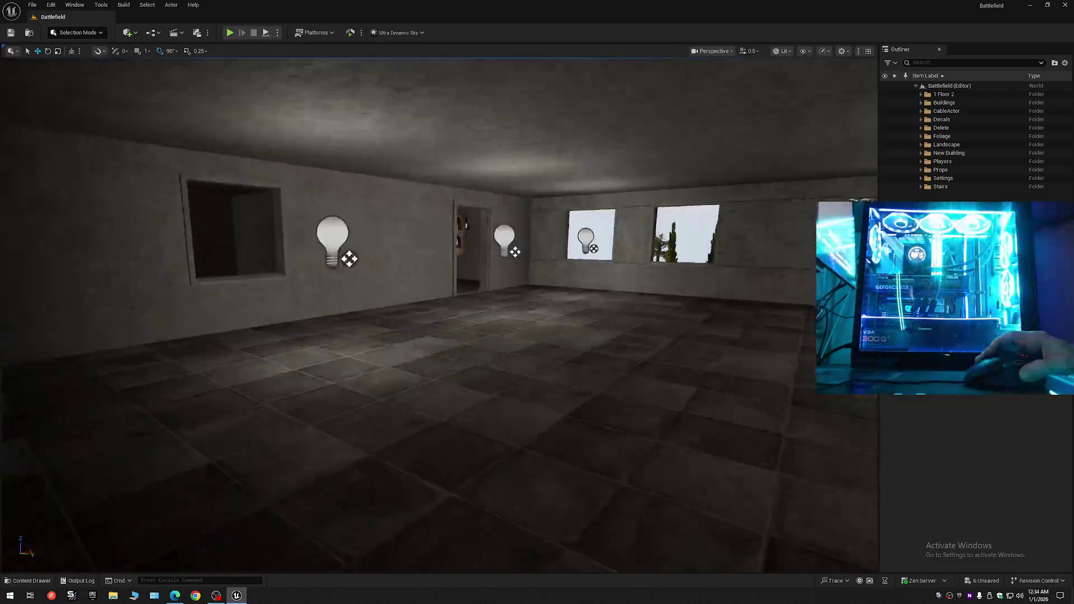
scroll(438, 314, "up", 3)
key("w")
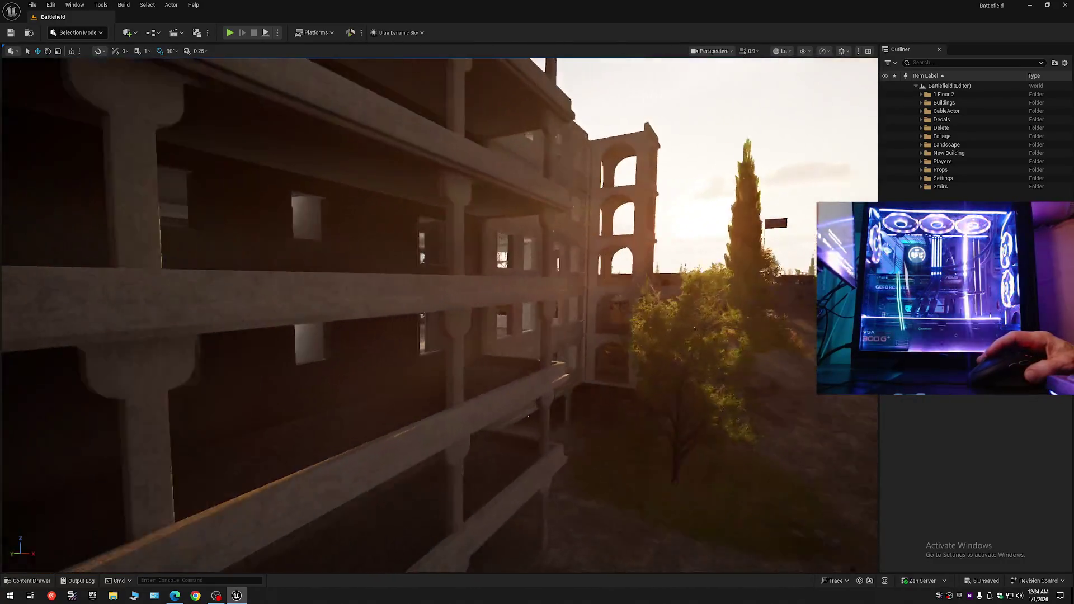
key("w")
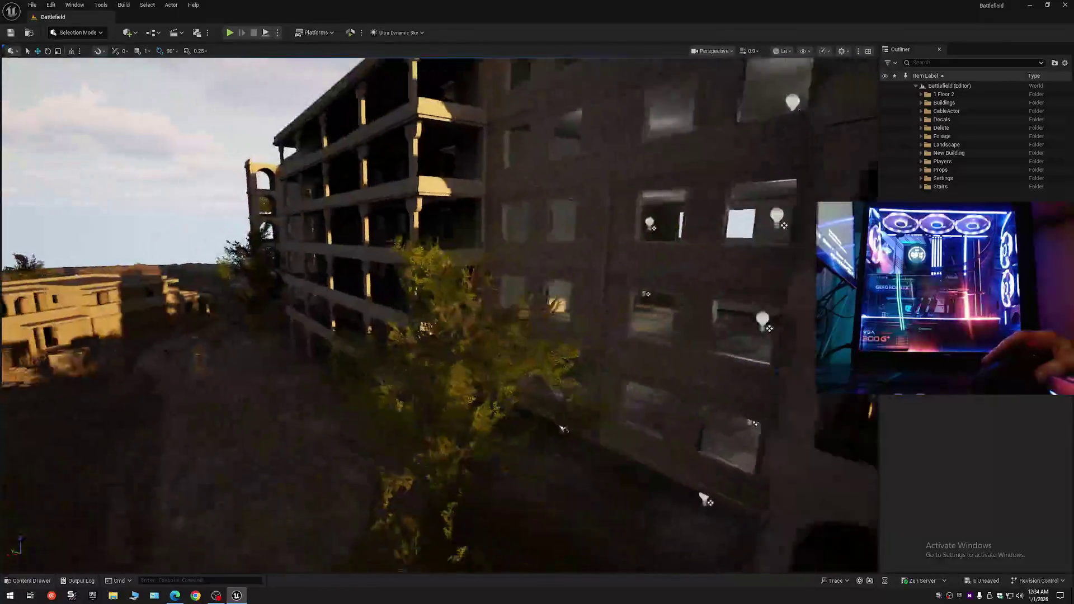
key("s")
key("w")
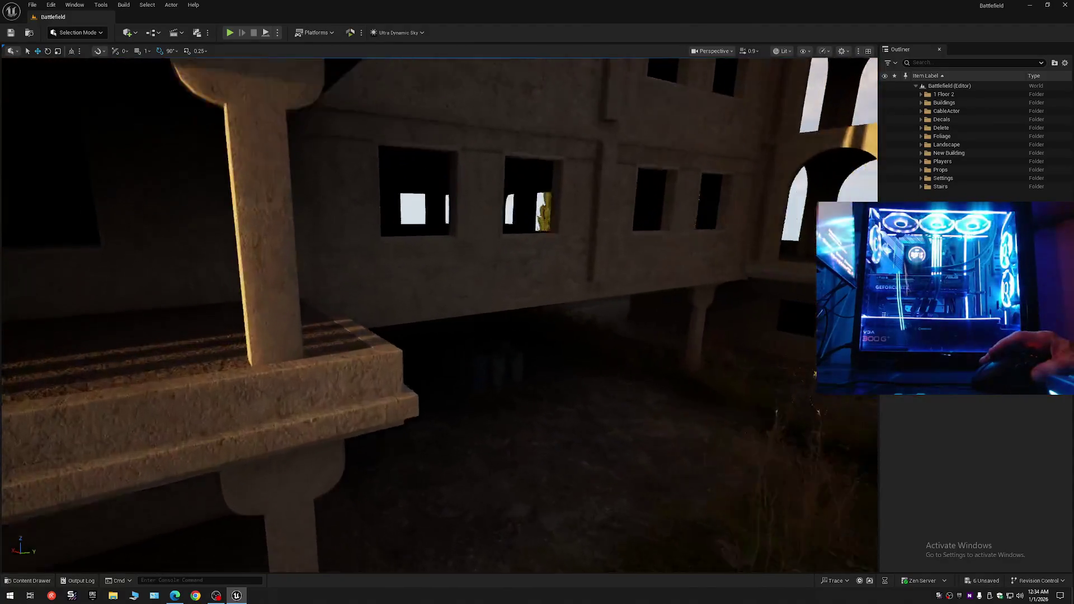
key("s")
scroll(462, 126, "down", 2)
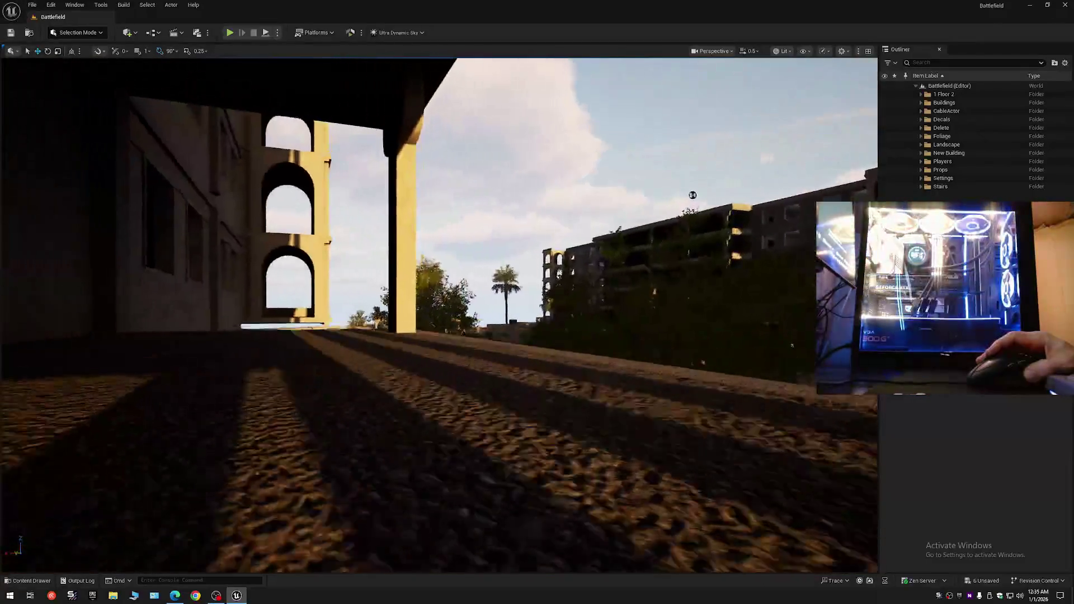
left_click_drag(483, 278, 436, 257)
- Select the 5_Floor_Building2 apartment building and turn the view toward it
left_click(807, 153)
mouse_move(807, 152)
left_mouse_down()
mouse_move(448, 190)
mouse_move(405, 134)
left_mouse_up()
scroll(447, 190, "up", 2)
scroll(405, 135, "down", 1)
scroll(405, 134, "down", 1)
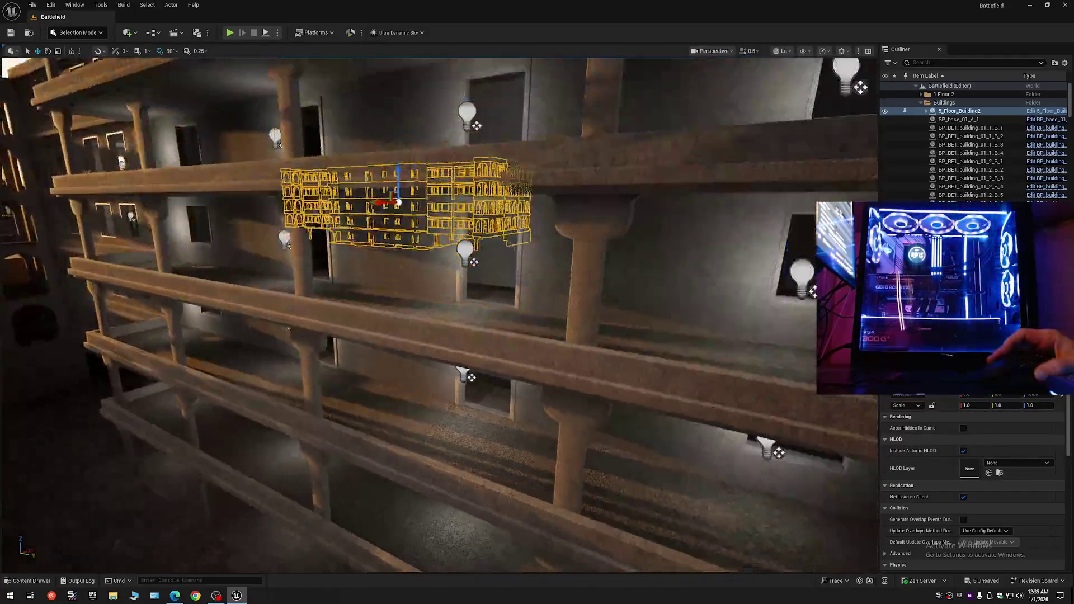
- Zoom around and frame the selected 5_Floor_Building2 in the viewport
scroll(439, 315, "down", 10)
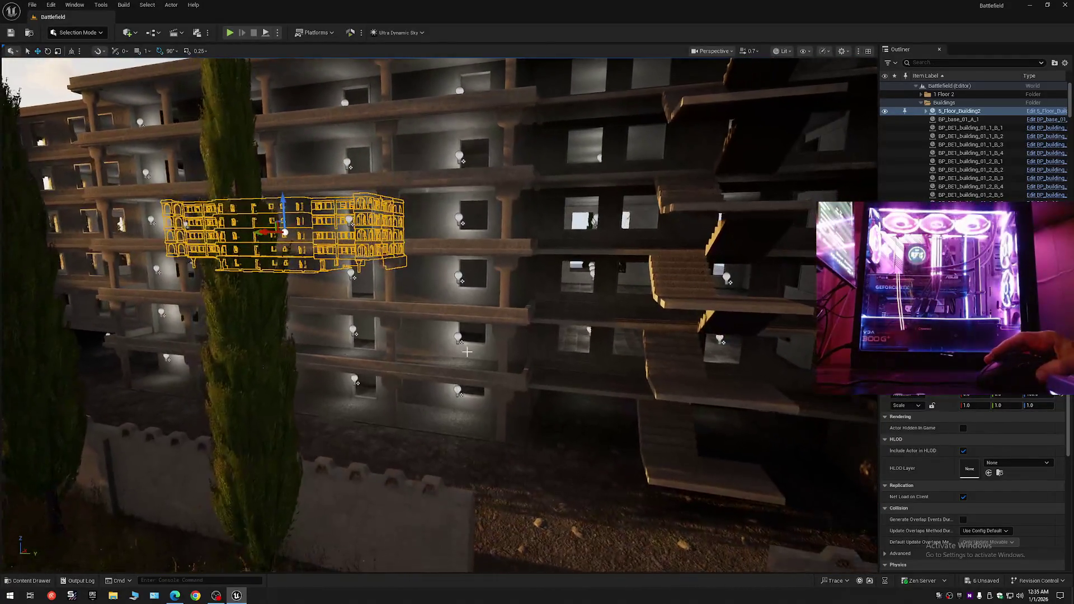
scroll(439, 315, "down", 10)
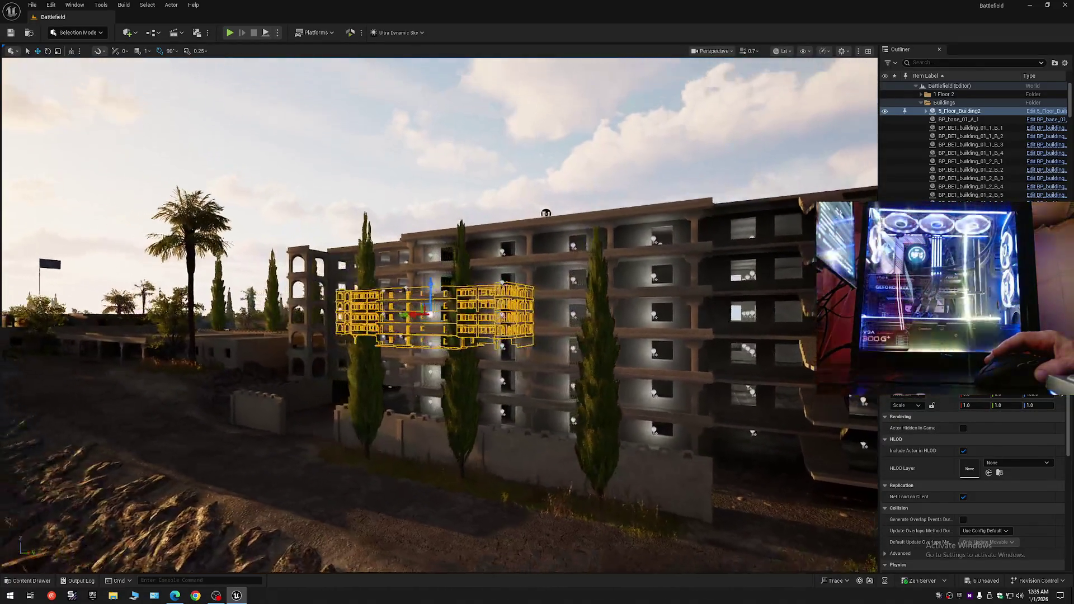
scroll(440, 315, "up", 1)
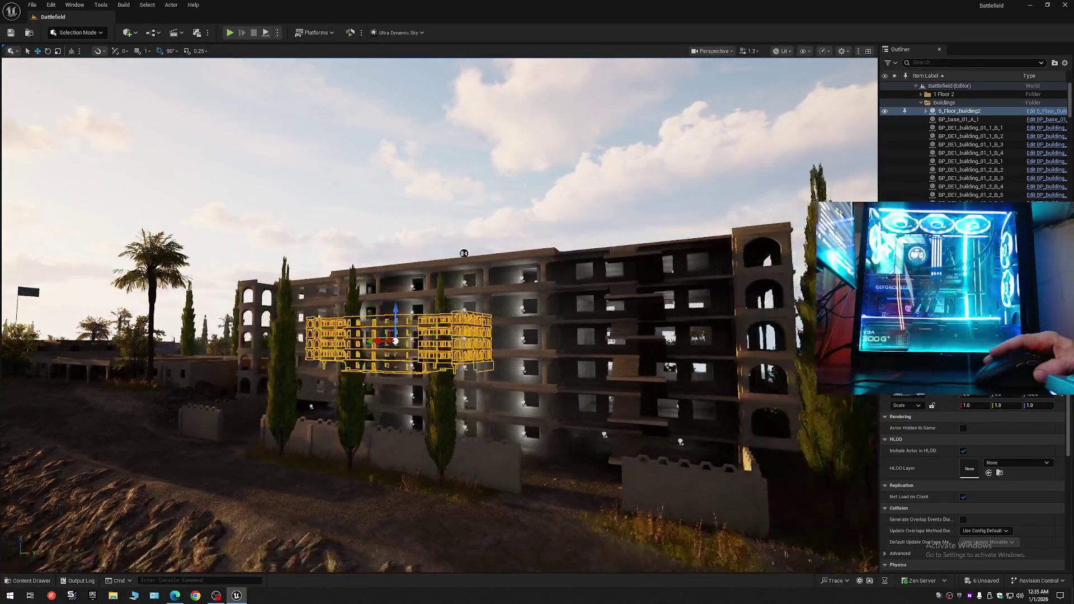
scroll(439, 315, "down", 5)
scroll(439, 315, "down", 8)
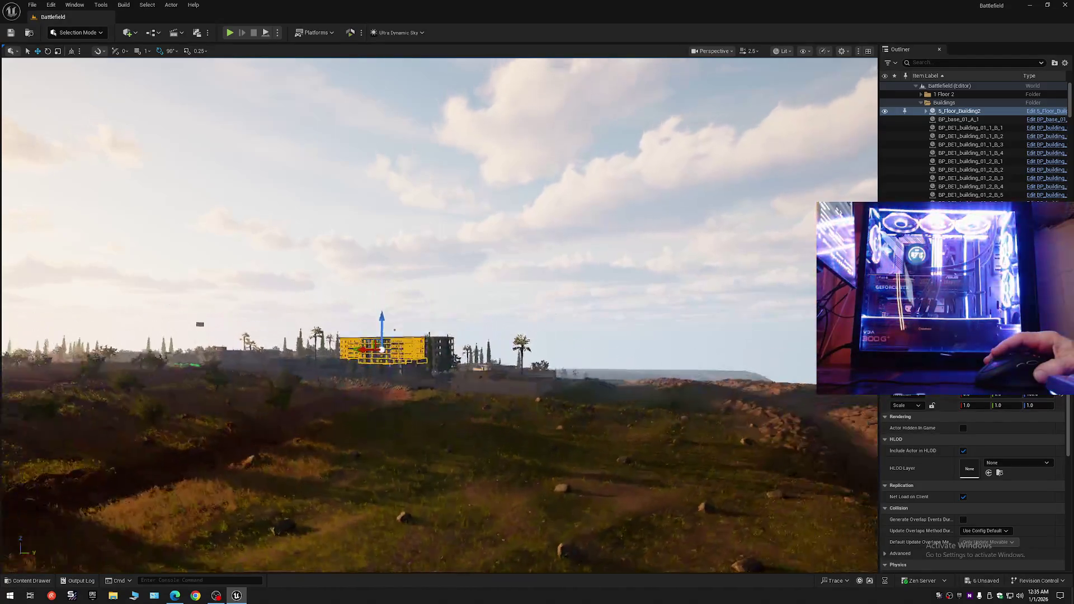
scroll(439, 315, "up", 3)
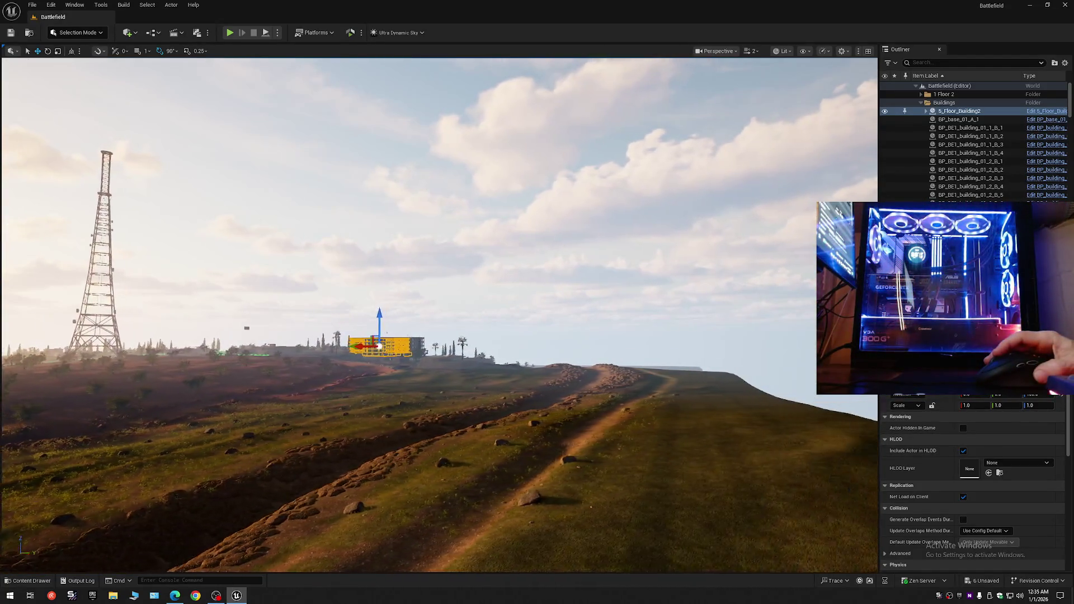
key("f")
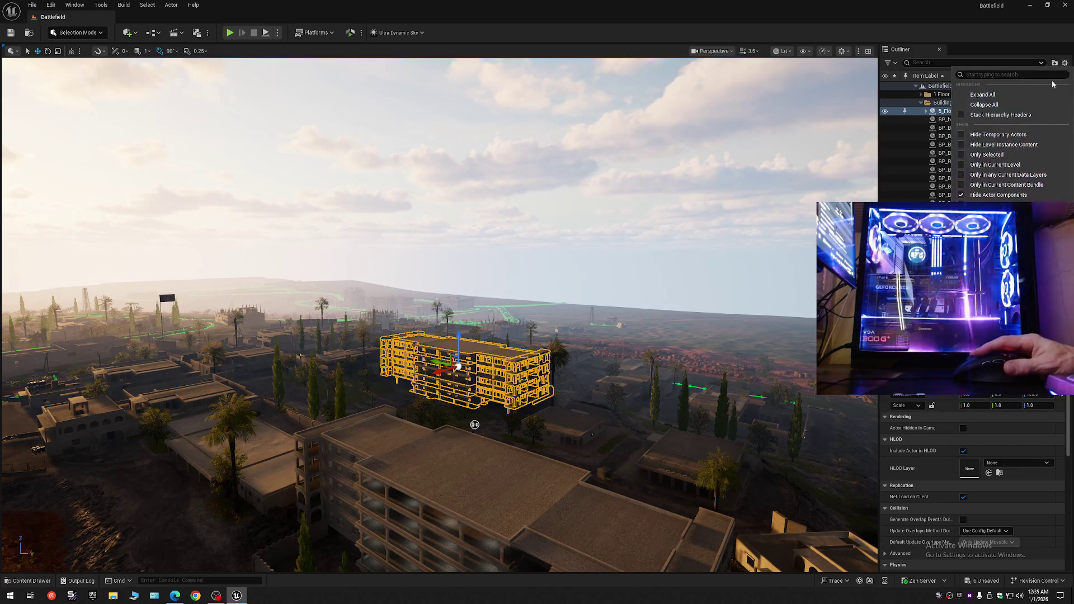
- Collapse the level hierarchy, clear the building selection, and show only top-level folders
left_click(917, 86)
left_click(925, 103)
left_click(917, 86)
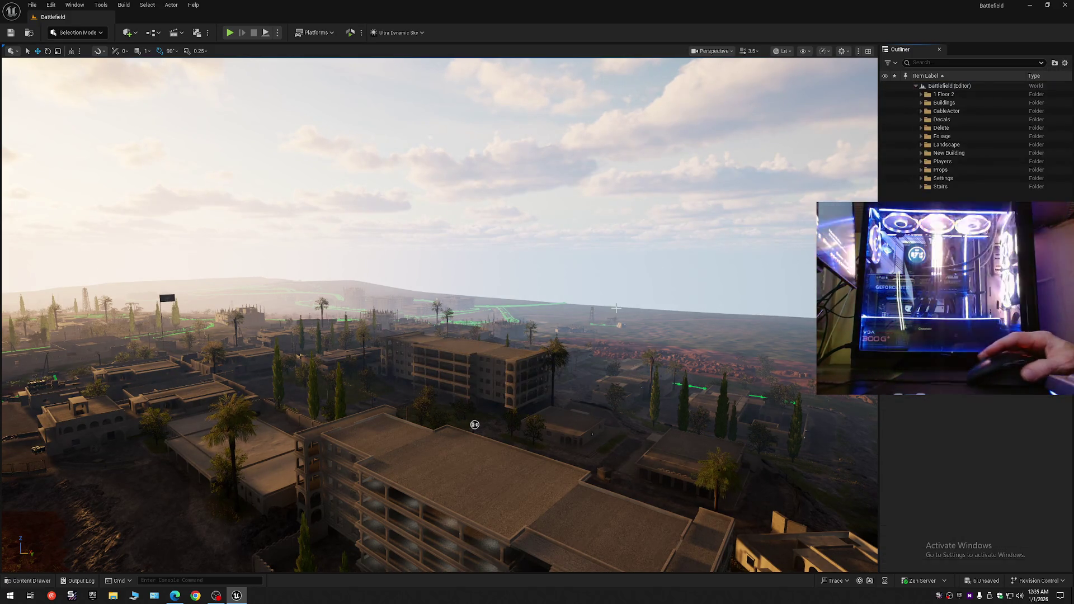
scroll(755, 400, "down", 2)
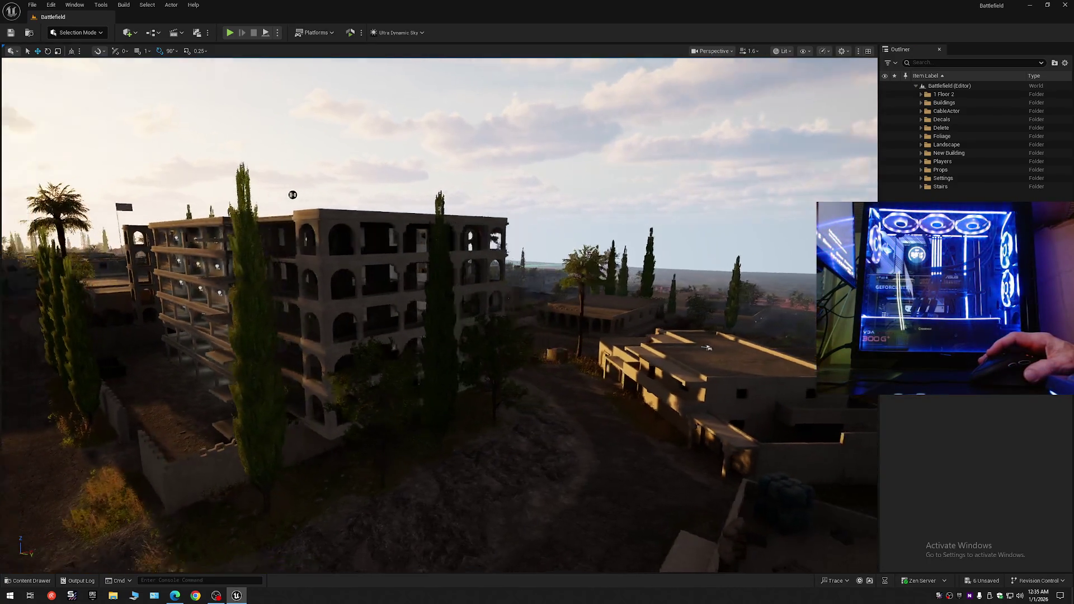
scroll(729, 348, "down", 1)
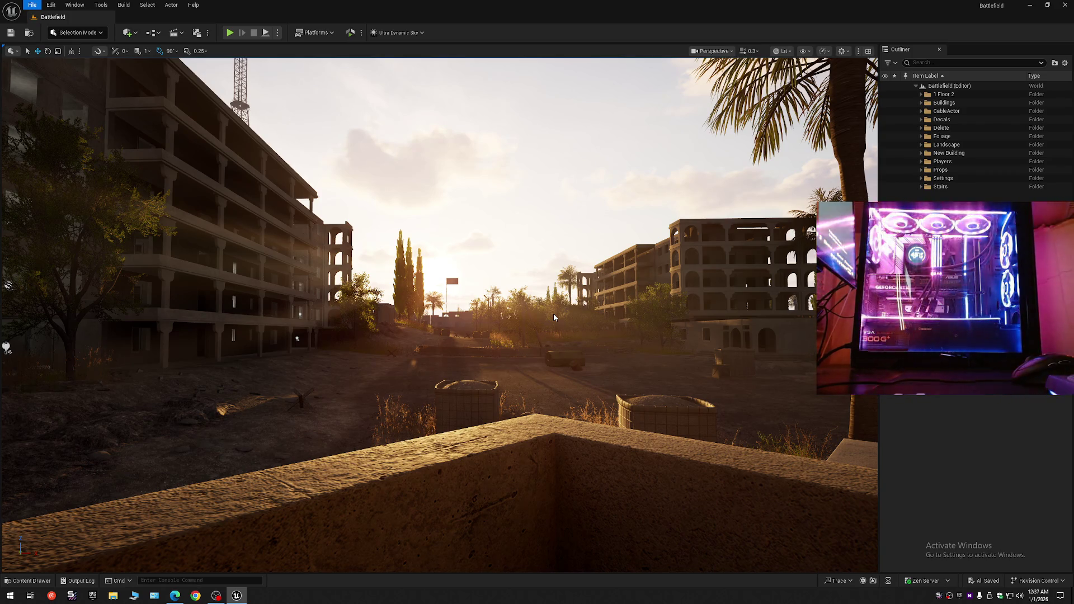
key("Escape")
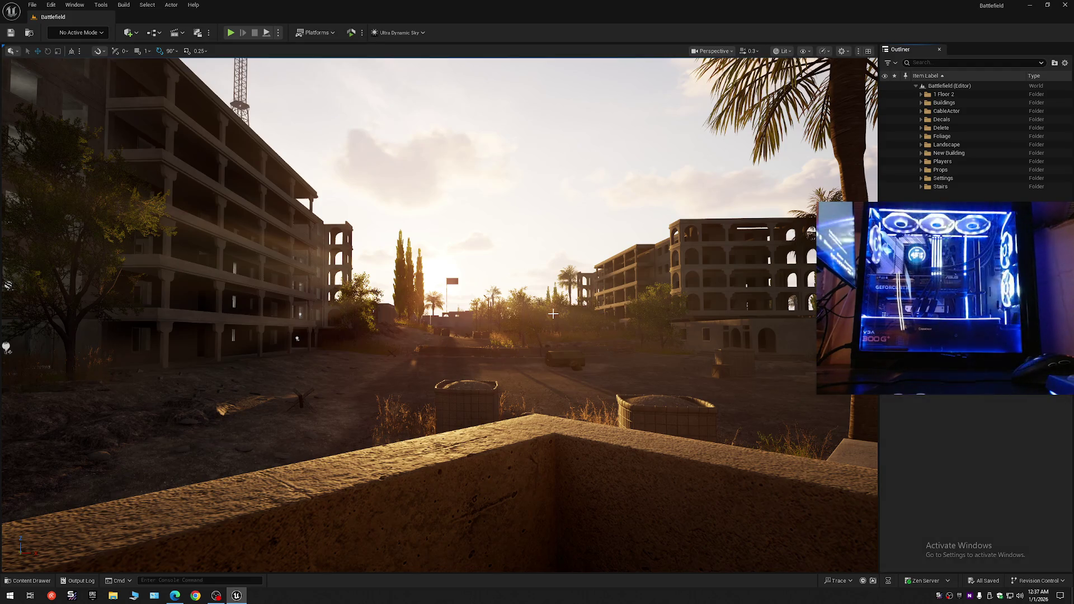
left_click(553, 314)
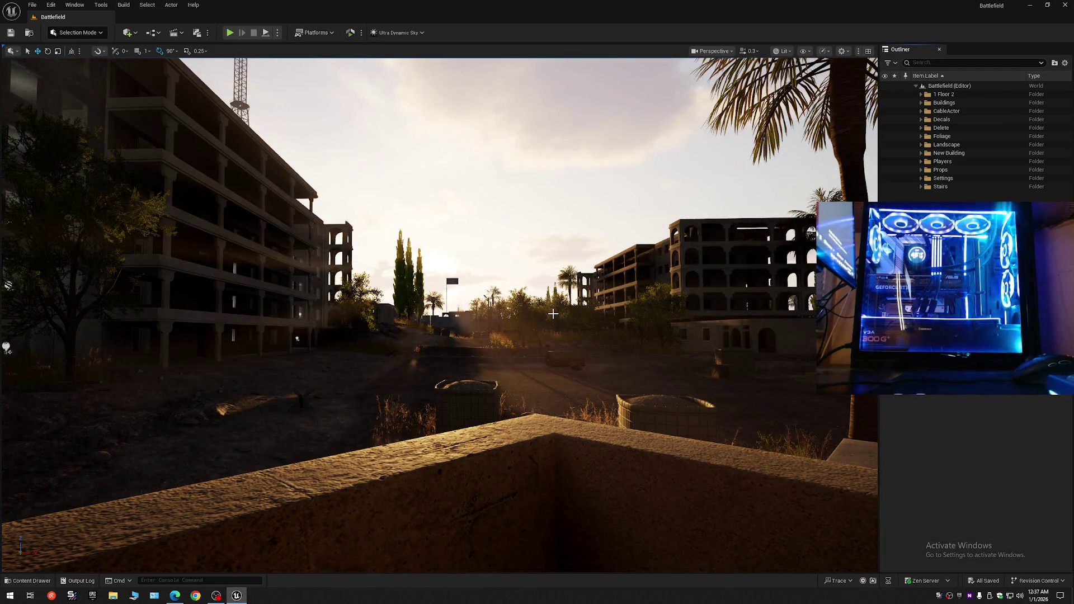
scroll(368, 366, "up", 3)
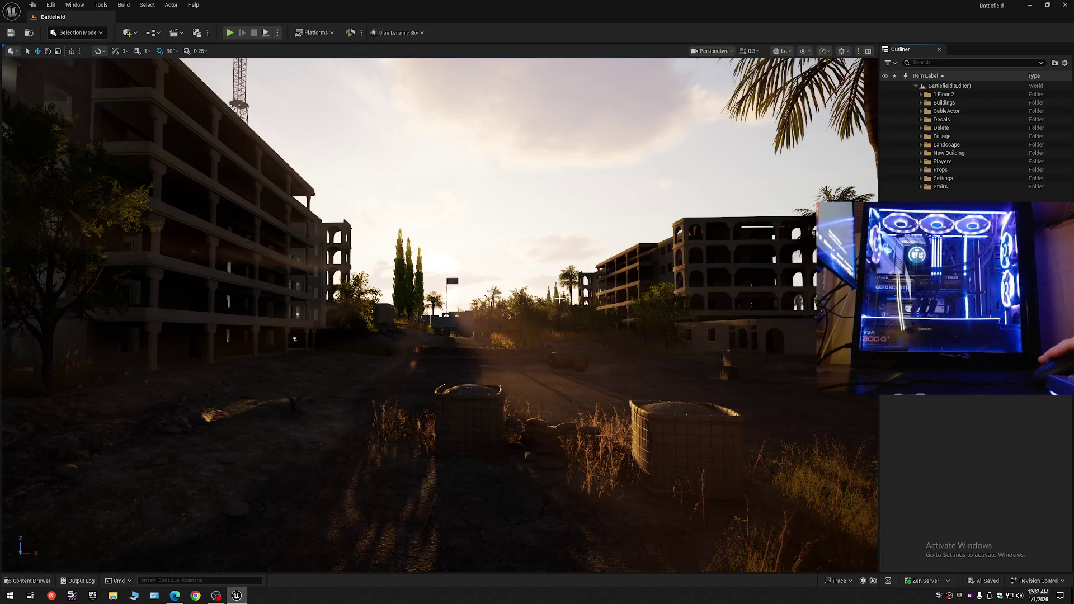
scroll(559, 299, "down", 3)
scroll(566, 323, "up", 3)
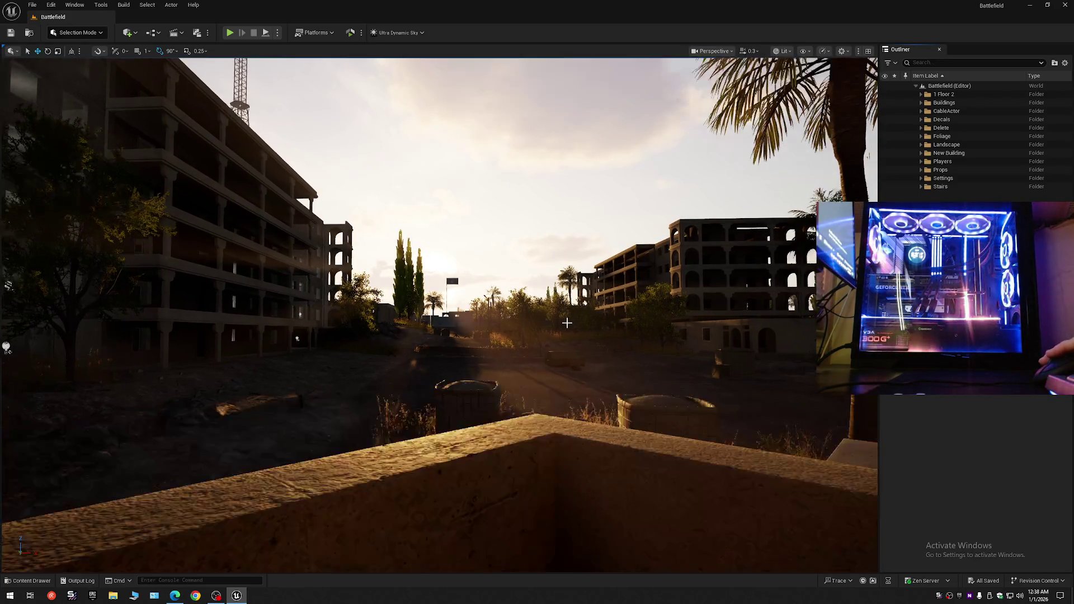
mouse_move(567, 322)
left_mouse_down()
mouse_move(615, 319)
mouse_move(582, 322)
mouse_move(587, 263)
mouse_move(592, 291)
mouse_move(565, 314)
mouse_move(567, 346)
mouse_move(567, 333)
left_mouse_up()
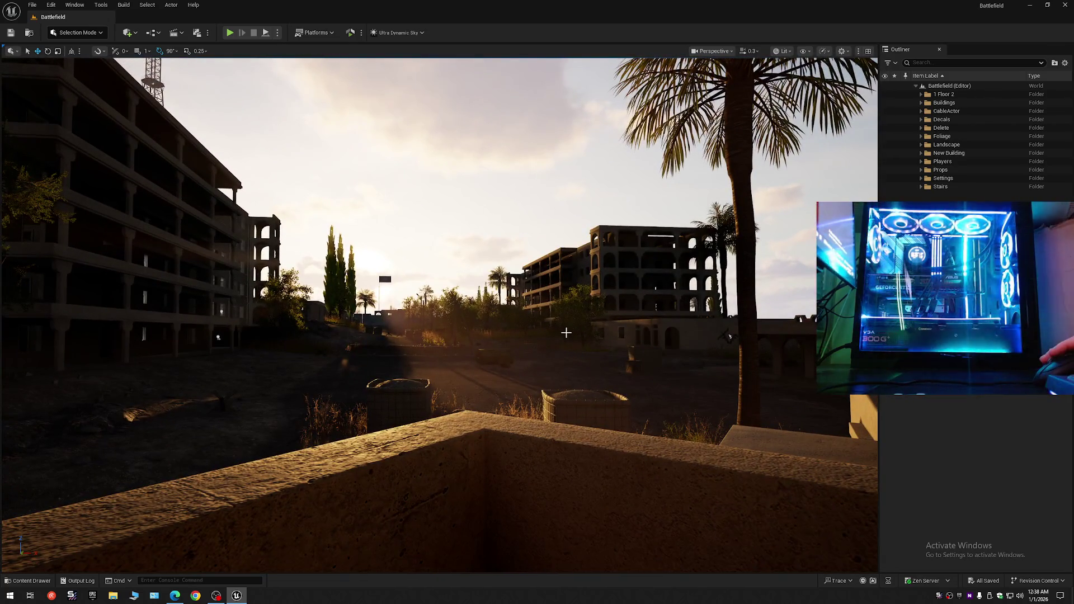